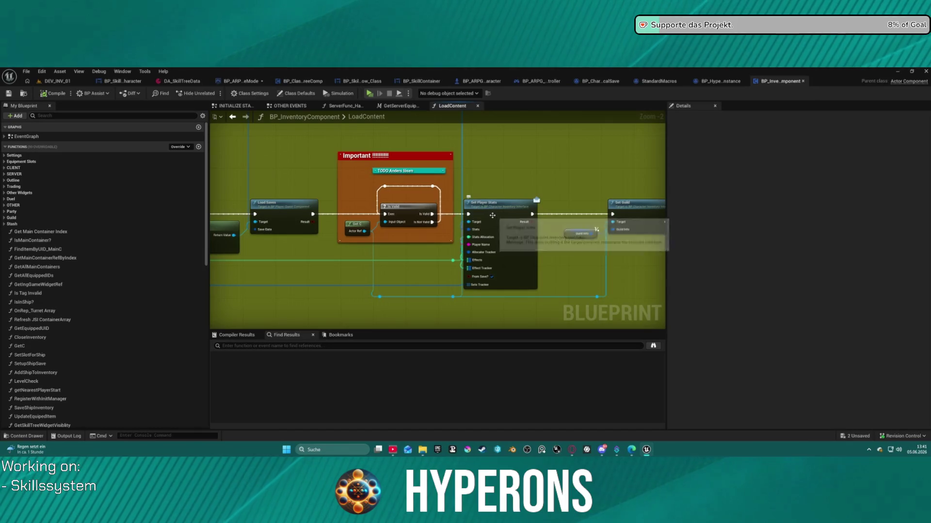
Nudge the Is Valid node slightly upward in the LoadContent graph.
drag(401, 212, 398, 201)
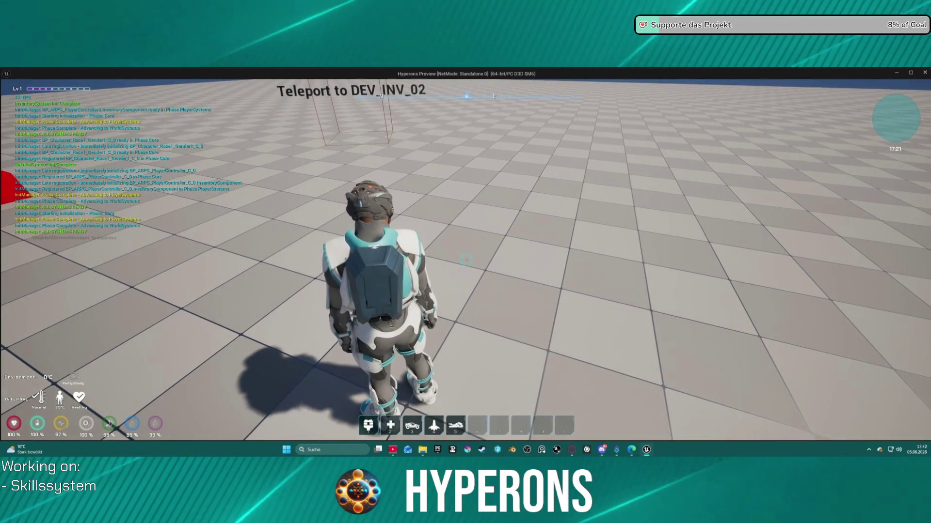
Toggle the inventory, run through the DEV_INV_02 teleport and back to DEV_INV_01, then stop.
key(i)
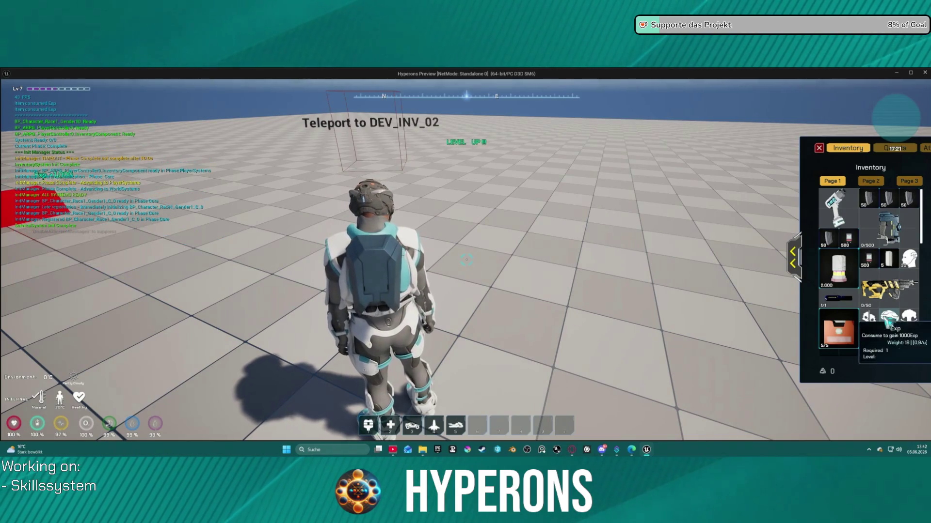
key(i)
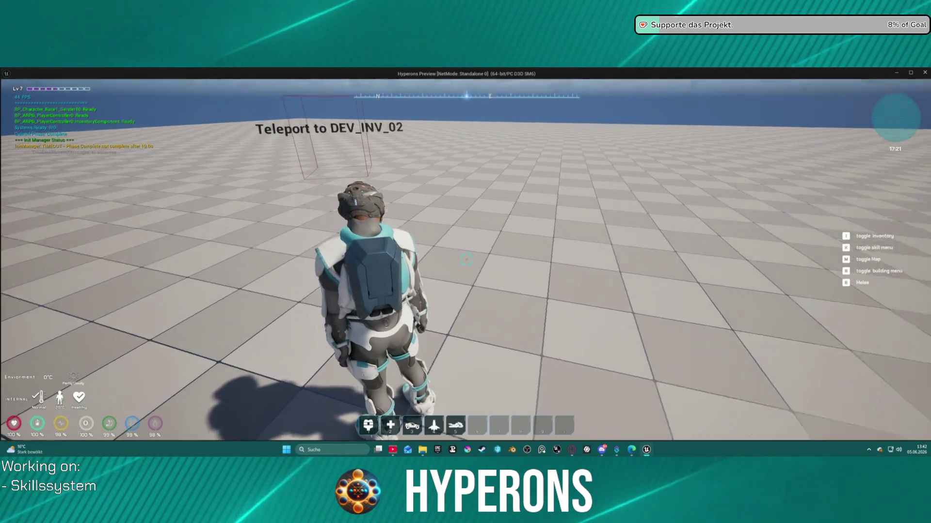
key(w)
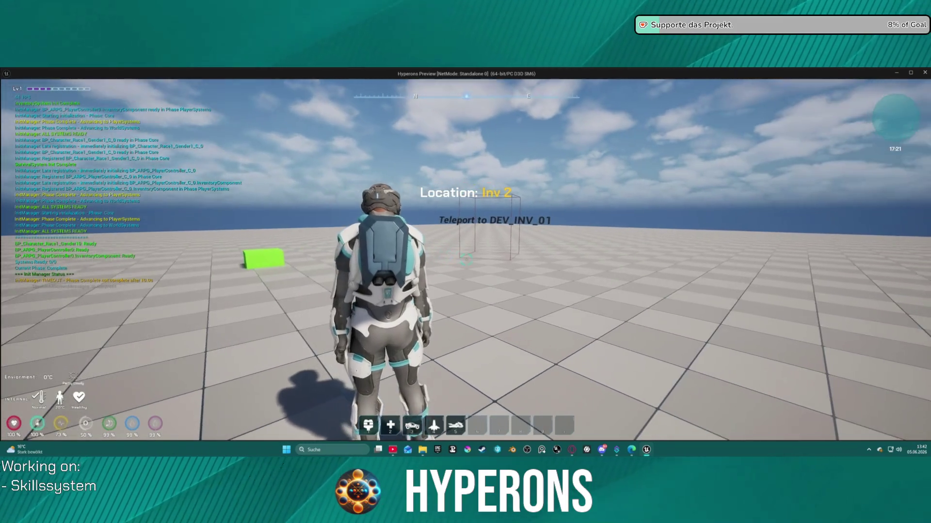
key(w)
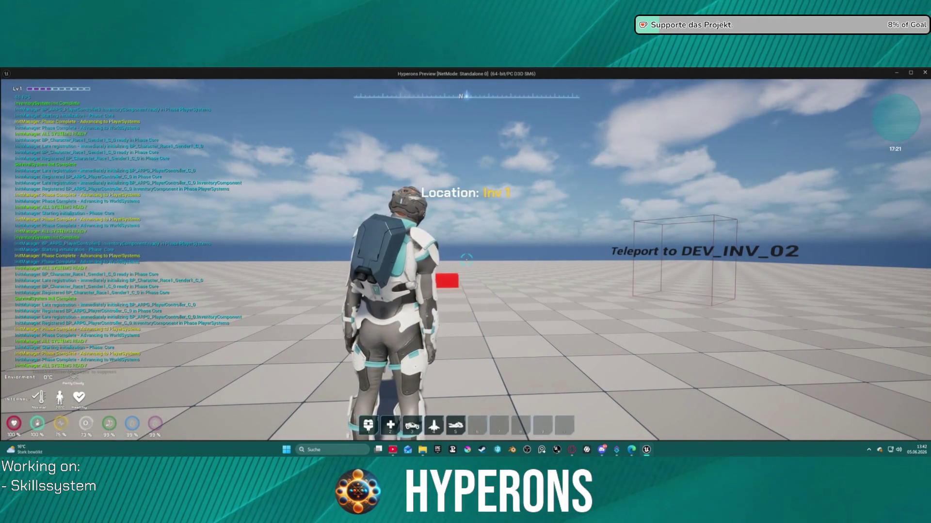
key(Escape)
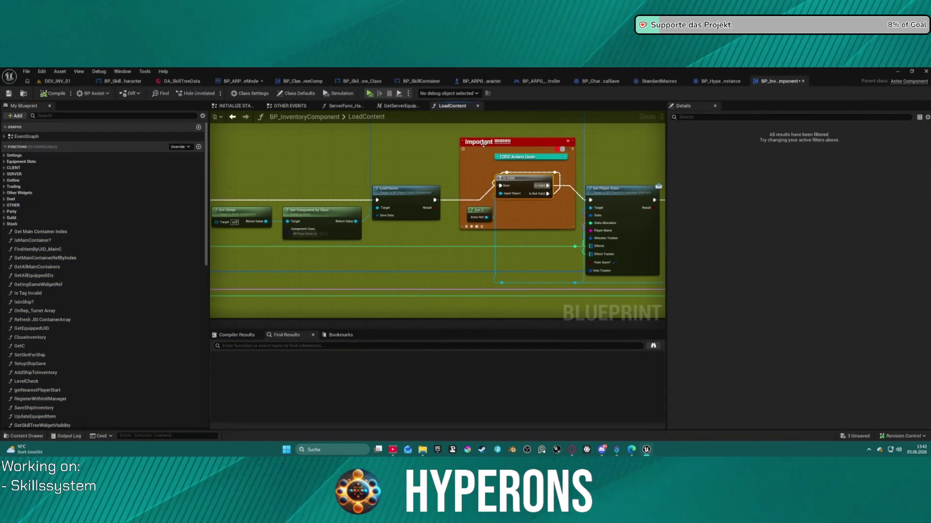
Look over the LoadContent graph, then open Map_Lobby0 from File > Recent Levels.
drag(476, 153, 725, 189)
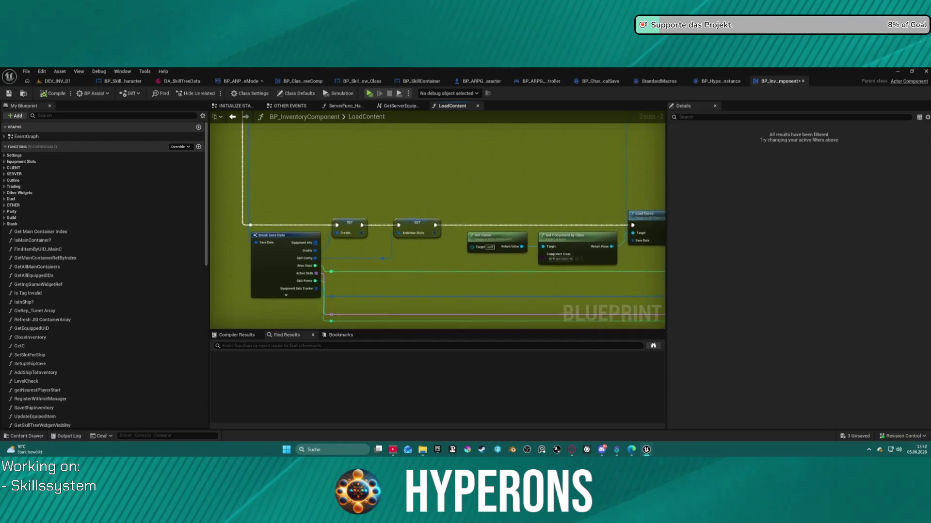
mouse_move(577, 280)
mouse_down()
mouse_move(615, 322)
mouse_move(276, 246)
mouse_move(324, 238)
mouse_up()
scroll(563, 280, down, 3)
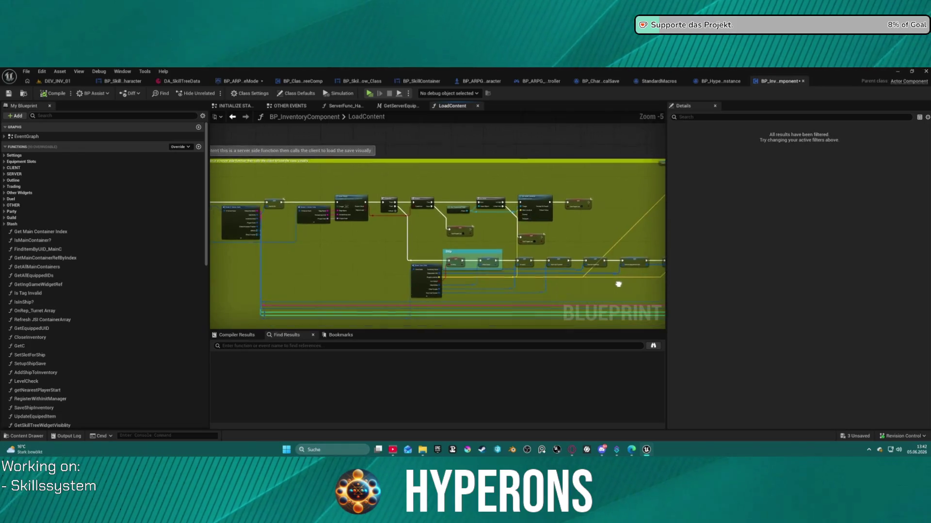
click(67, 83)
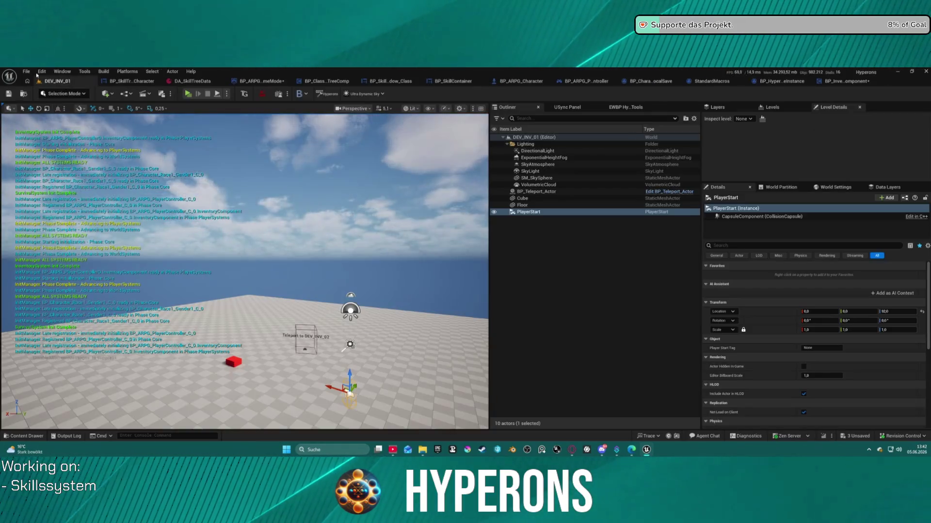
click(26, 71)
mouse_move(72, 121)
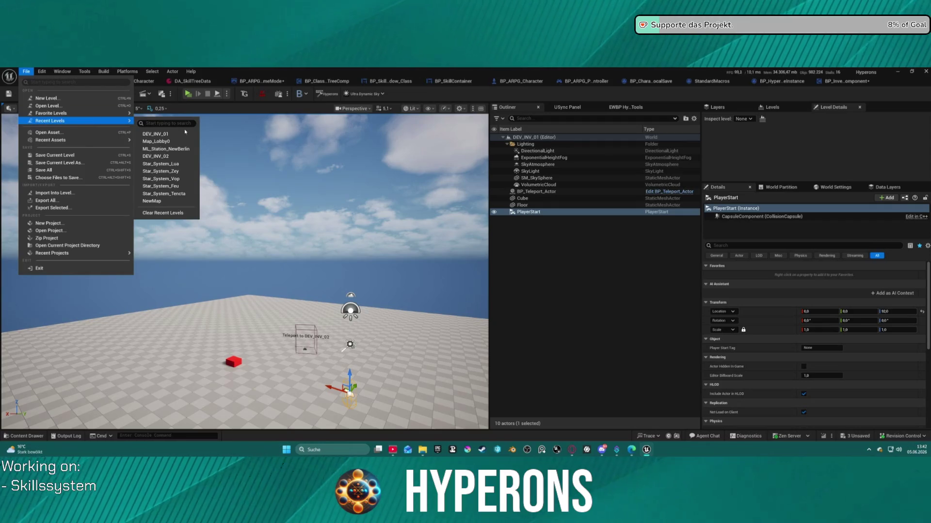
click(176, 142)
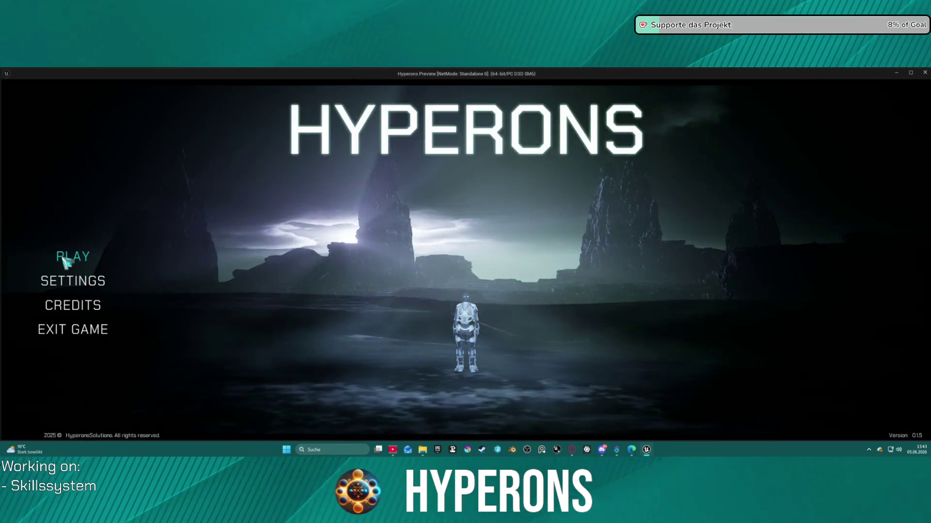
Delete the dasd character from the Character Selection list.
click(73, 256)
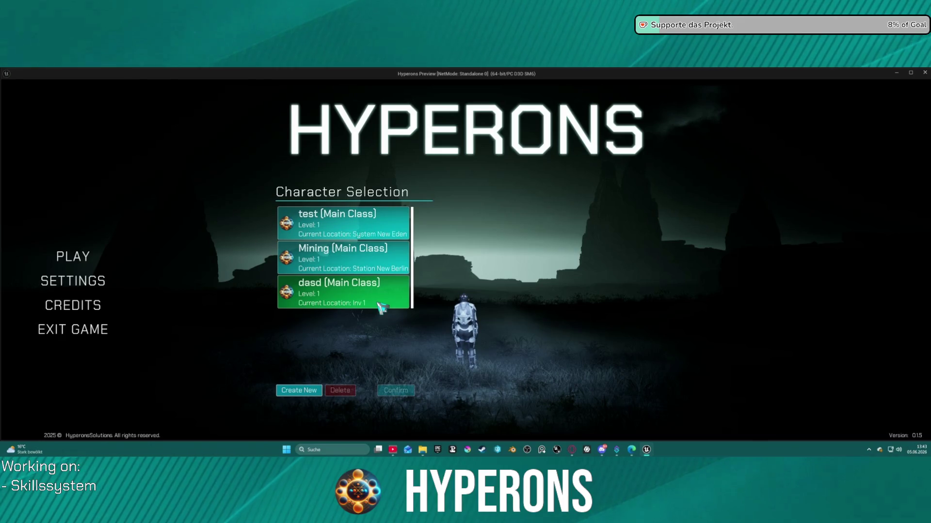
click(381, 305)
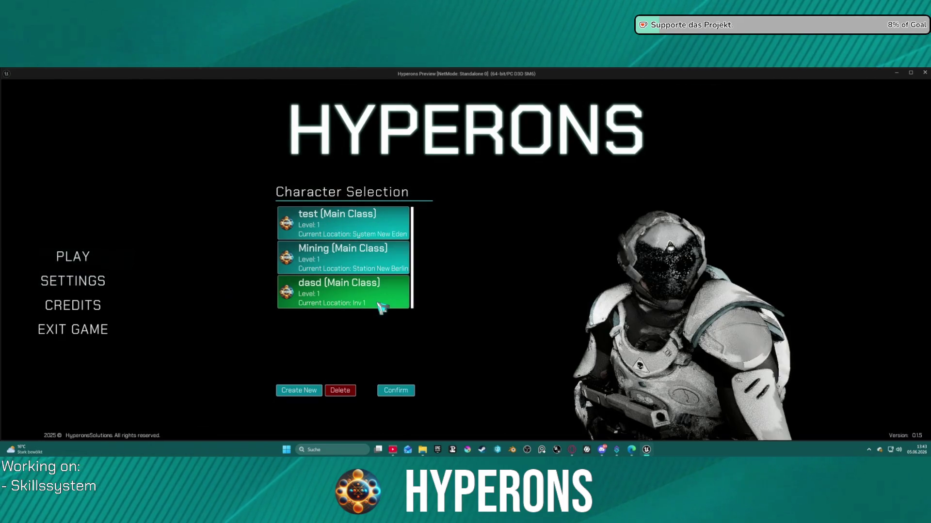
click(342, 390)
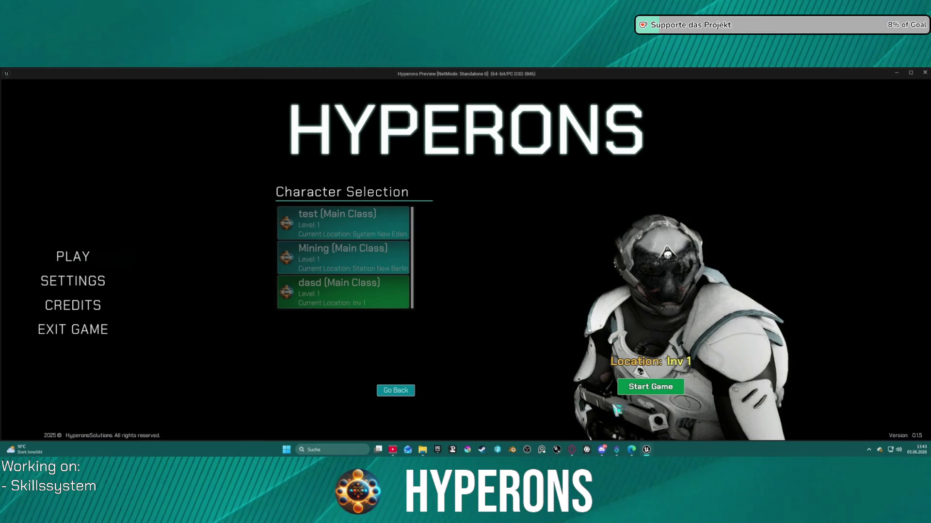
click(402, 390)
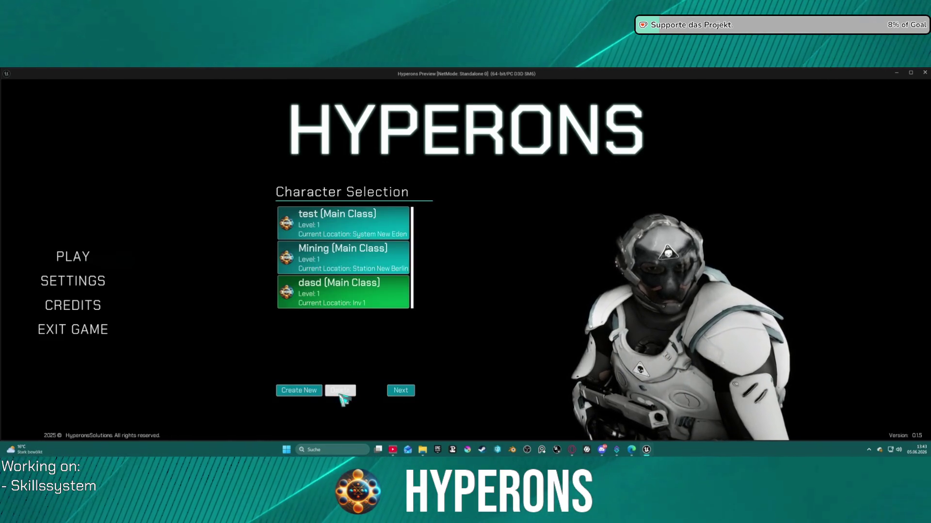
click(340, 392)
Create a new character, start the game as ssadads, run through the hangar, then stop.
click(310, 393)
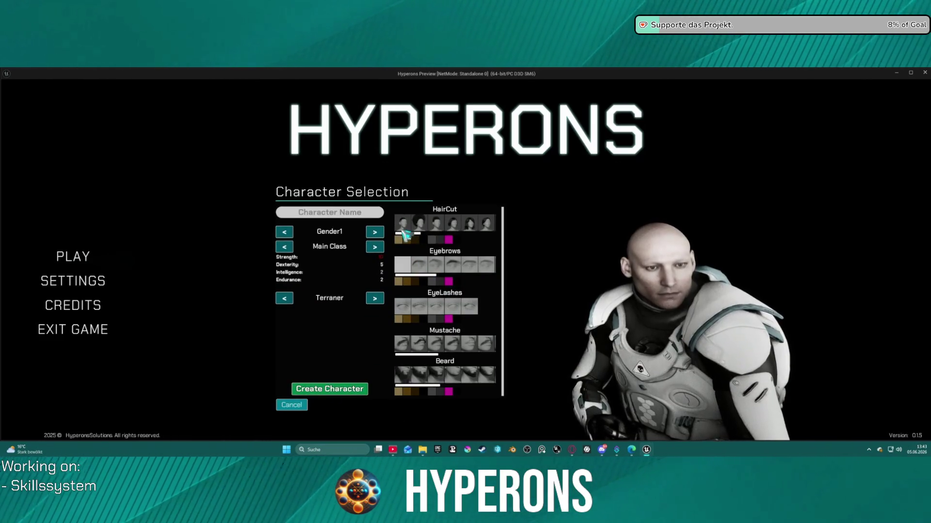
click(336, 395)
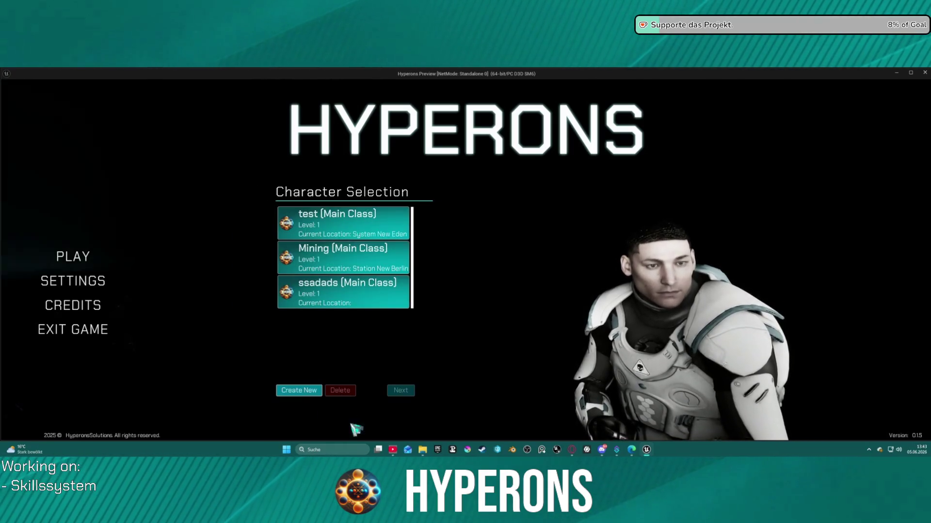
click(376, 289)
click(407, 390)
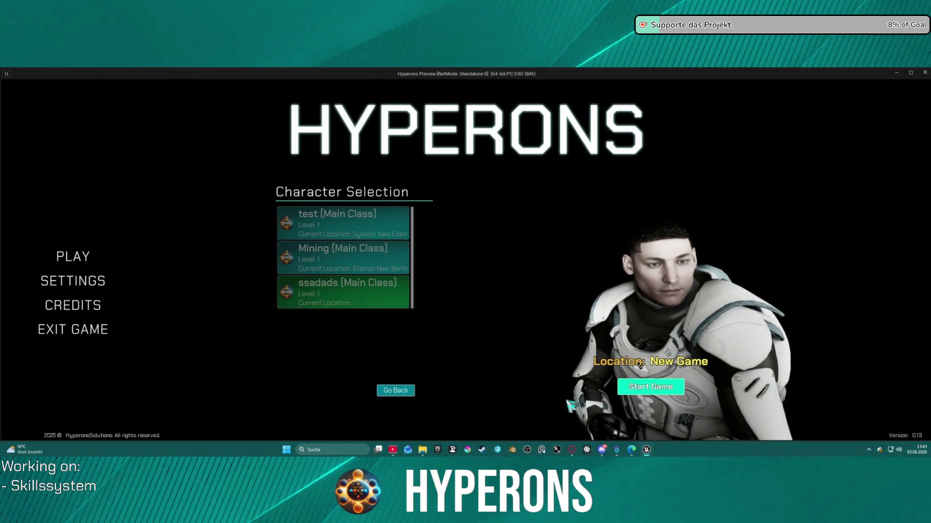
click(650, 387)
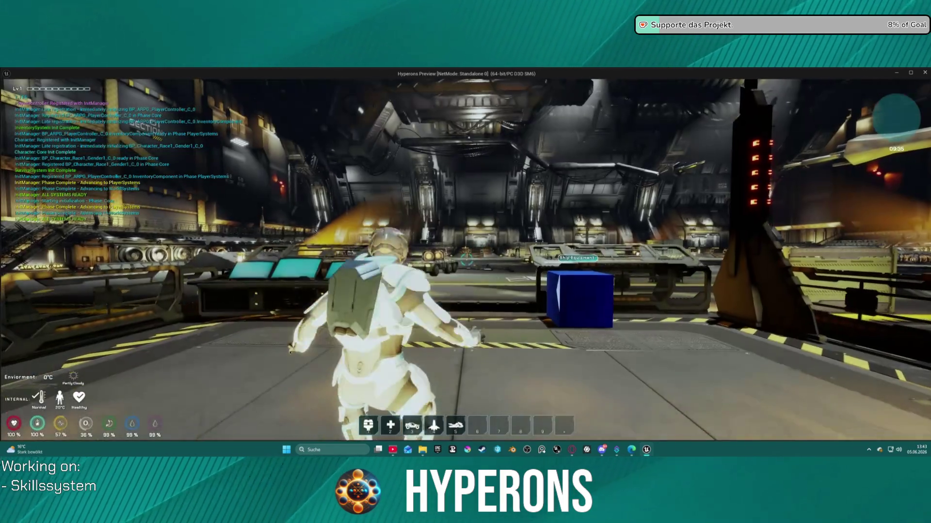
key(w)
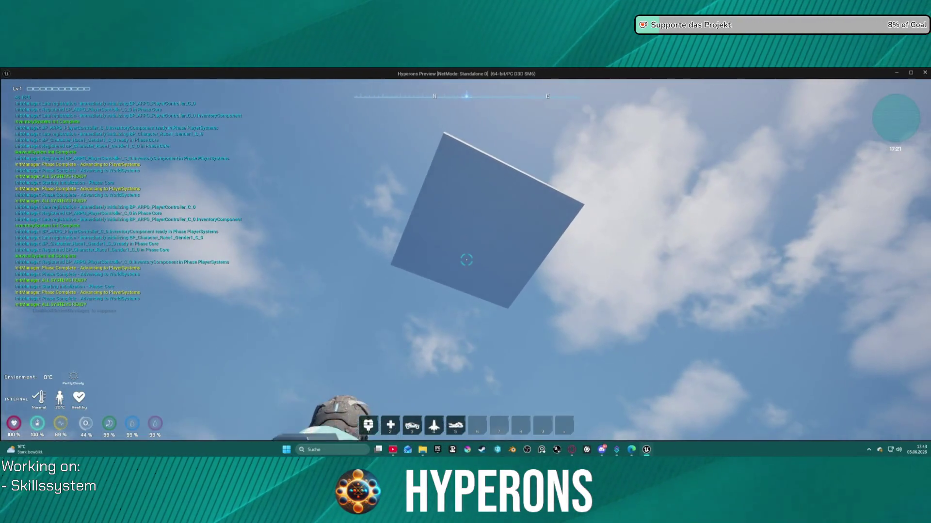
key(Escape)
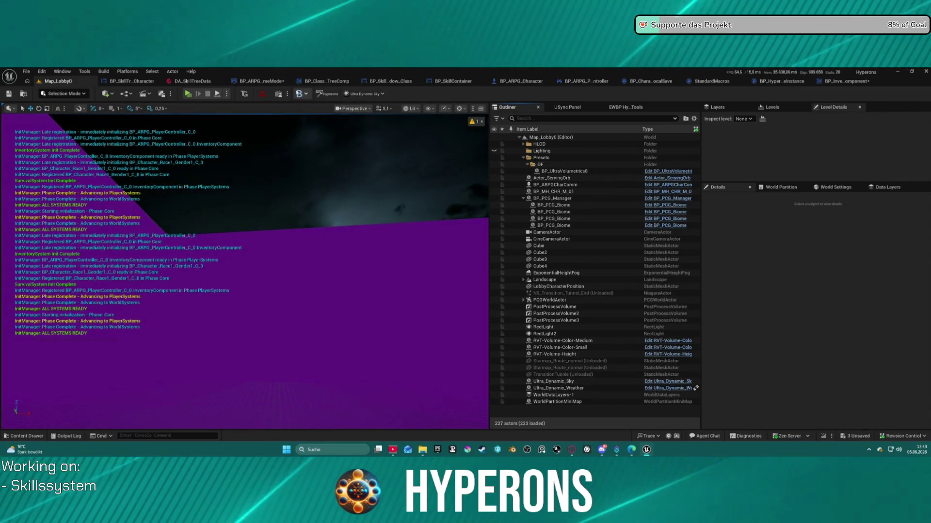
Add a breakpoint on the Spawn New Player node in BP_ARPG_GameMode's EventGraph.
click(254, 82)
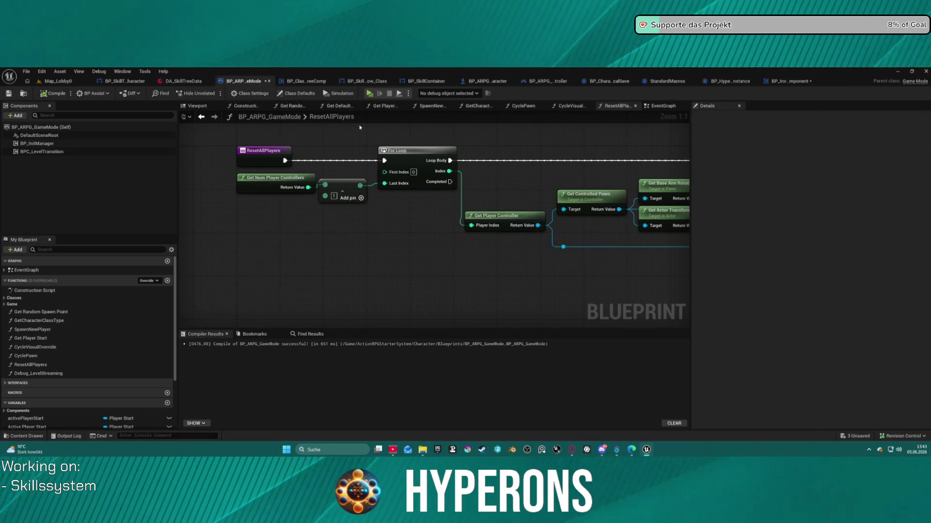
scroll(295, 224, down, 12)
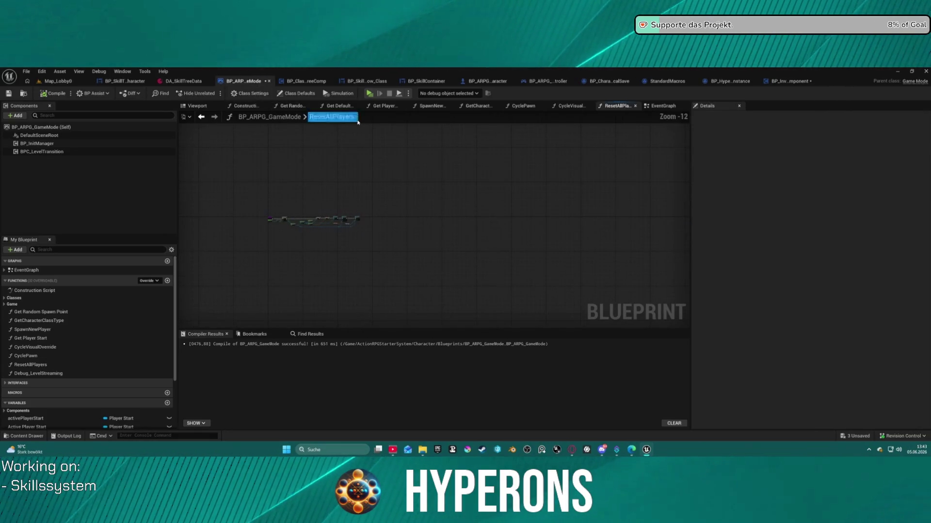
click(660, 106)
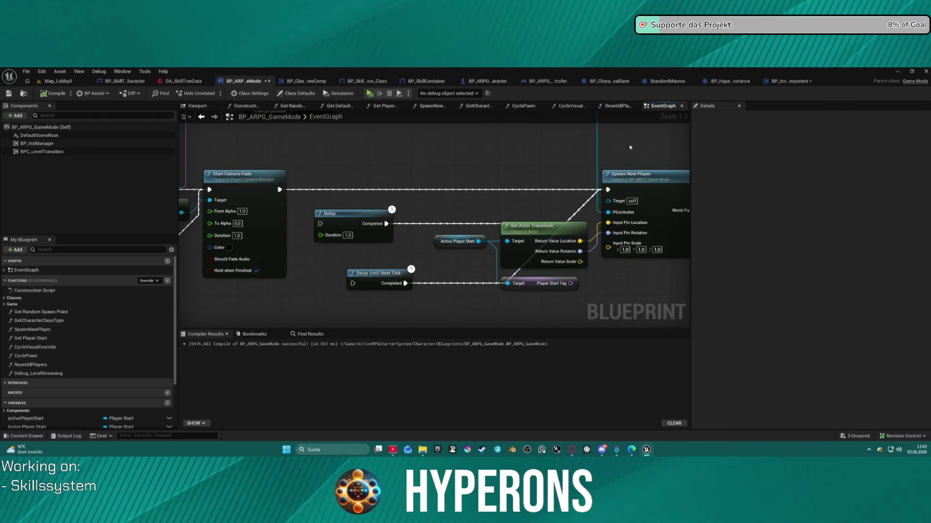
drag(446, 206, 264, 193)
right_click(476, 169)
click(515, 340)
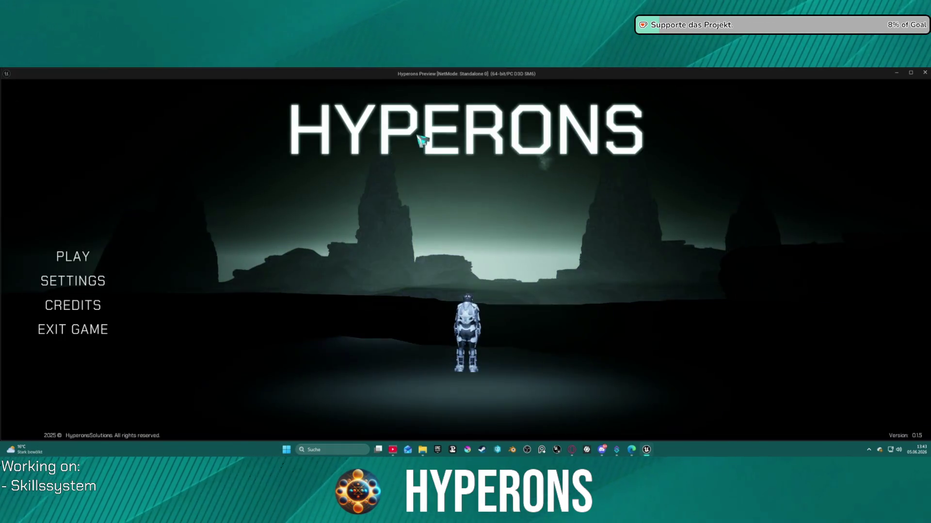
Select and confirm ssadads, then start the game so it halts at the breakpoint.
click(78, 257)
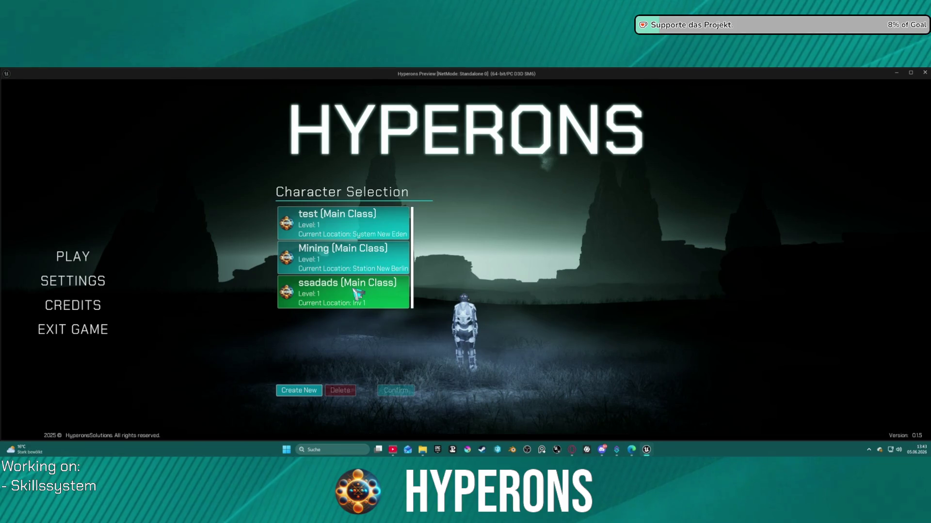
click(350, 286)
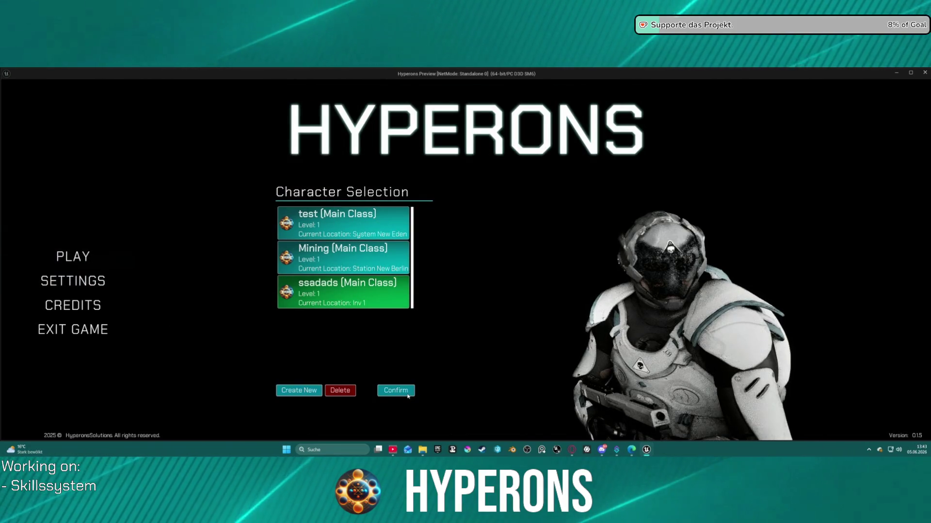
click(407, 394)
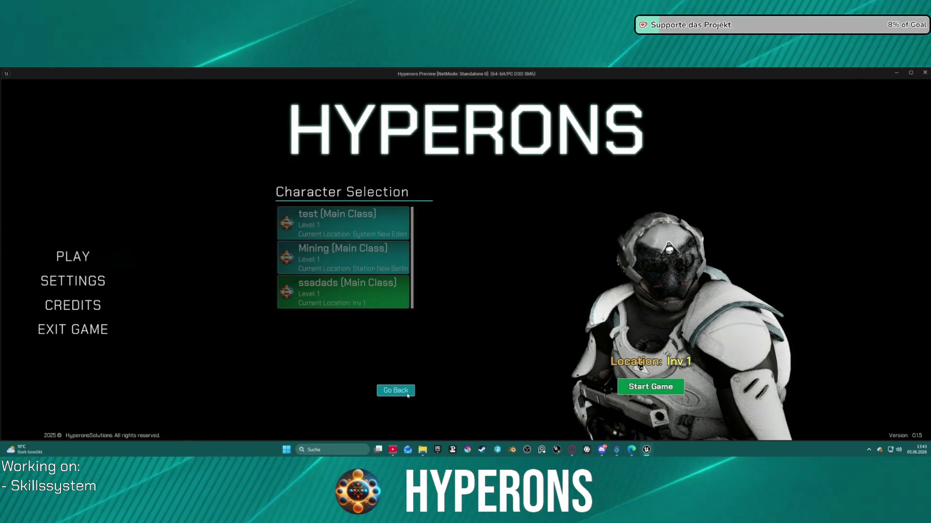
click(663, 389)
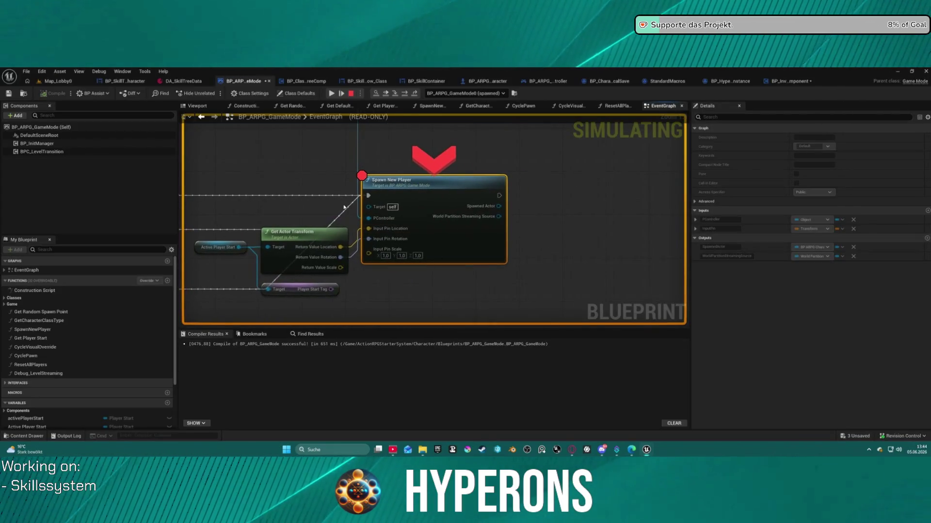
Step into SpawnNewPlayer and advance through to AddHair's Branch node.
mouse_move(376, 229)
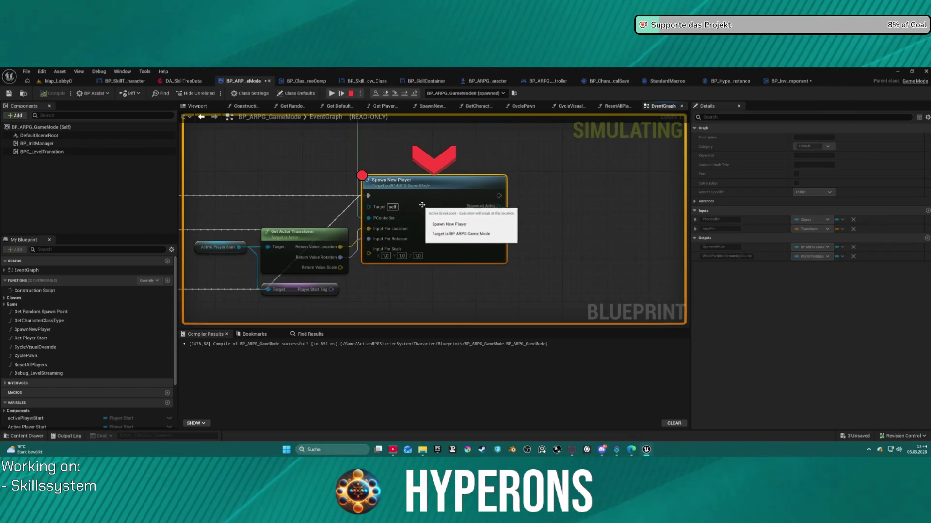
click(393, 94)
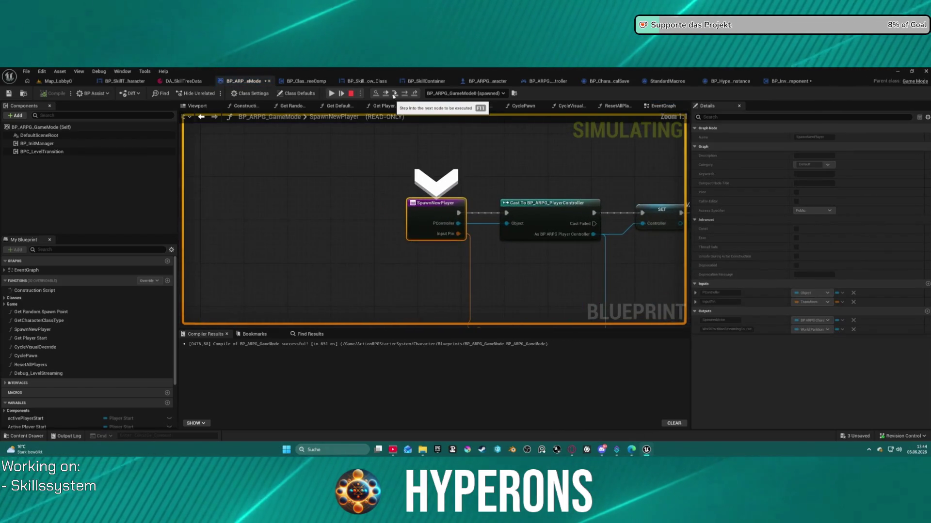
click(405, 94)
click(405, 94)
click(405, 94)
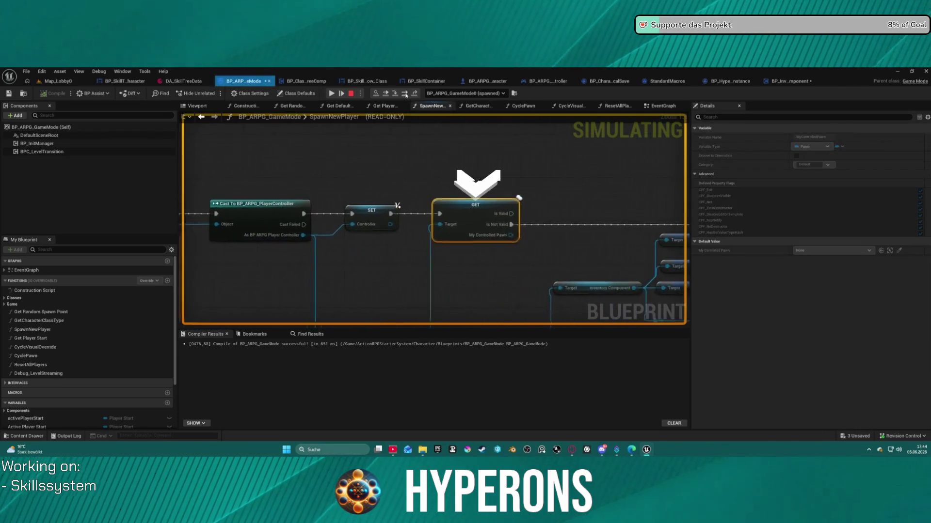
click(405, 94)
click(405, 94)
click(405, 94)
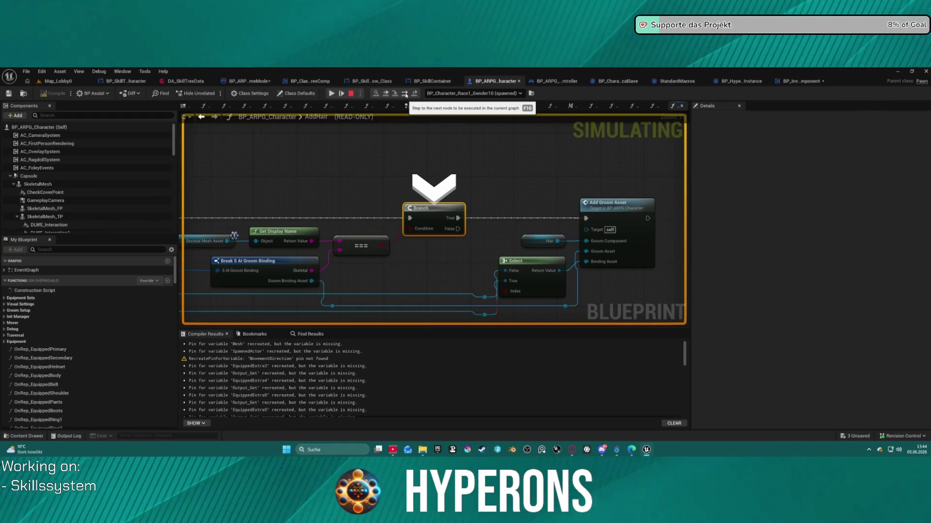
Step through the ForEachLoop macro's condition, Assign and Sequence nodes, then resume play.
click(405, 94)
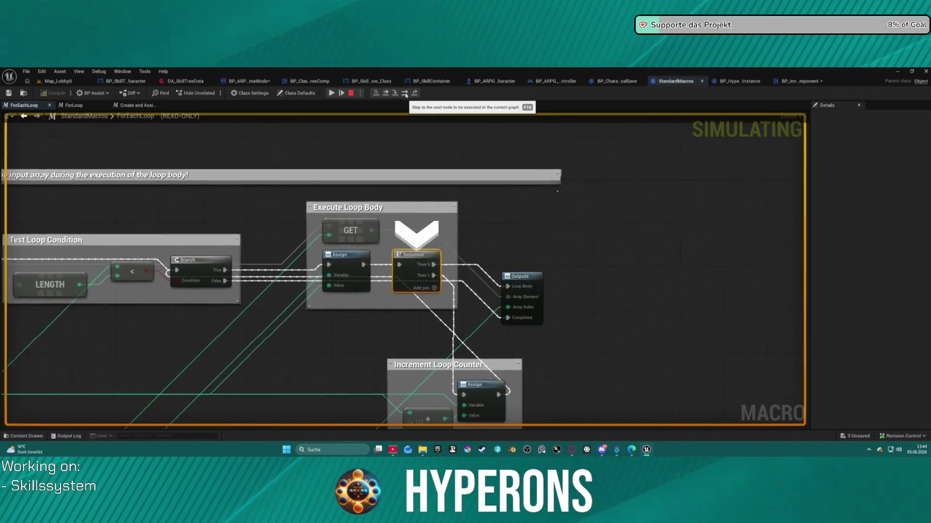
click(405, 94)
click(406, 94)
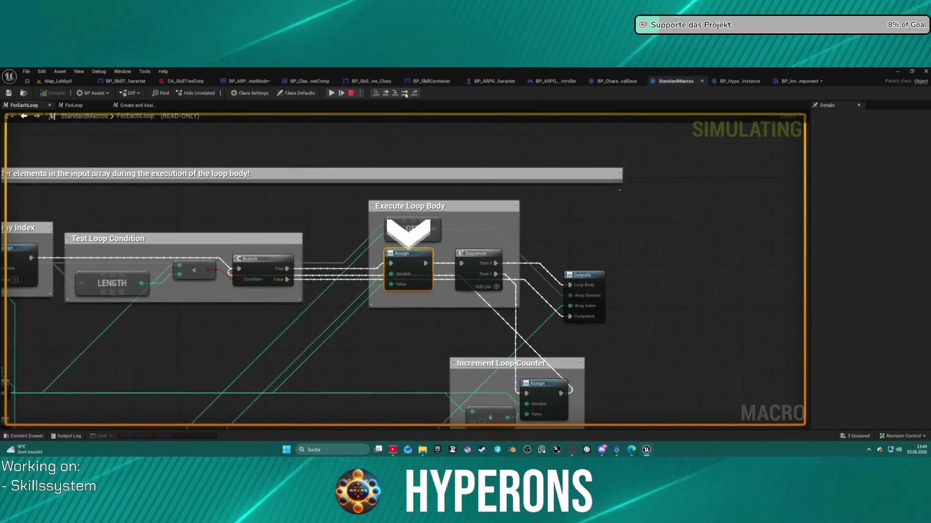
click(405, 94)
click(405, 94)
click(406, 94)
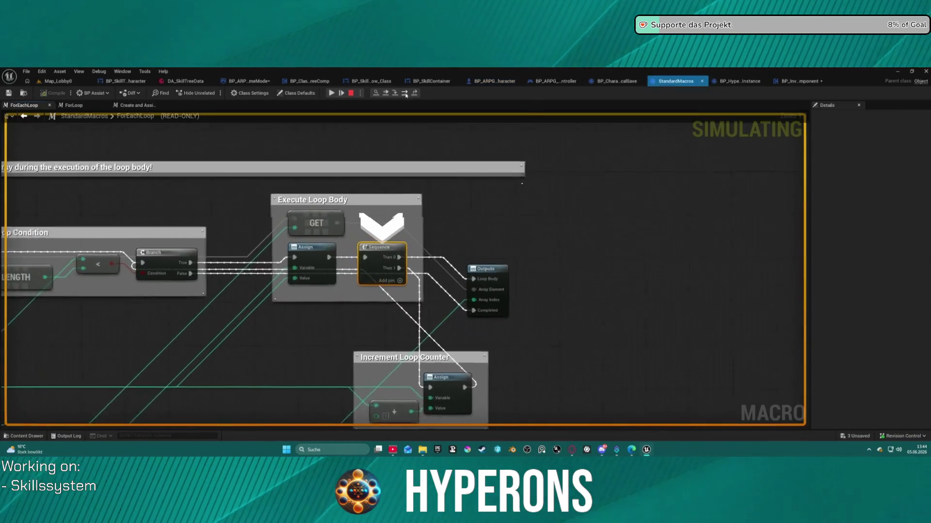
click(405, 94)
click(405, 94)
click(405, 94)
click(405, 94)
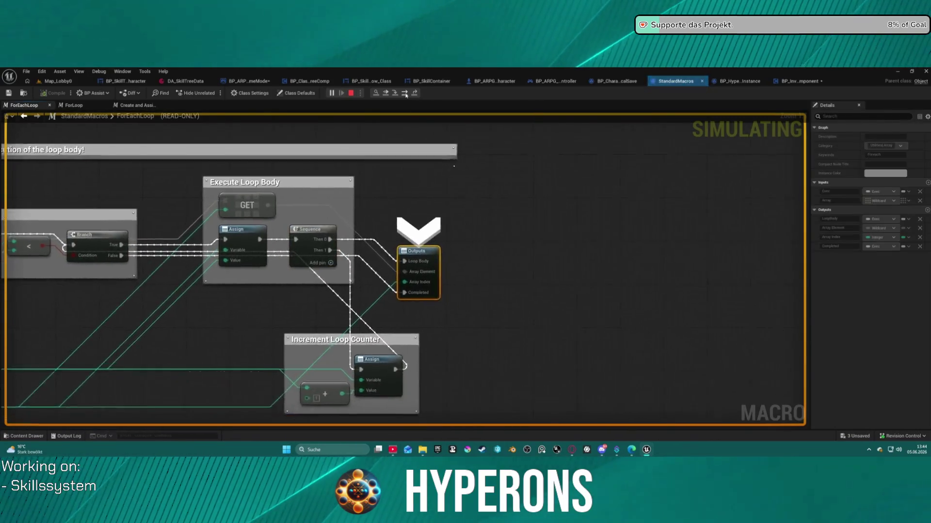
click(405, 94)
click(387, 94)
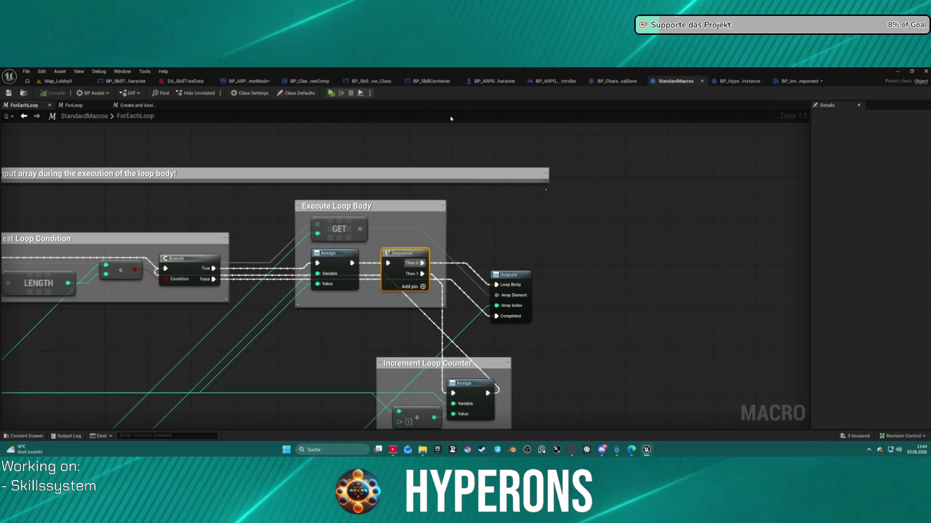
Break on Set Actor Location in BP_InventoryComponent's LoadContent, then hit PLAY in the HYPERONS preview.
click(791, 82)
scroll(440, 157, up, 3)
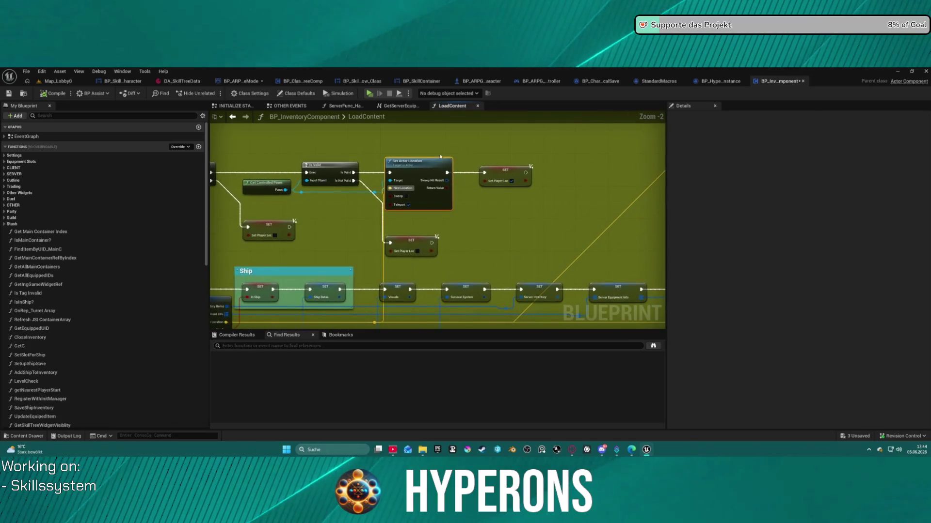
right_click(418, 156)
key(Escape)
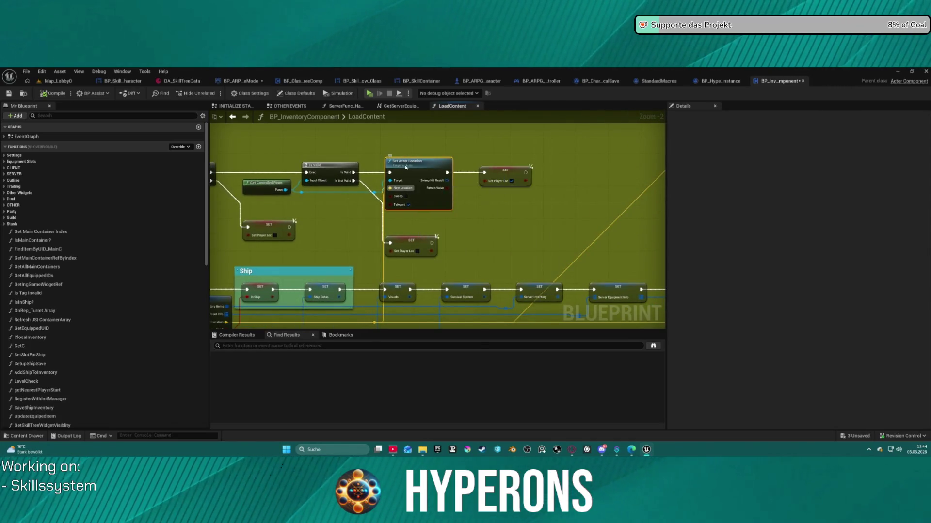
right_click(399, 165)
mouse_move(315, 237)
mouse_down()
mouse_move(434, 165)
mouse_move(395, 228)
mouse_up()
right_click(469, 160)
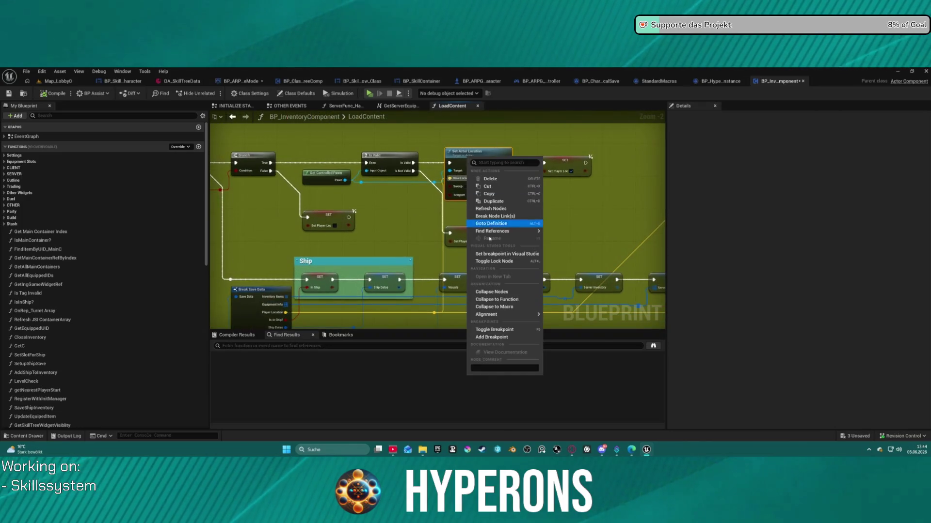
click(493, 336)
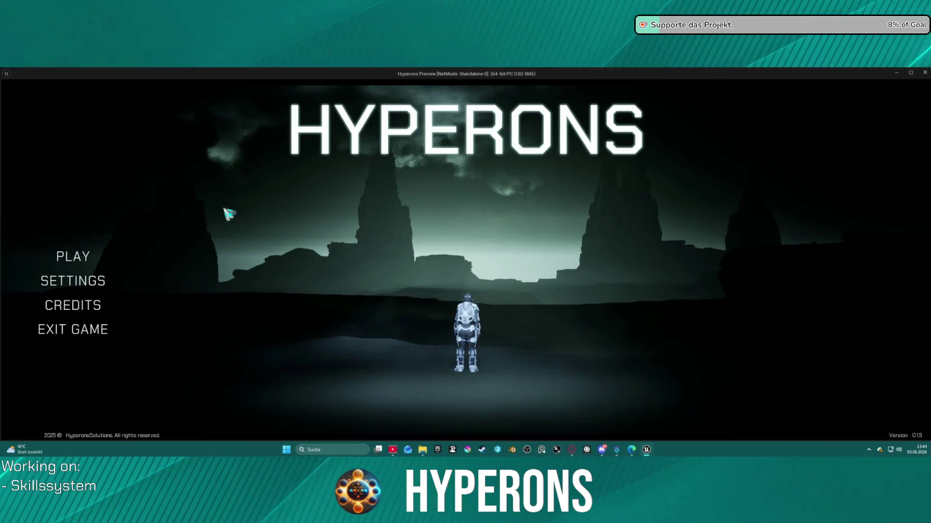
click(83, 263)
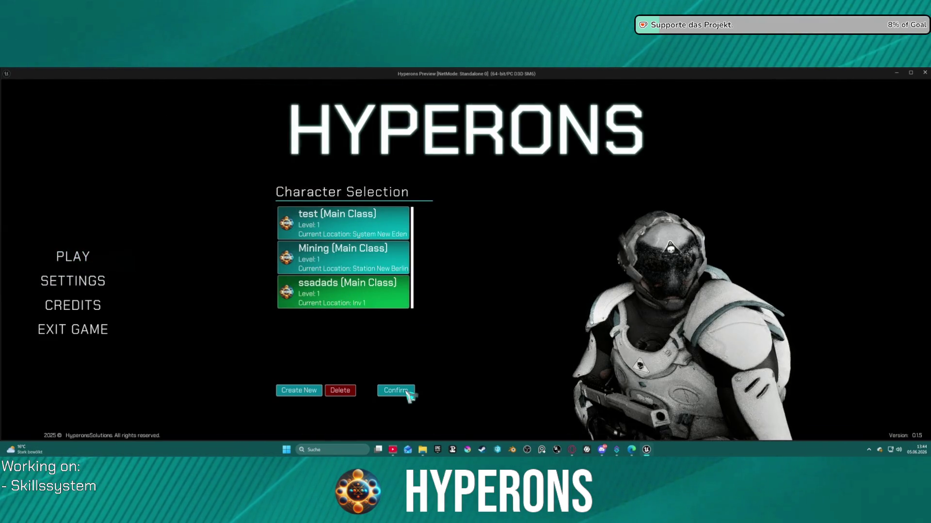
Confirm the ssadads character and start the game, retrying once, until Spawn New Player breaks.
click(406, 393)
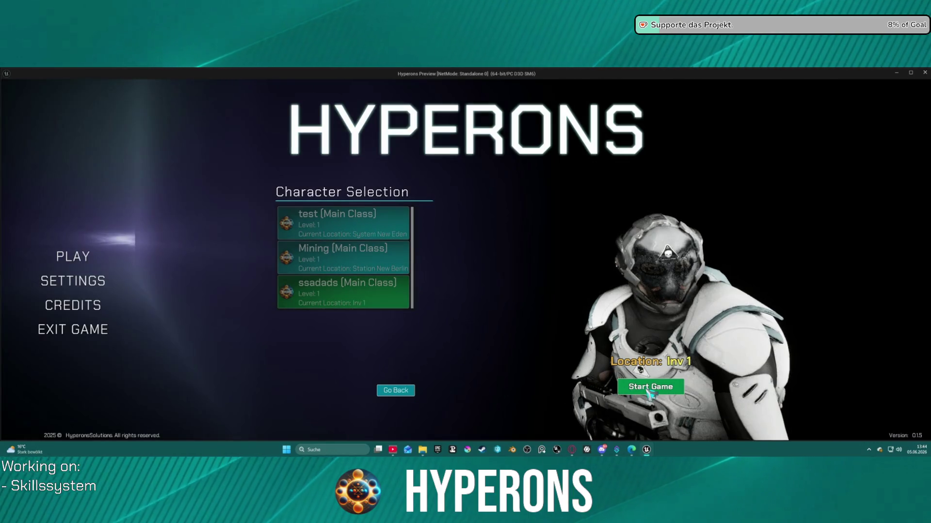
click(649, 392)
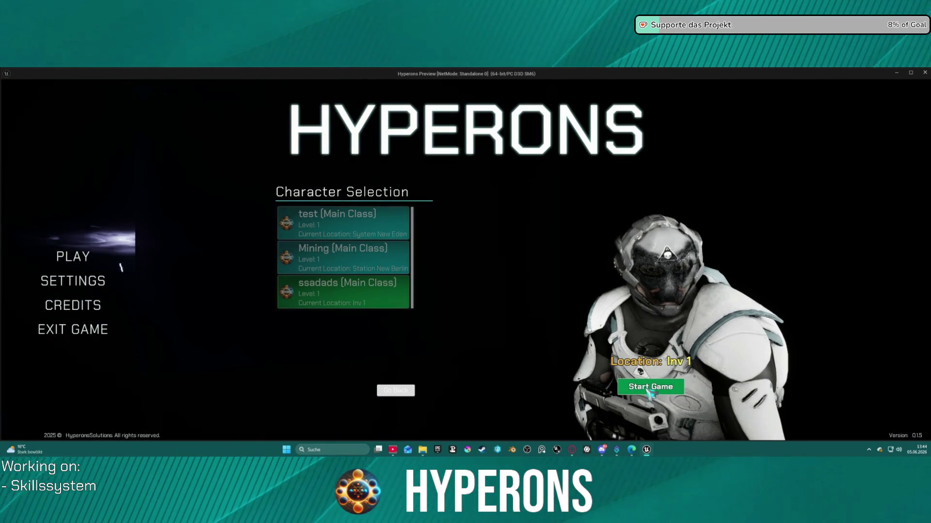
click(408, 391)
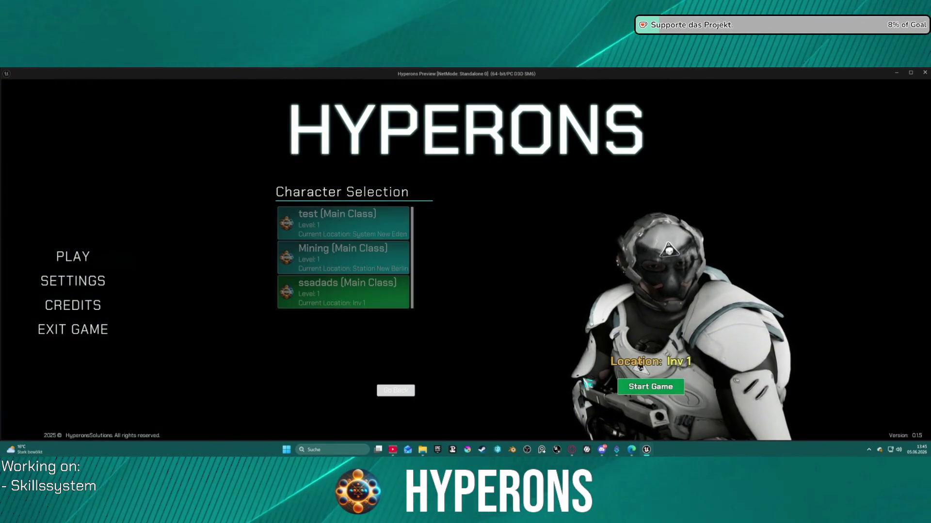
click(663, 388)
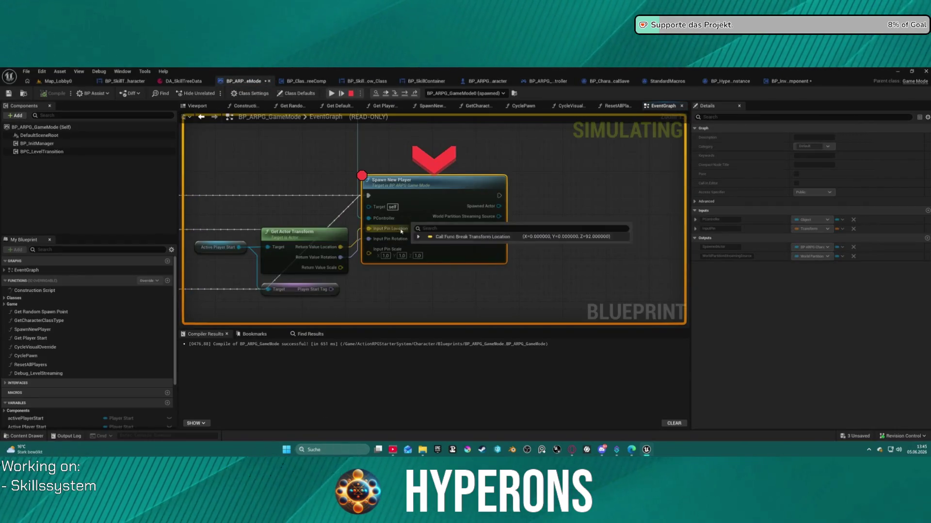
Remove the Spawn New Player breakpoint and resume execution with F5.
right_click(419, 203)
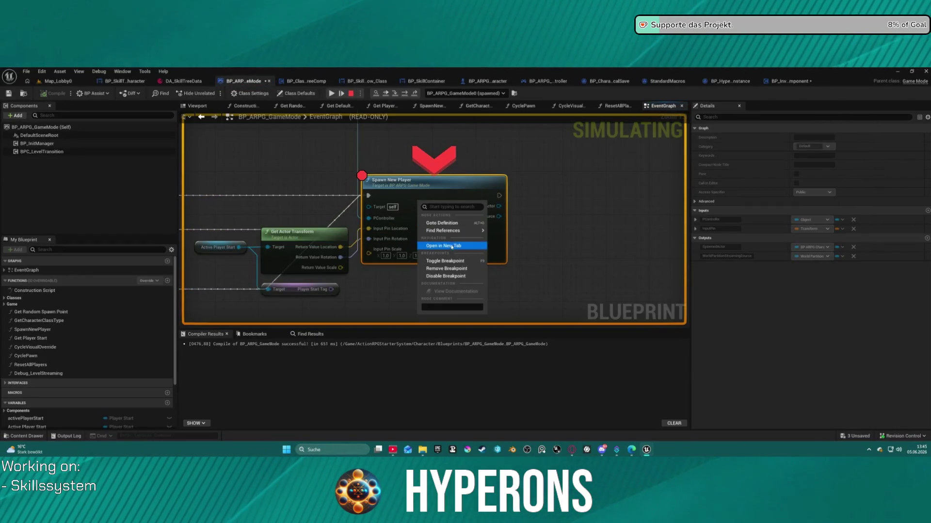
click(451, 270)
key(F5)
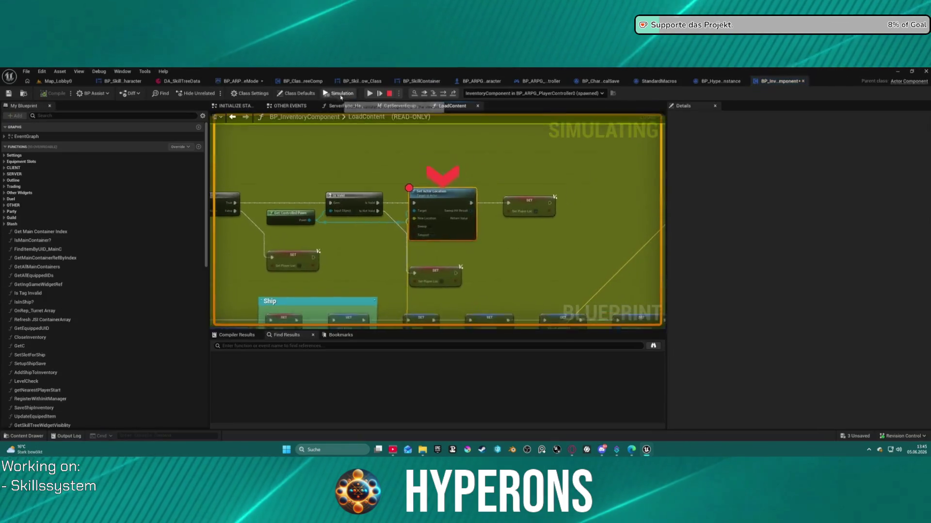
Inspect the Break S Server Save values: map DEV_INV_01, PlayerStart None.
mouse_move(403, 226)
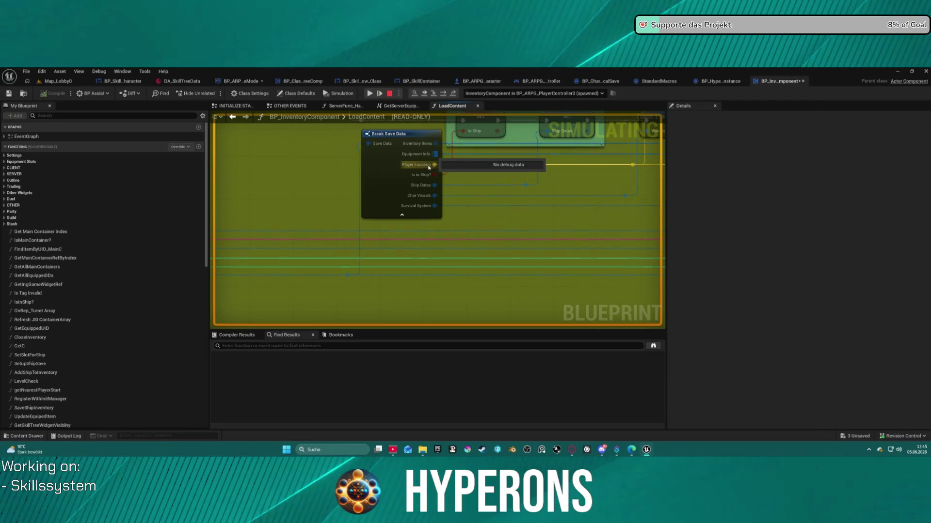
mouse_move(425, 166)
mouse_down()
mouse_move(345, 208)
mouse_move(296, 205)
mouse_move(463, 216)
mouse_up()
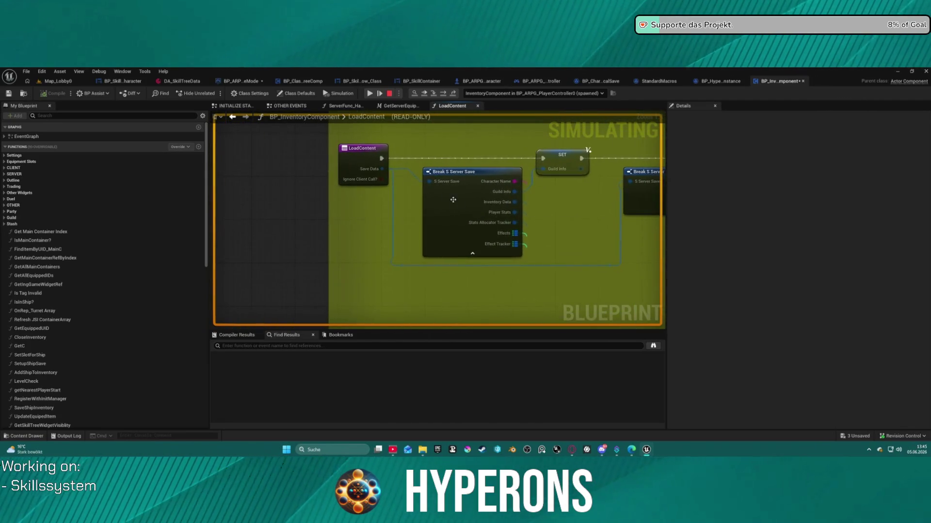
click(393, 178)
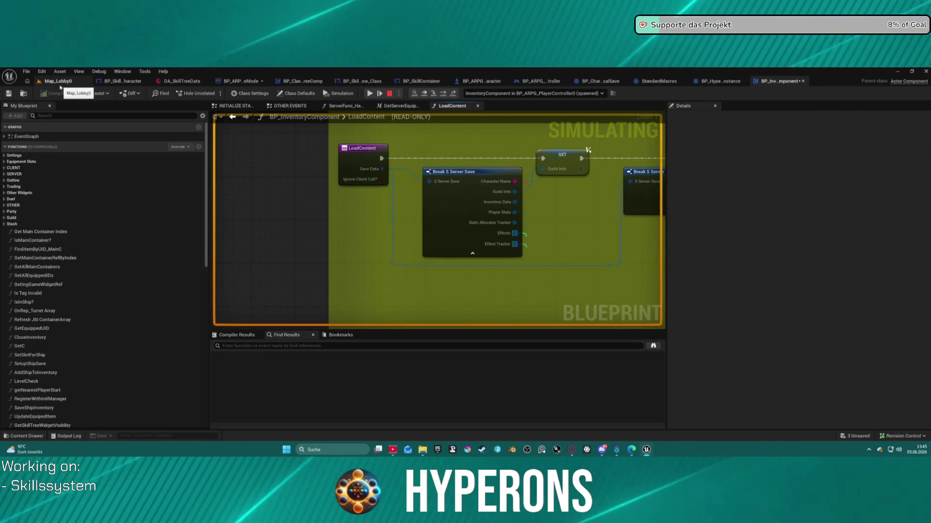
mouse_move(510, 190)
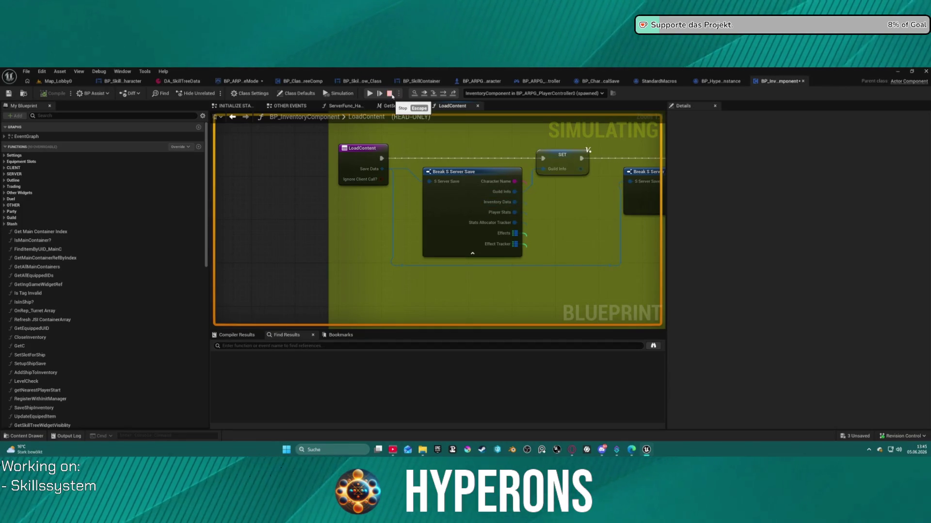
drag(513, 189, 341, 187)
Expand the Save Data fields, then open LevelCheck and break on Get Current Level Name.
mouse_move(342, 188)
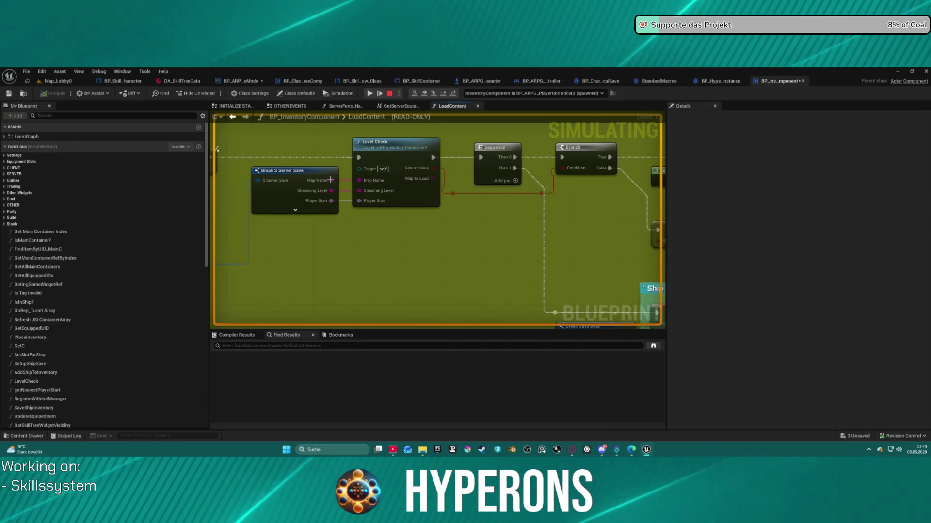
mouse_move(259, 180)
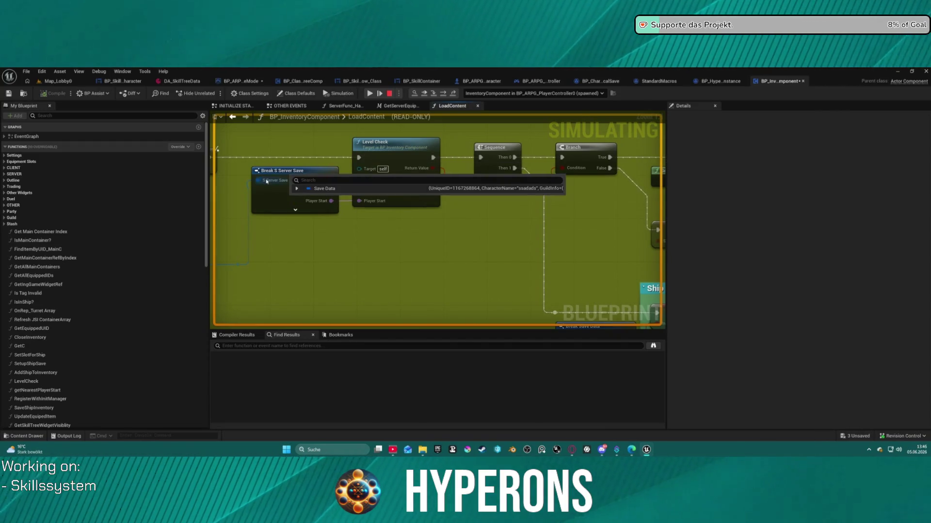
click(297, 189)
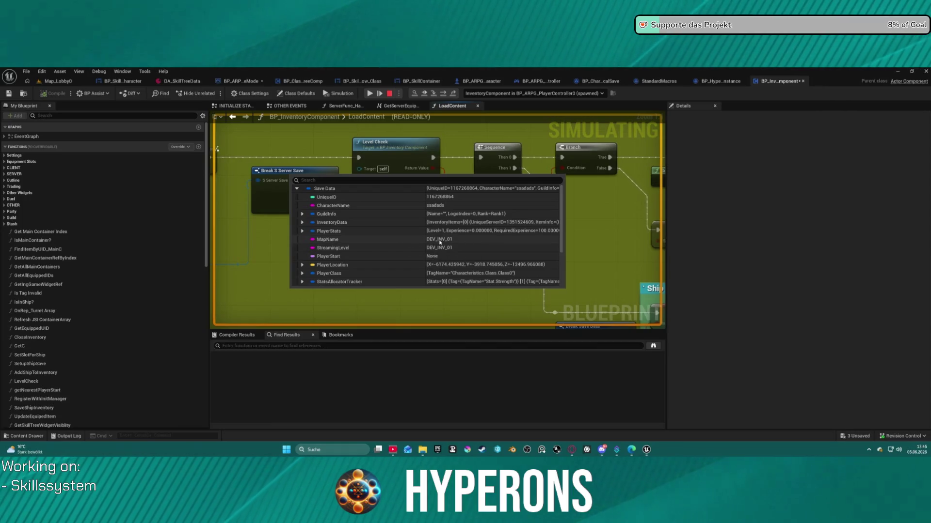
click(402, 152)
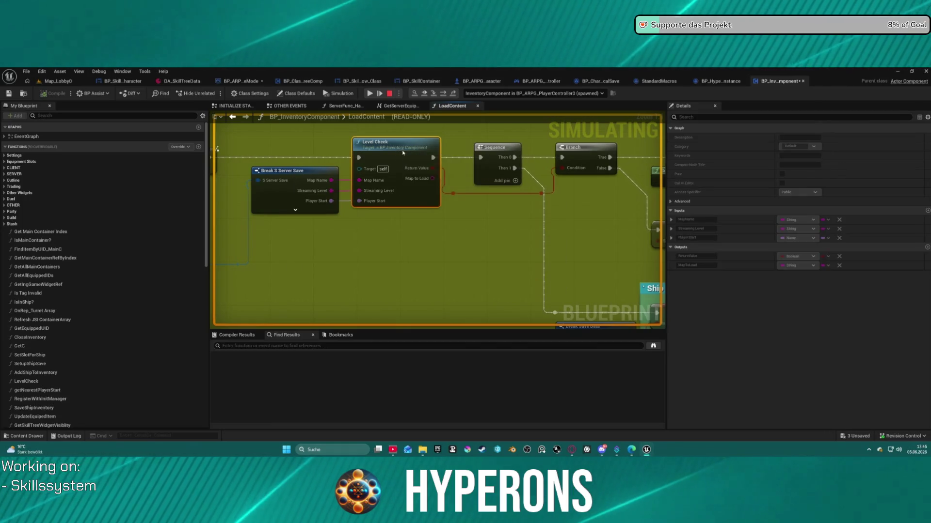
double_click(402, 152)
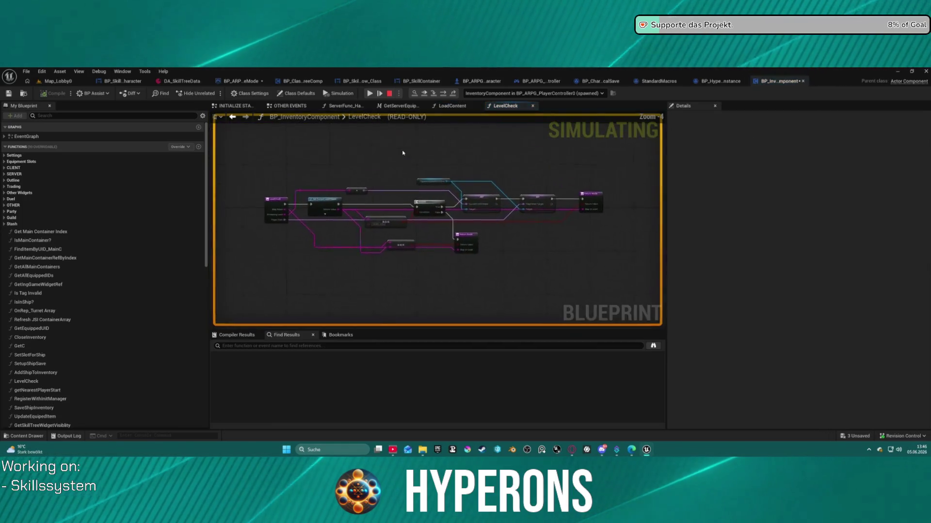
right_click(331, 201)
click(360, 277)
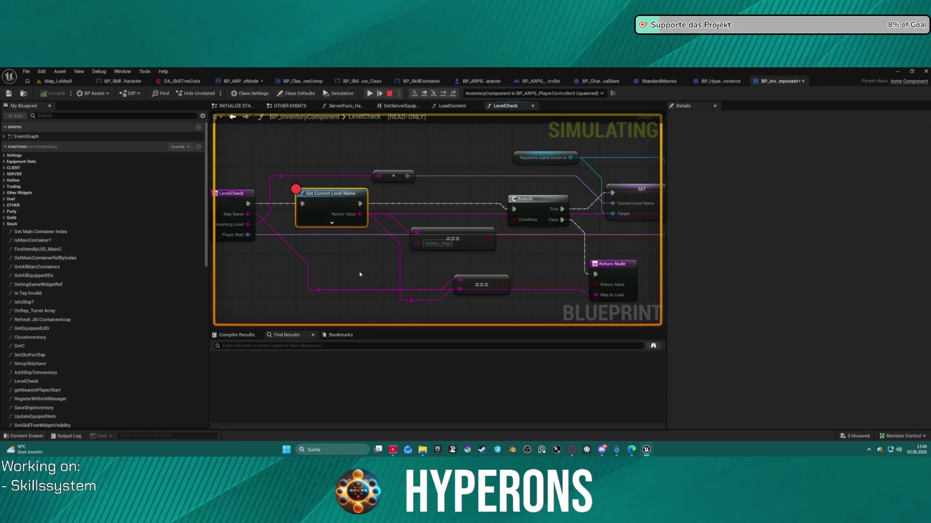
Resume execution and open the game's character selection list.
click(370, 94)
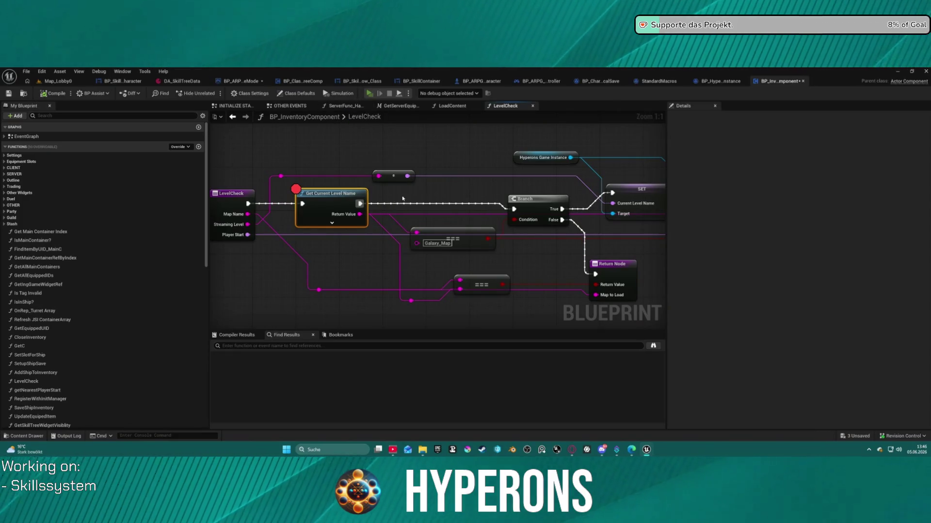
key(F5)
click(68, 255)
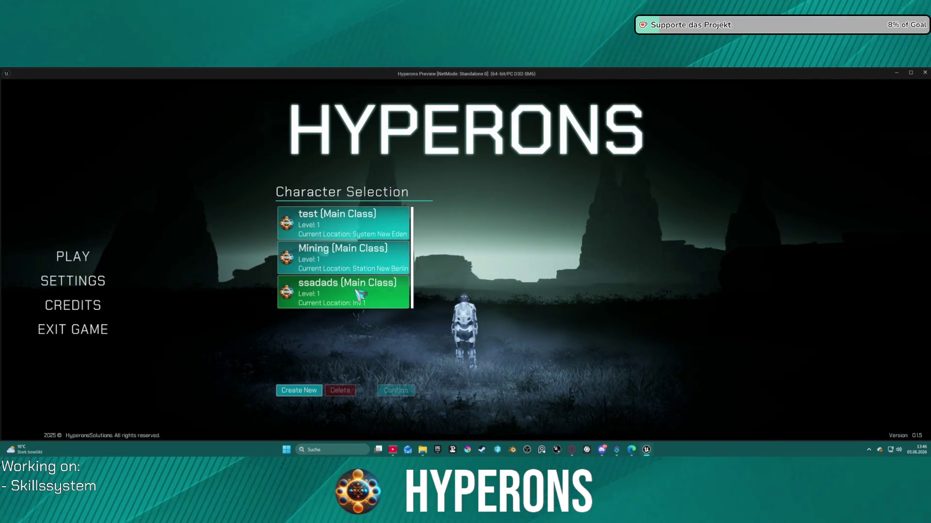
Select and confirm the ssadads character, then start the game so LevelCheck's breakpoint hits.
click(359, 294)
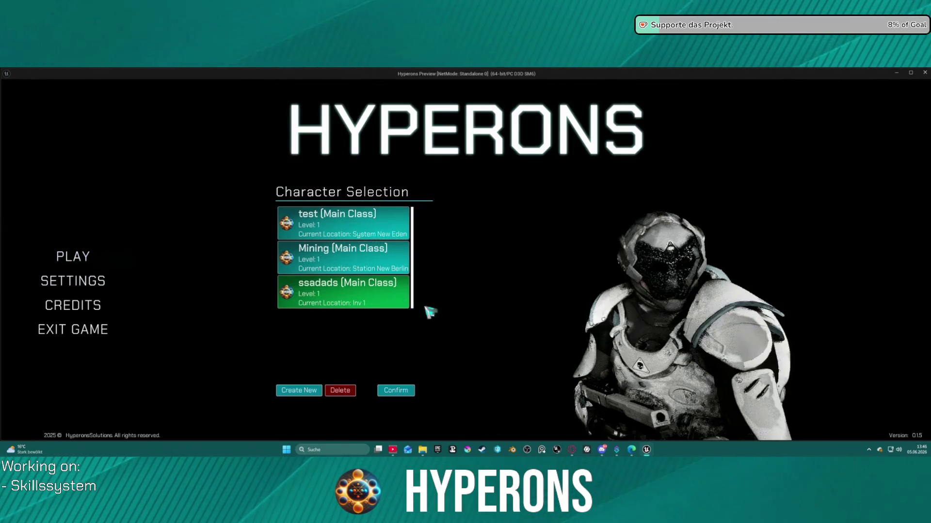
click(403, 397)
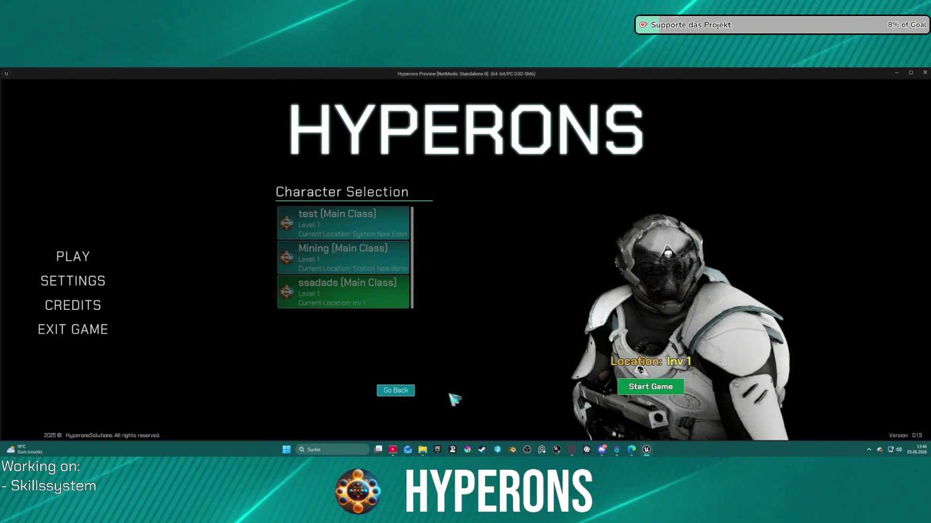
click(395, 390)
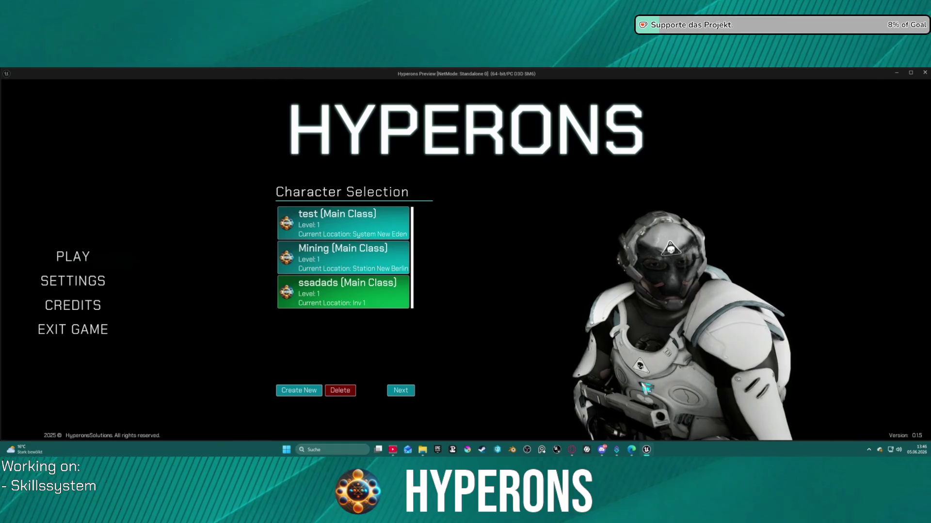
click(394, 392)
click(650, 386)
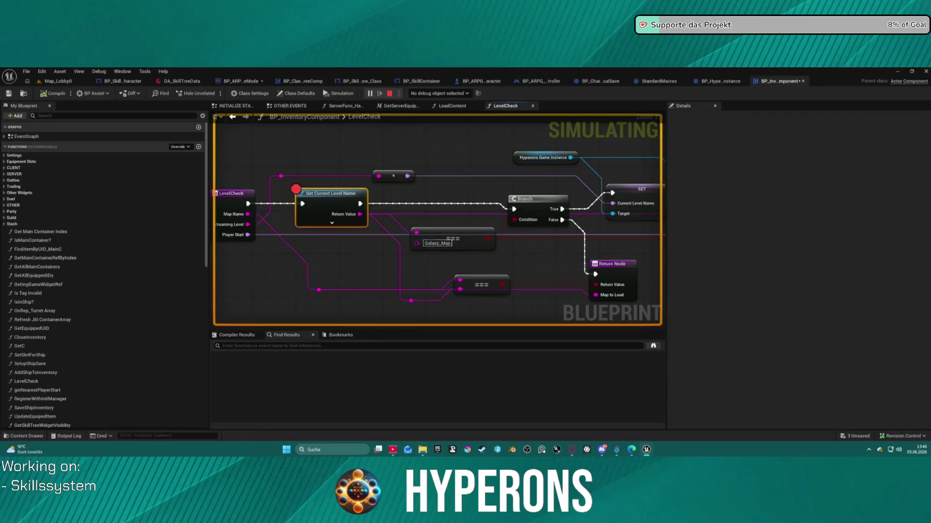
Step over through LevelCheck's Branch nodes to its return node, inspecting pin values.
mouse_move(448, 227)
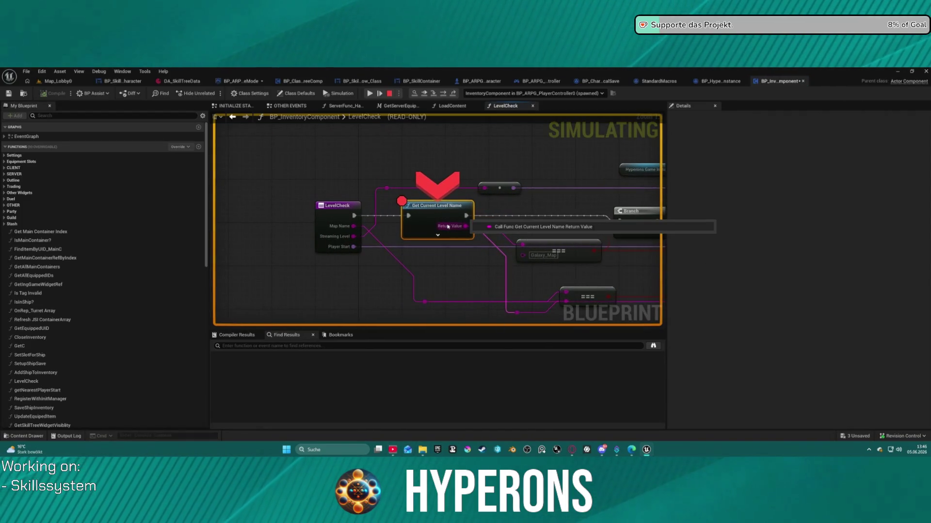
click(442, 93)
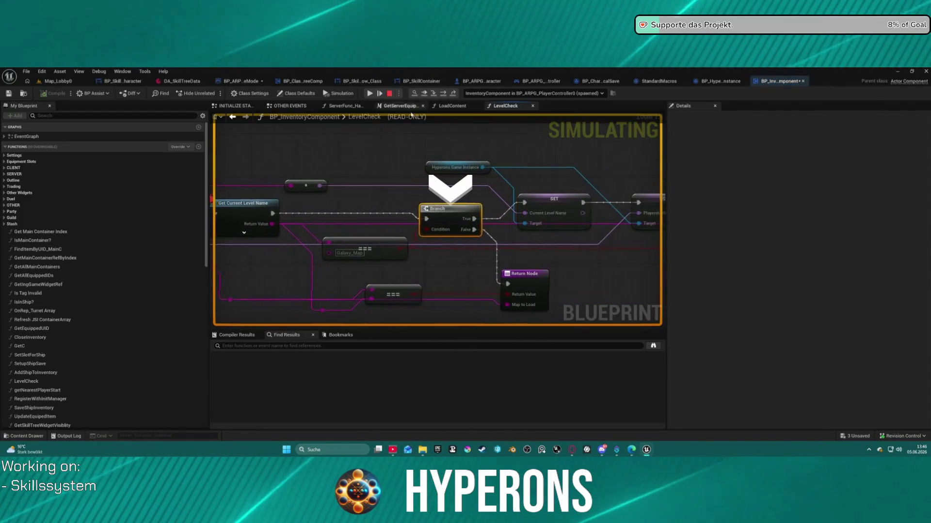
mouse_move(243, 224)
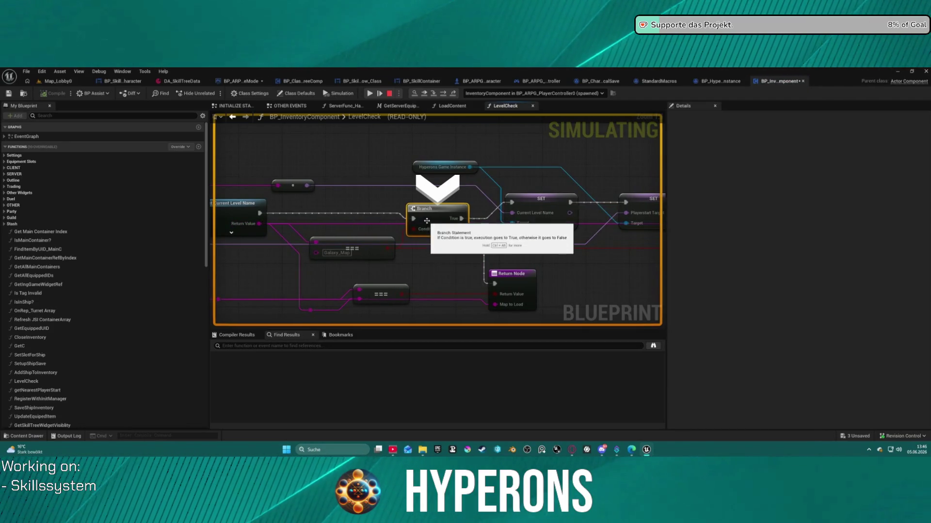
mouse_move(337, 181)
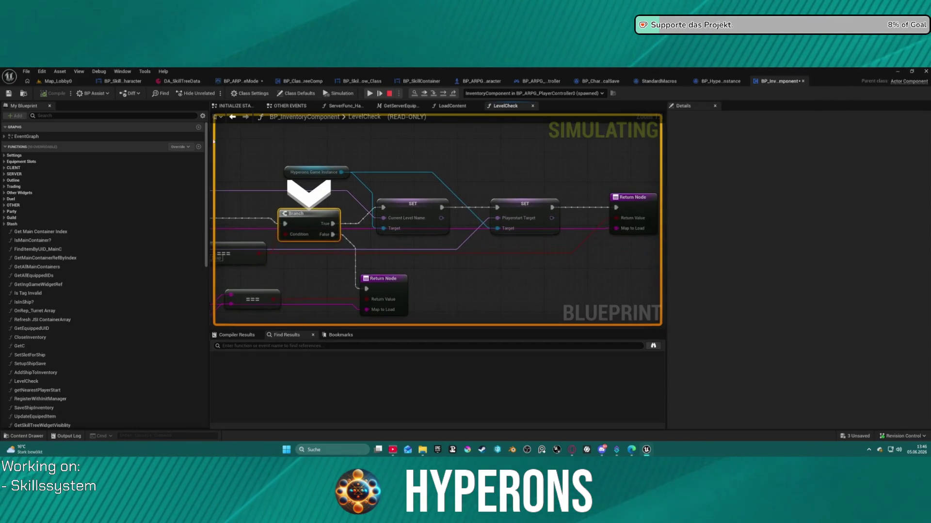
mouse_move(512, 218)
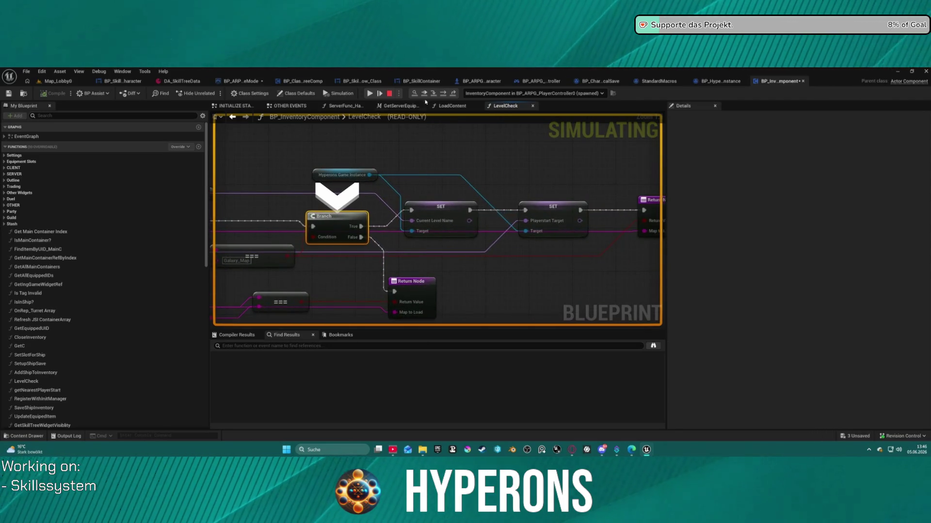
click(444, 95)
click(444, 95)
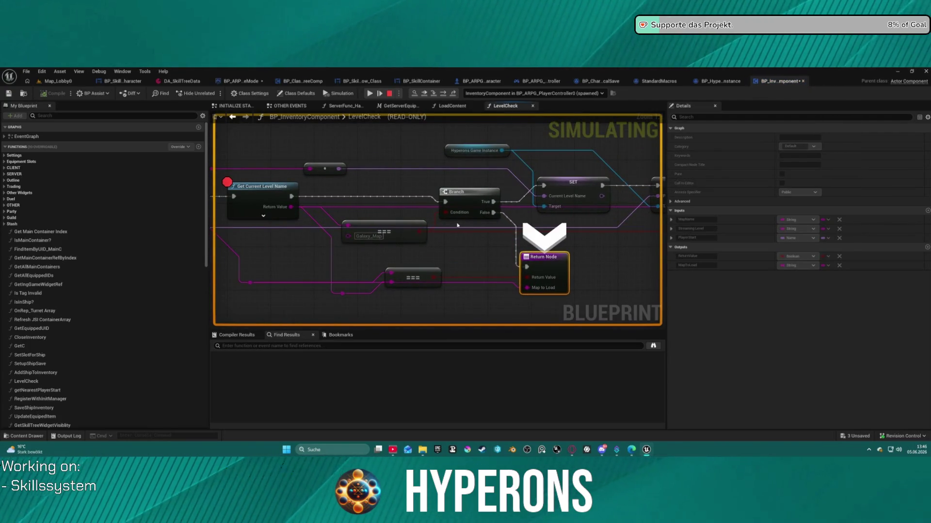
mouse_move(491, 247)
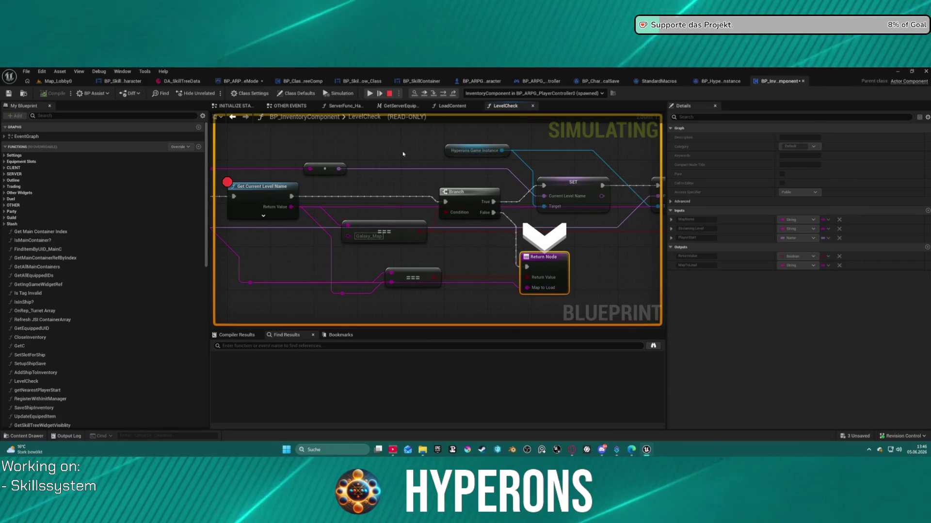
Resume into LoadContent past the Set Actor Location breakpoint, then stop the simulation.
click(370, 93)
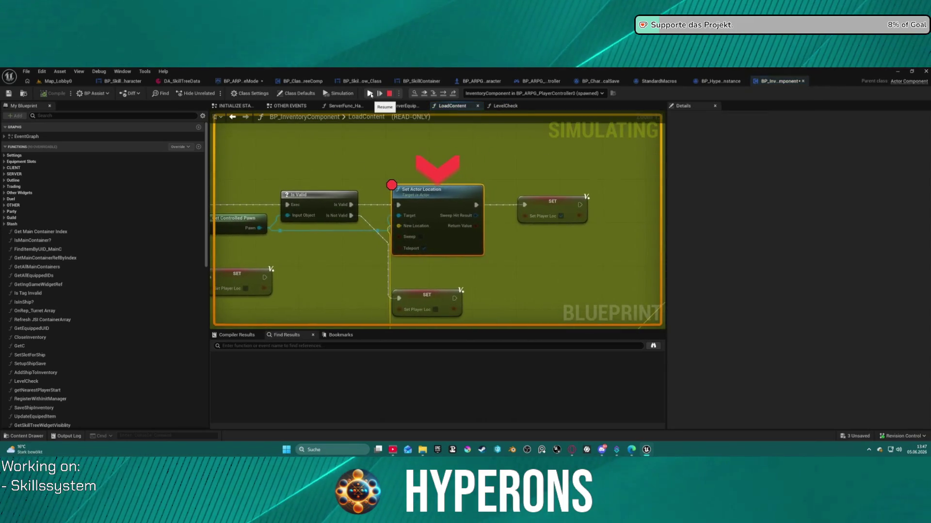
click(370, 93)
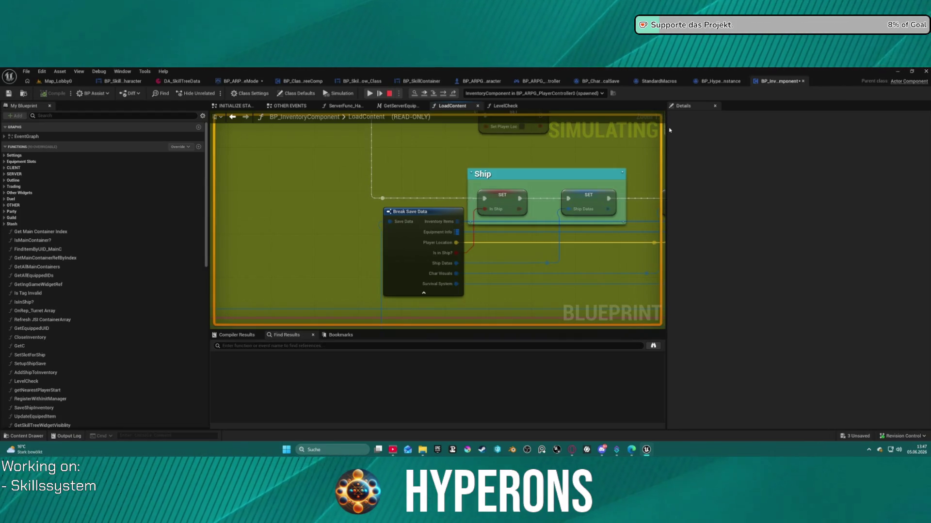
mouse_move(499, 219)
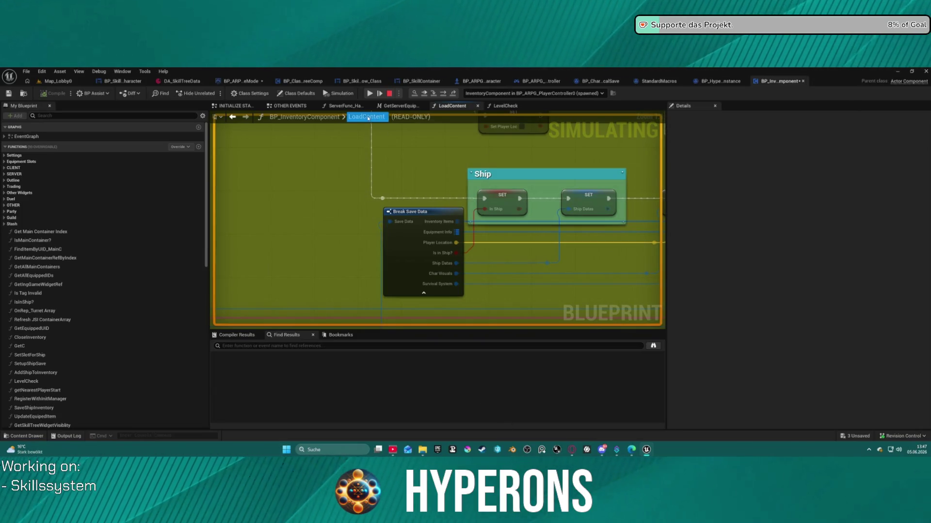
key(Escape)
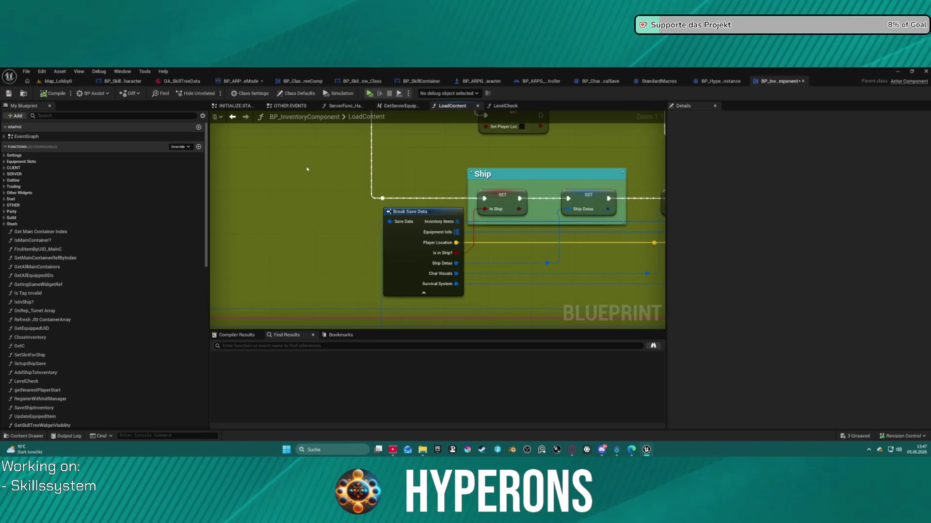
Revert BP_InventoryComponent's local changes via Revision Control and confirm reloading the asset.
key(ctrl+space)
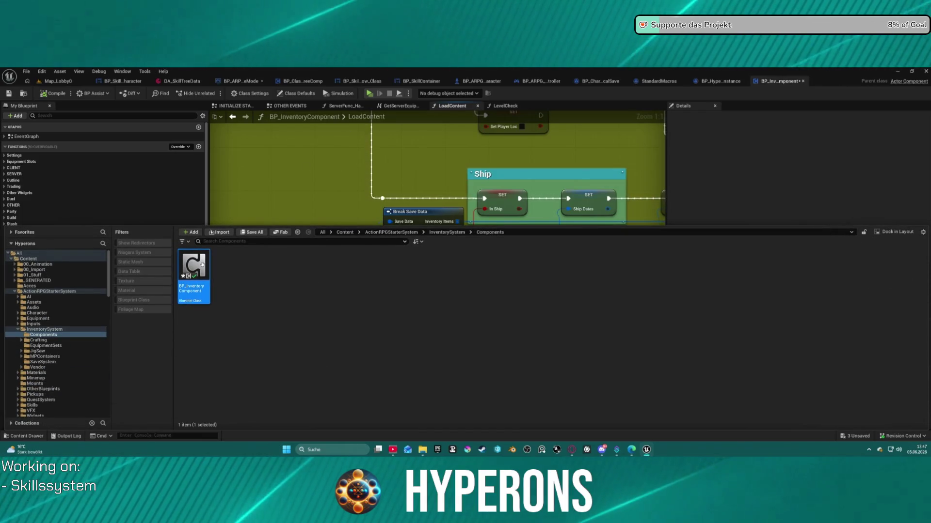
right_click(201, 281)
mouse_move(283, 420)
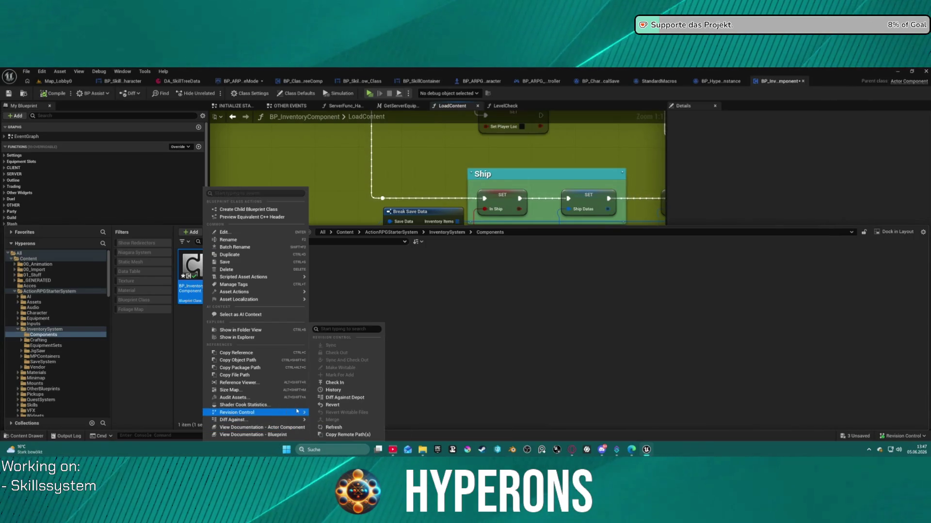
click(339, 405)
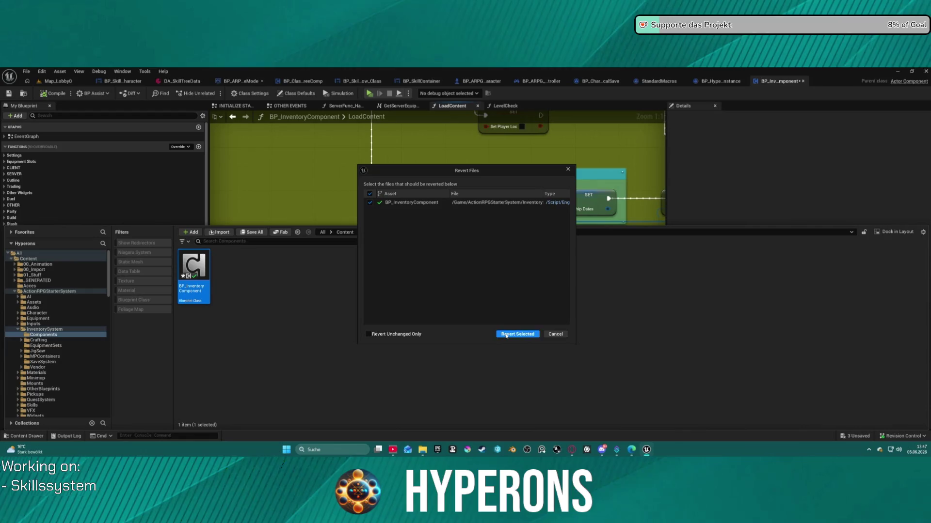
click(506, 335)
click(520, 276)
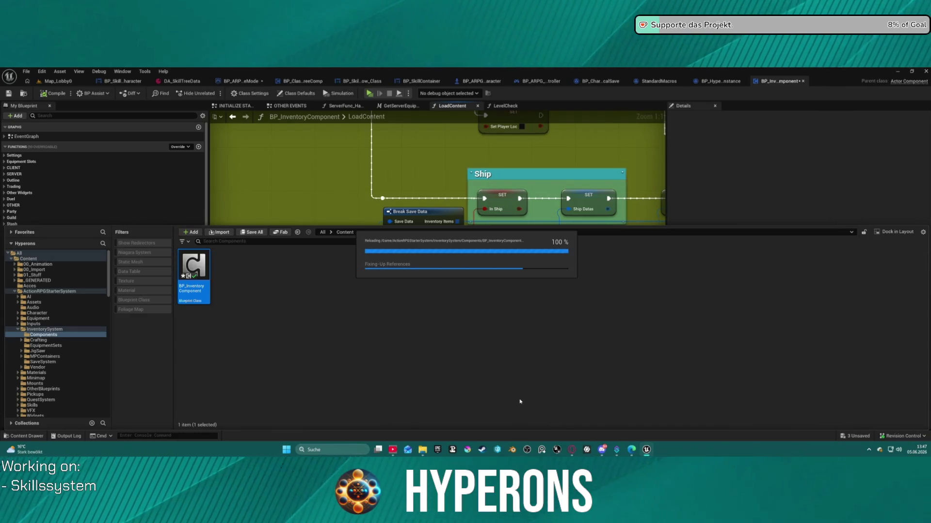
Review the reloaded LoadContent graph, then minimize the Unreal editor to the desktop.
mouse_move(647, 450)
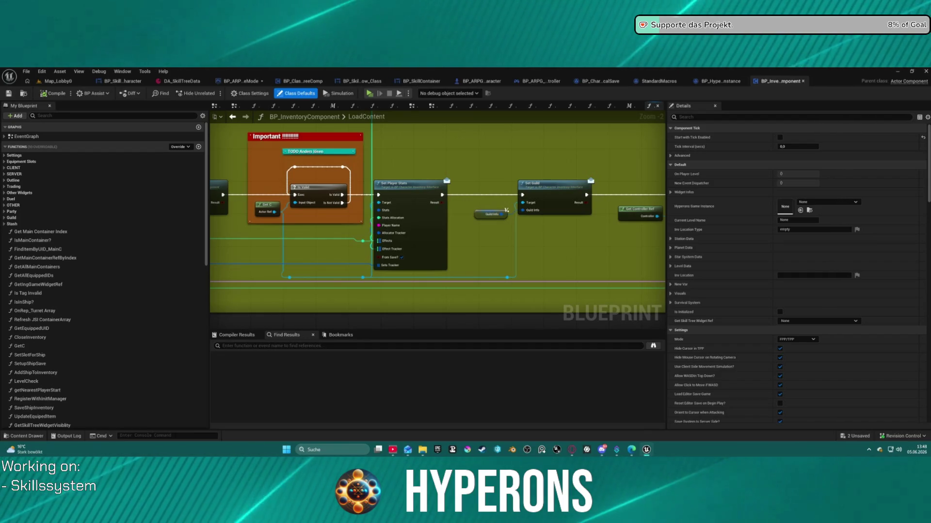
click(898, 71)
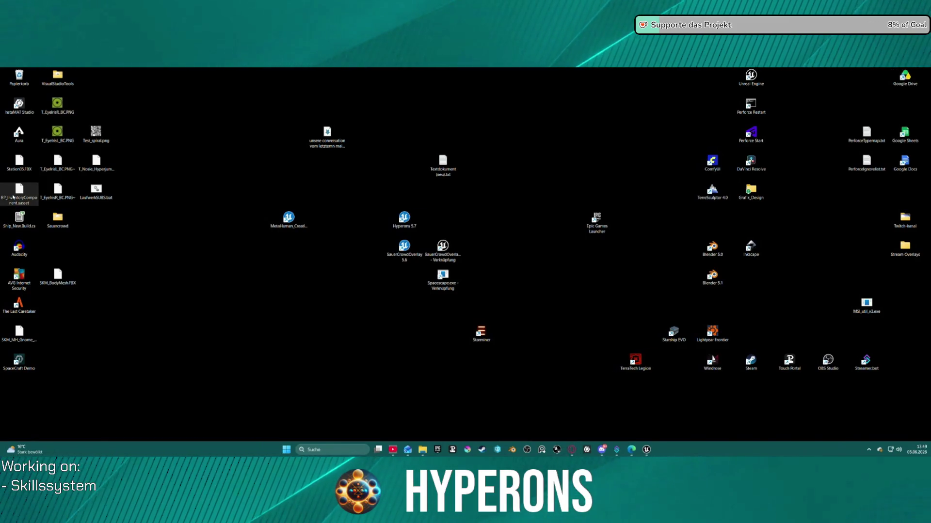
View the Eigenschaften of BP_InventoryComponent.uasset, close them, and return to the Unreal editor.
right_click(15, 198)
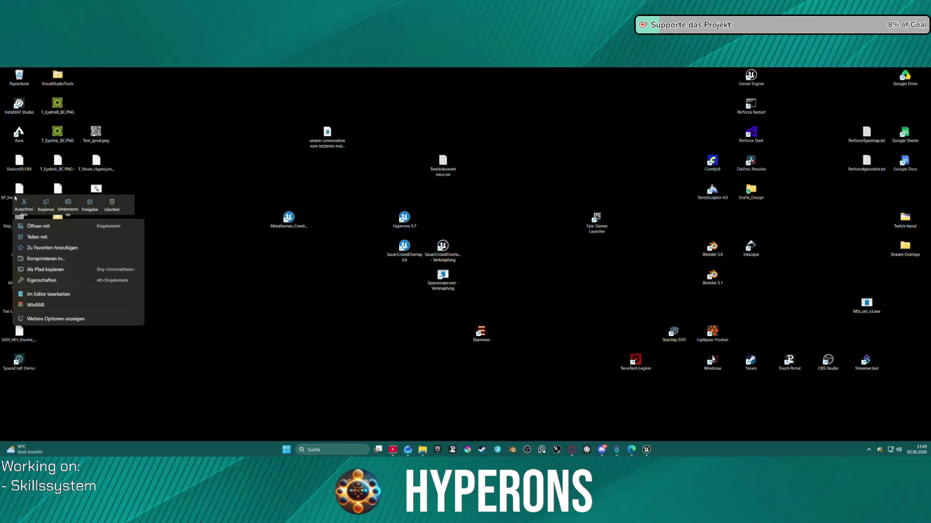
click(78, 280)
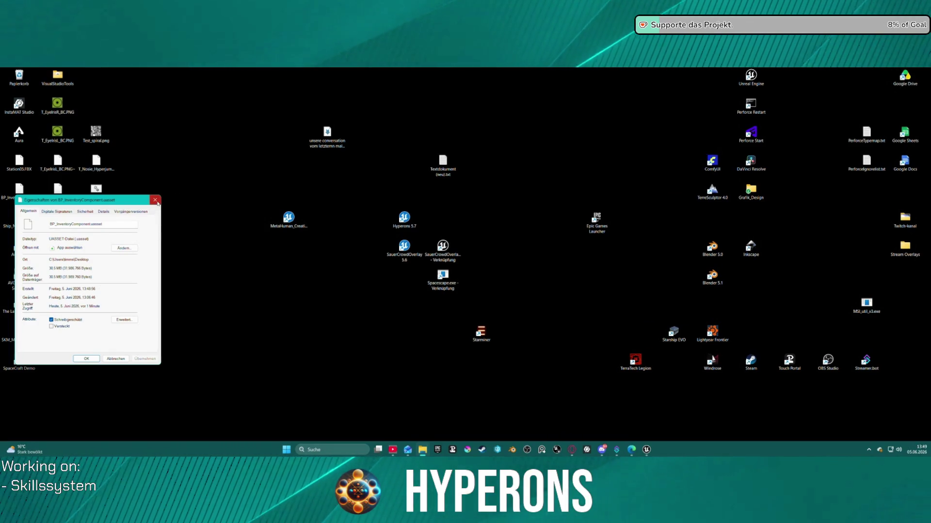
key(Escape)
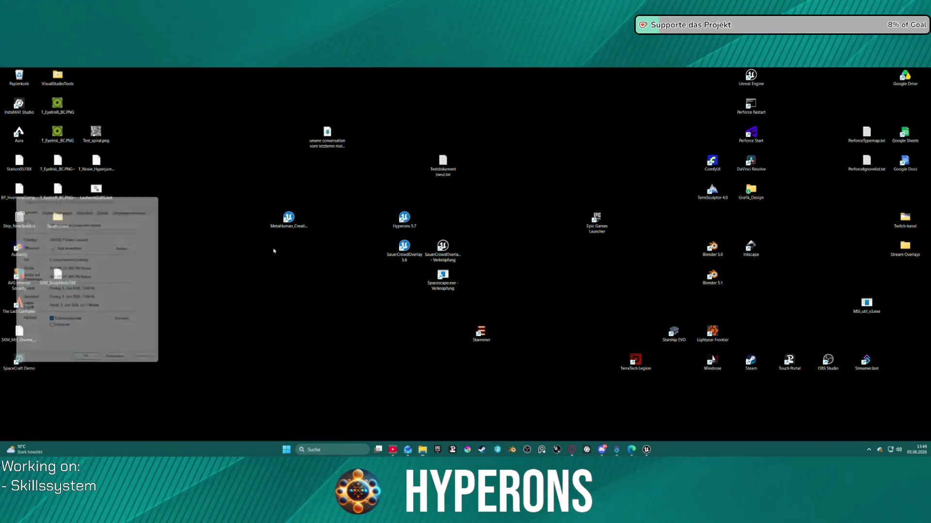
click(645, 451)
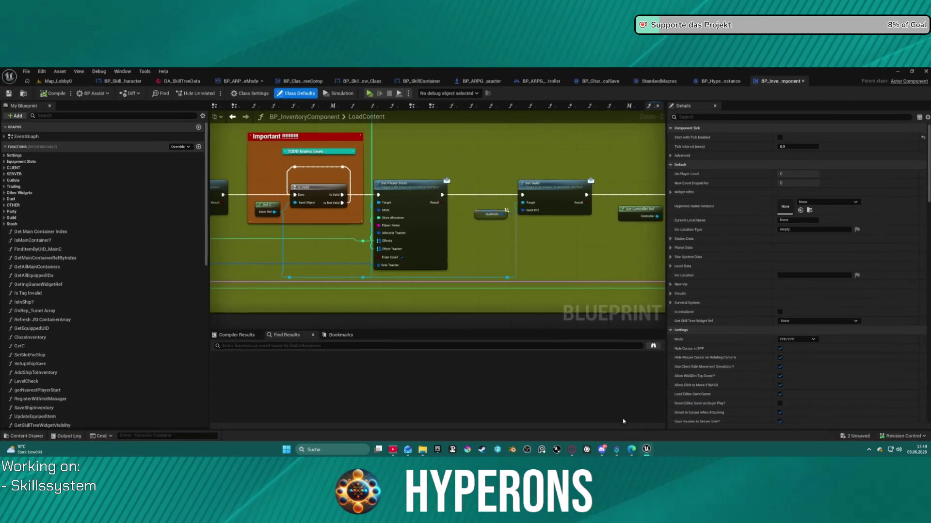
Launch Play in Editor anyway despite the Blueprint Compilation Errors warning.
scroll(468, 167, down, 2)
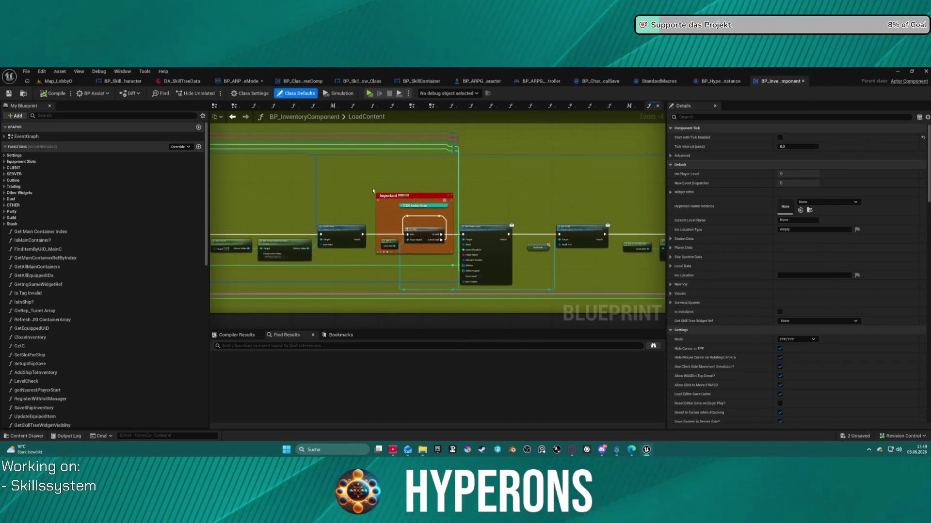
click(369, 93)
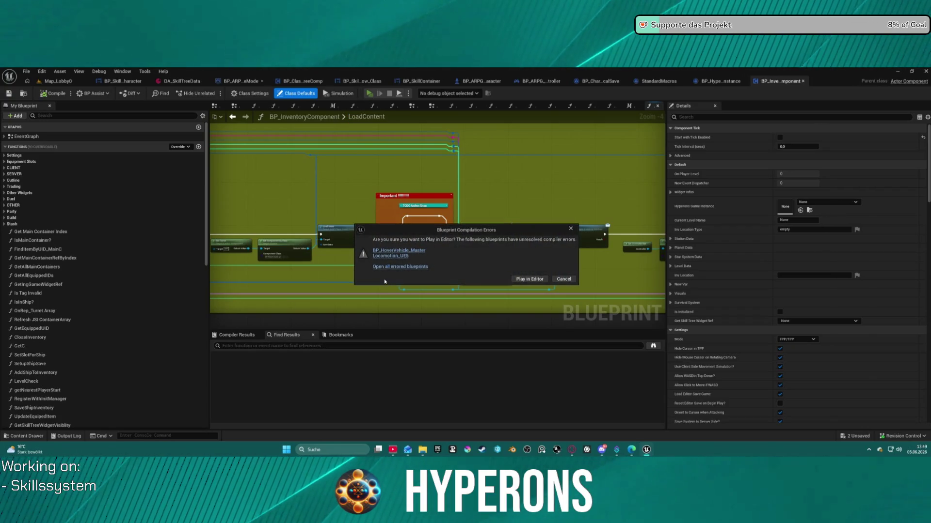
click(527, 280)
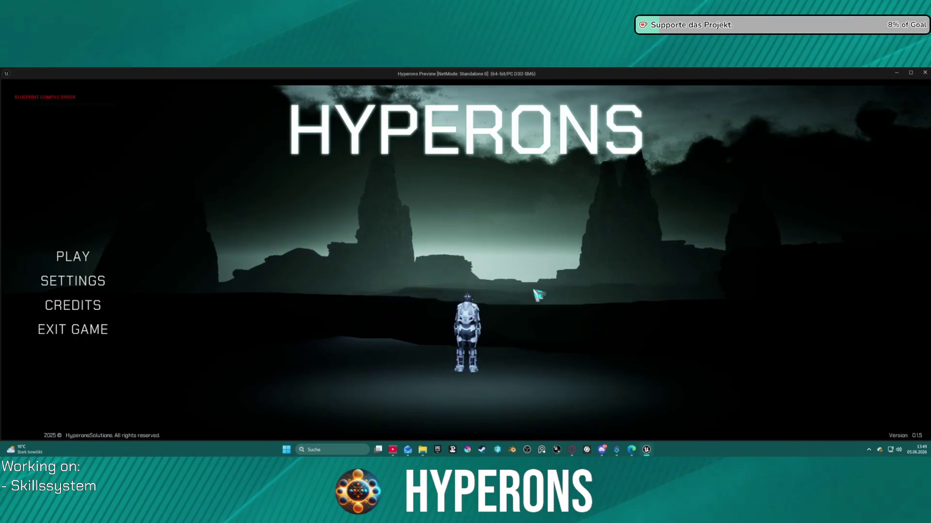
Delete the ssadads character from the character selection screen.
click(80, 259)
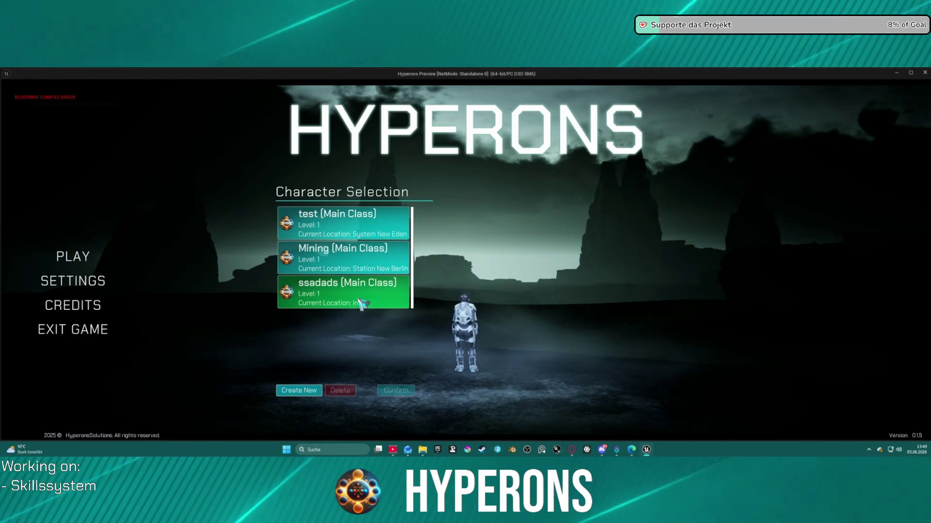
click(346, 303)
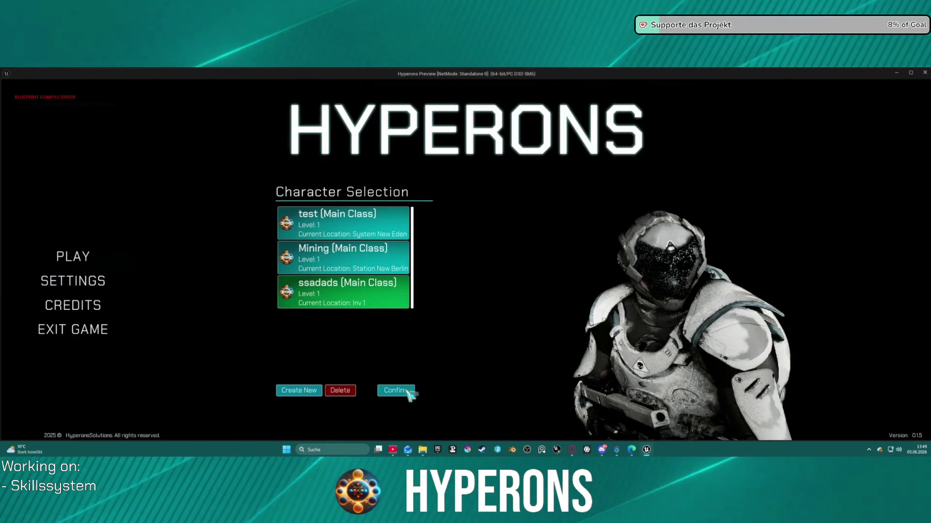
click(339, 394)
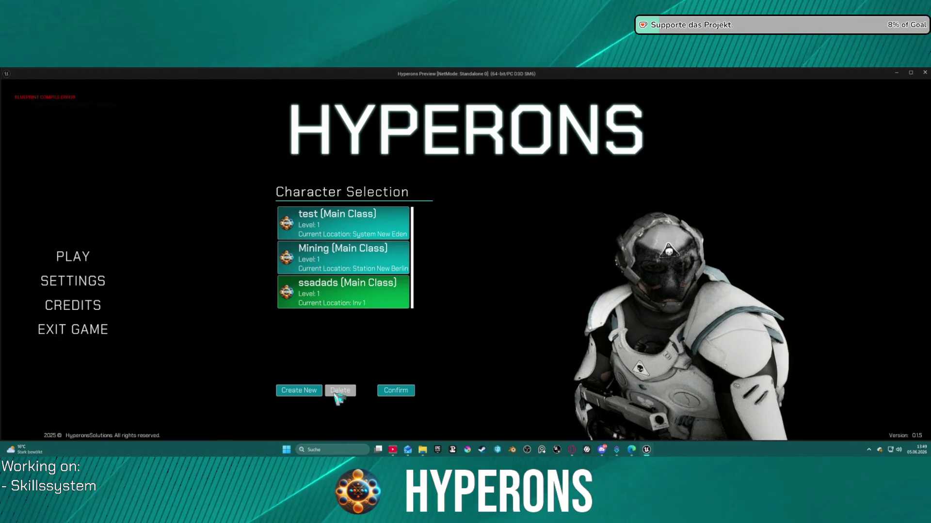
click(342, 392)
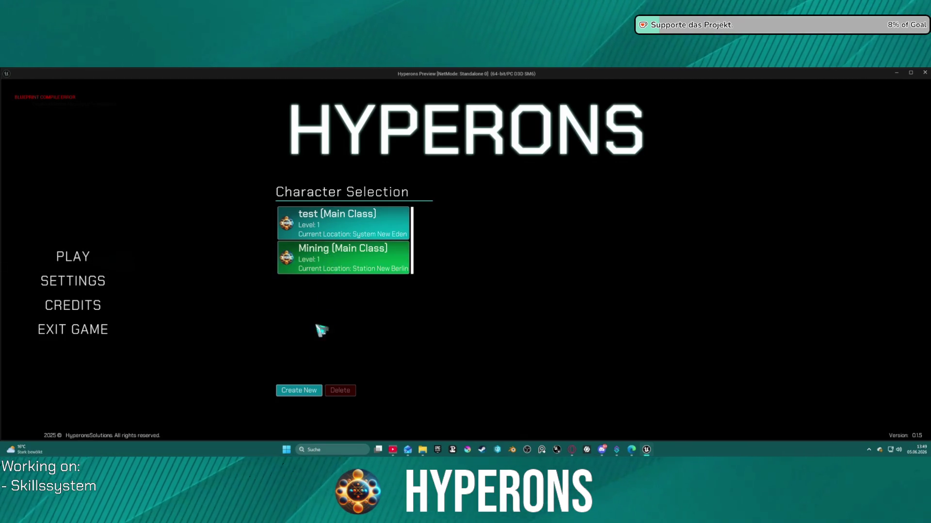
Create a new character named 'ssad' with a haircut.
click(310, 390)
click(407, 225)
click(330, 212)
text(ssad)
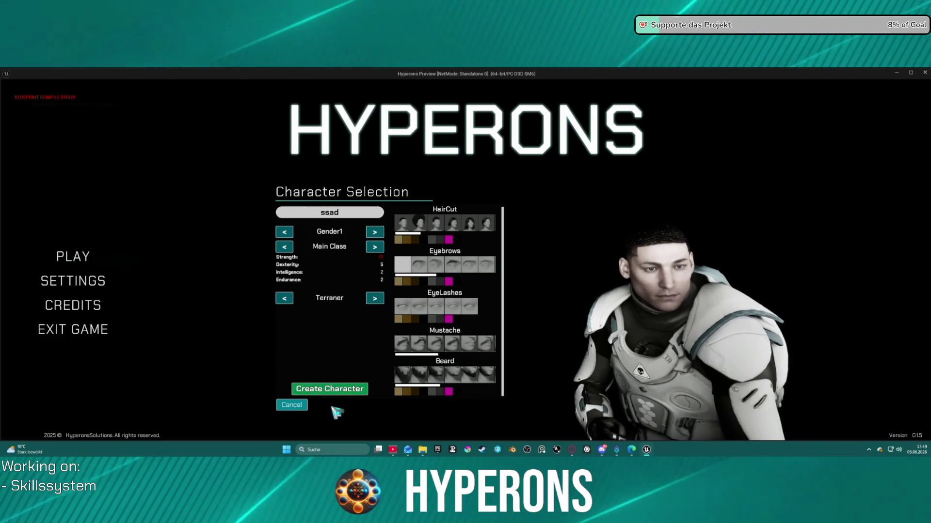
click(340, 391)
Load the ssad character and run forward toward the Teleport DEV area.
click(361, 293)
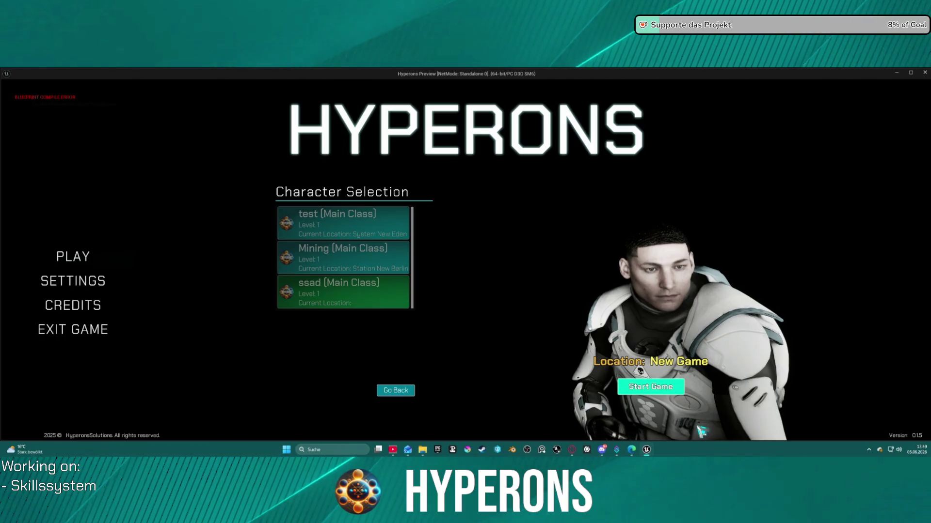
click(651, 386)
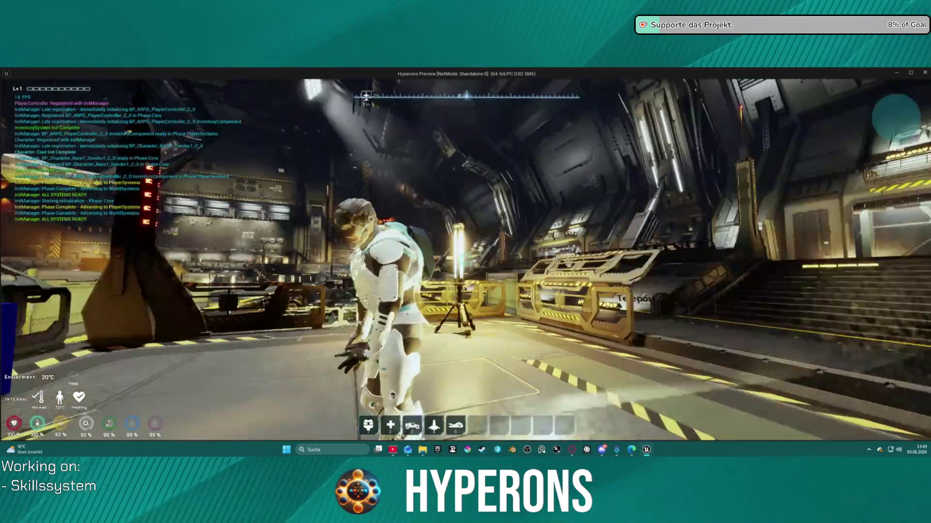
key(w)
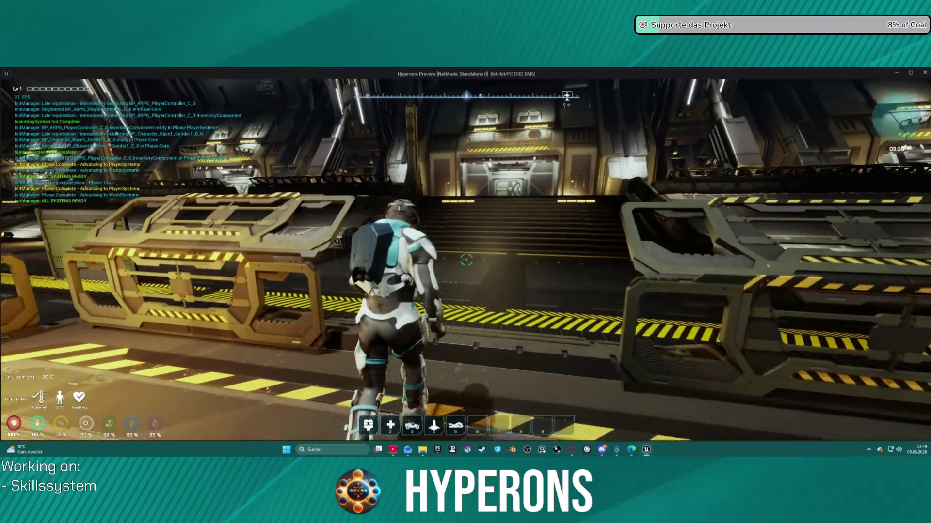
key(w)
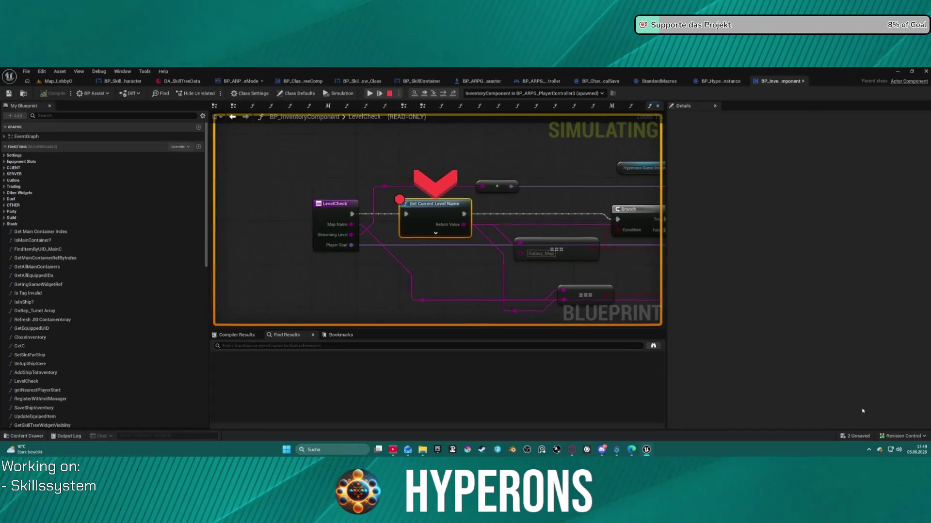
Remove the breakpoint from Get Current Level Name and resume execution.
right_click(411, 213)
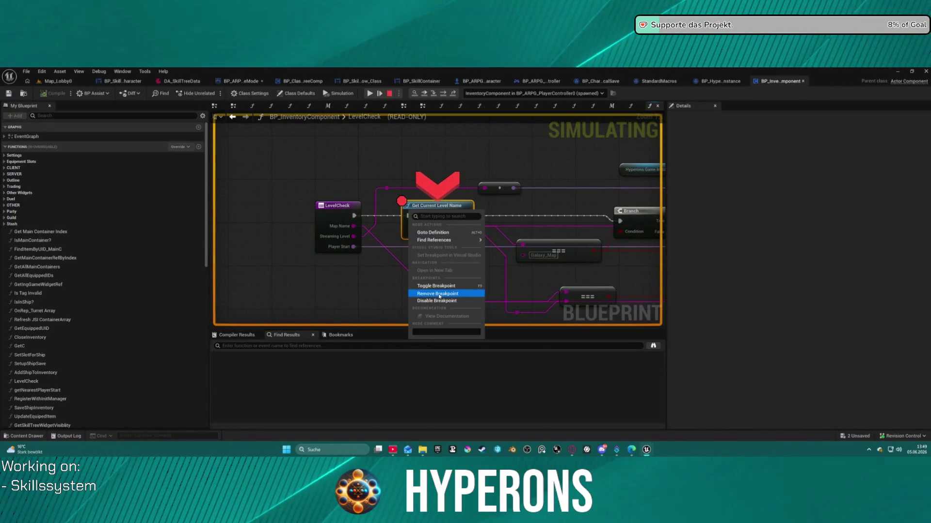
click(437, 293)
click(369, 93)
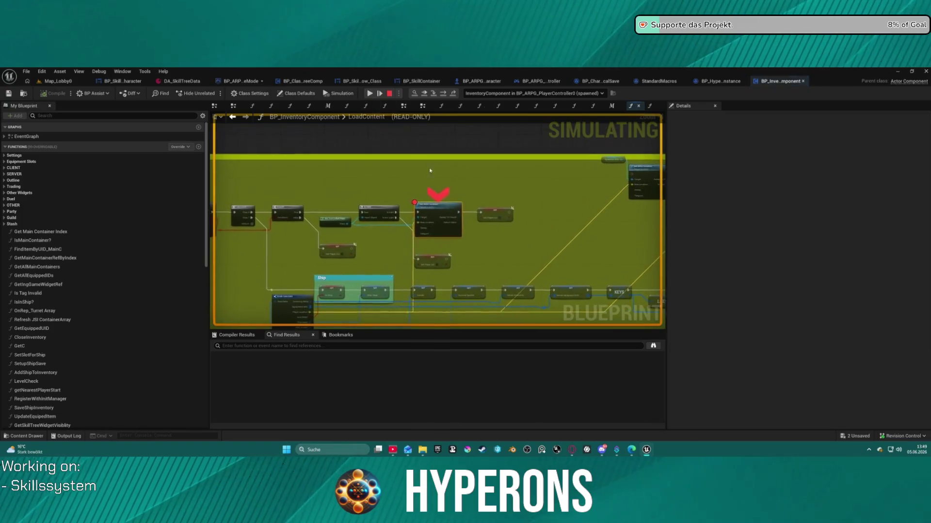
Trace the new location back to LoadContent's Save Data, inspect its values, resume, then stop play.
double_click(401, 228)
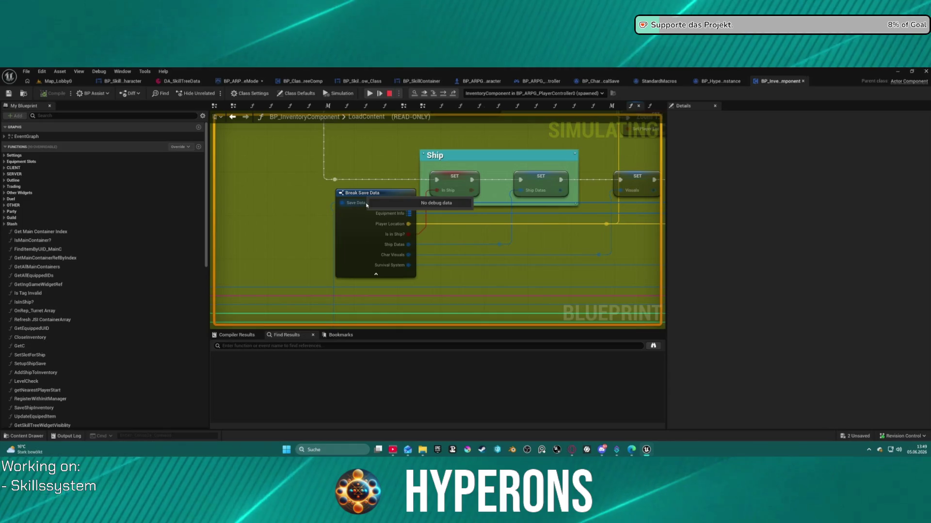
double_click(398, 223)
double_click(433, 215)
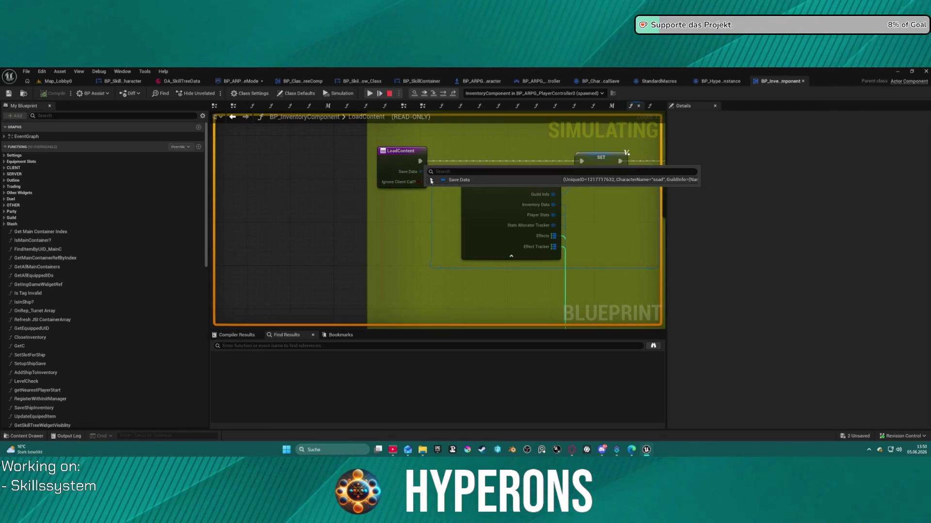
click(432, 180)
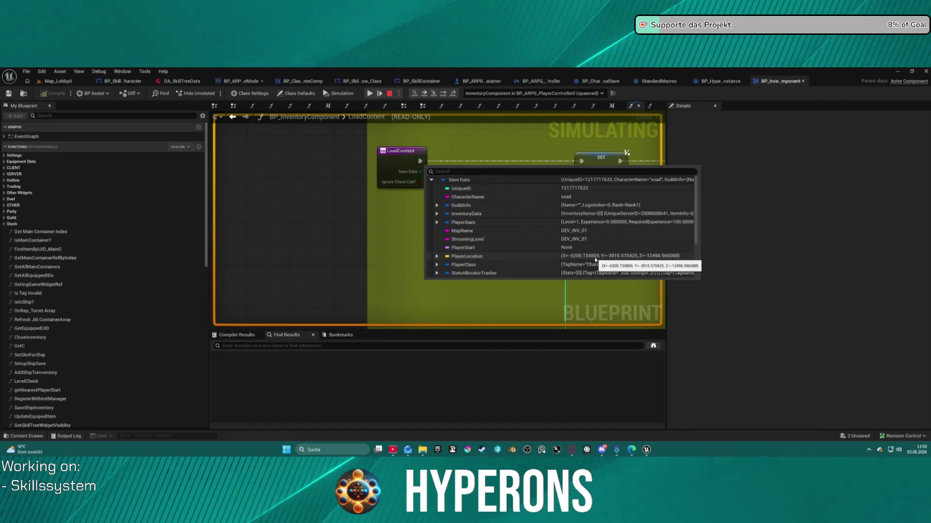
click(369, 93)
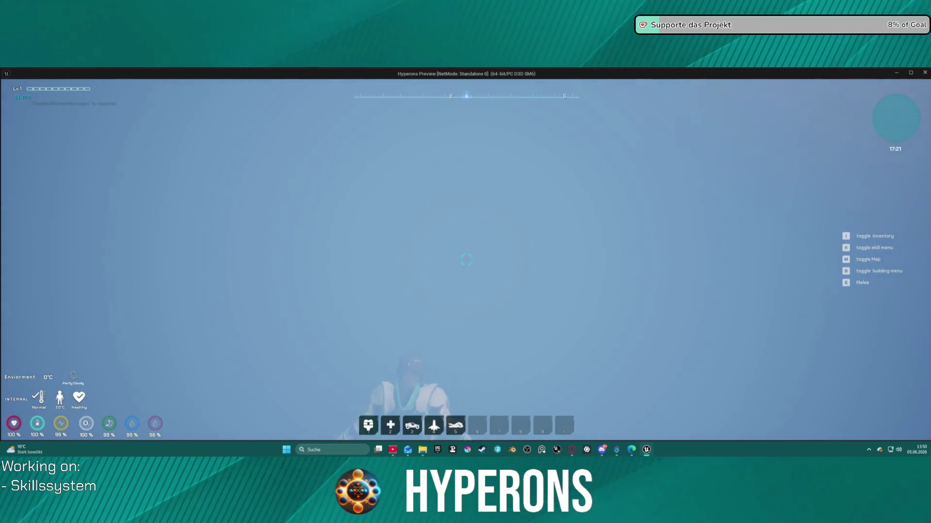
key(Escape)
scroll(548, 265, down, 5)
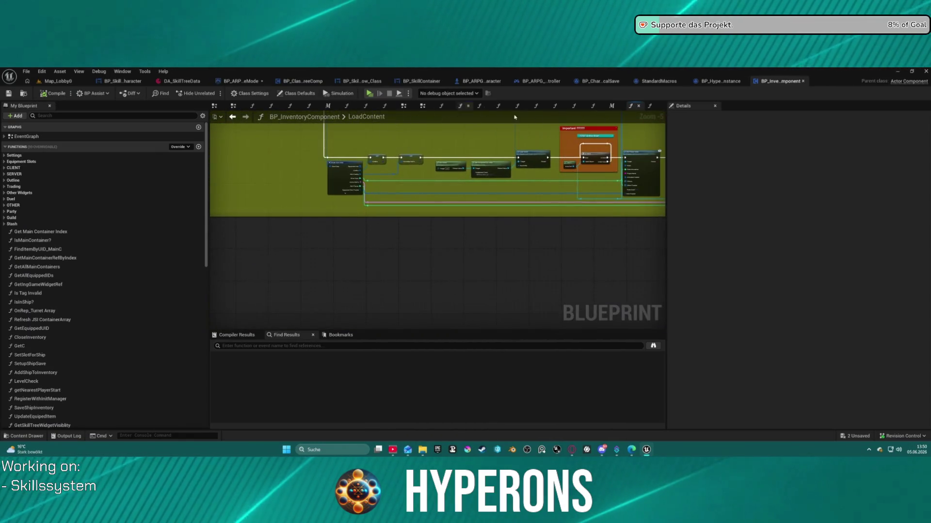
Move the Is Valid node lower within its comment box in LoadContent.
scroll(327, 185, up, 6)
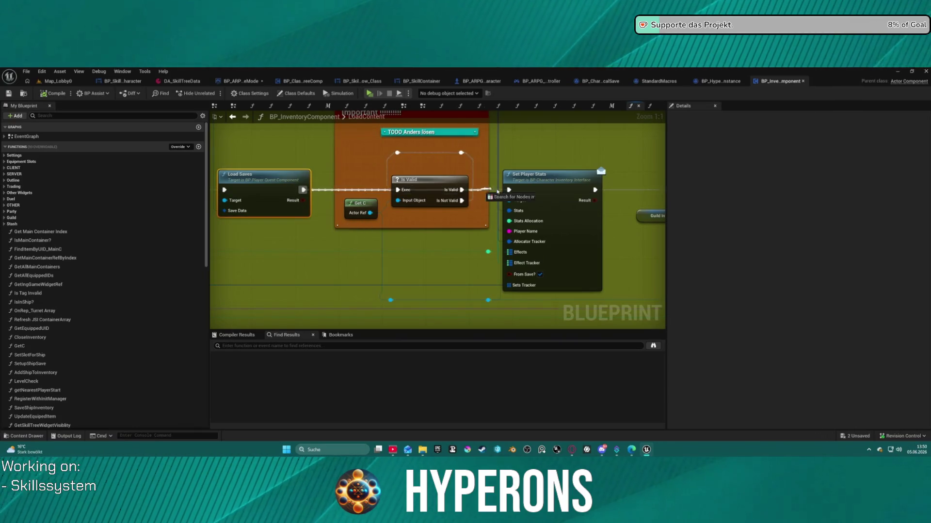
mouse_move(616, 177)
mouse_down()
mouse_move(357, 173)
mouse_move(530, 172)
mouse_up()
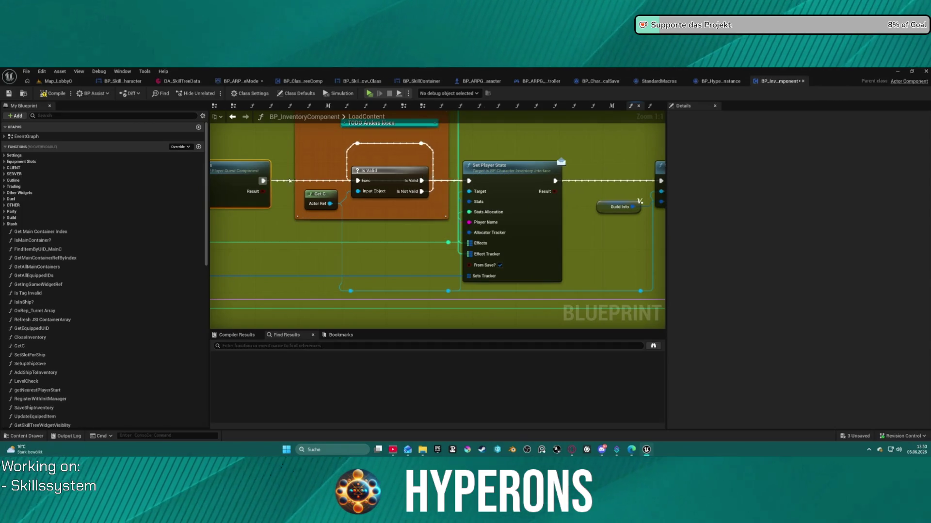
mouse_move(391, 172)
mouse_down()
mouse_move(382, 201)
mouse_move(386, 183)
mouse_up()
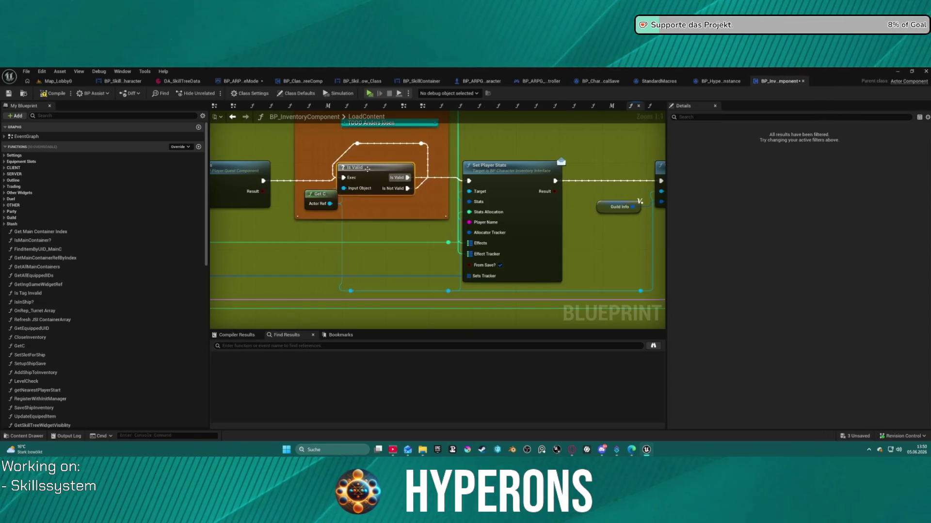
Pan back to LoadContent's entry nodes, return to LevelCheck, then switch to the Map_Lobby0 level.
scroll(421, 244, down, 7)
scroll(421, 244, up, 7)
click(383, 191)
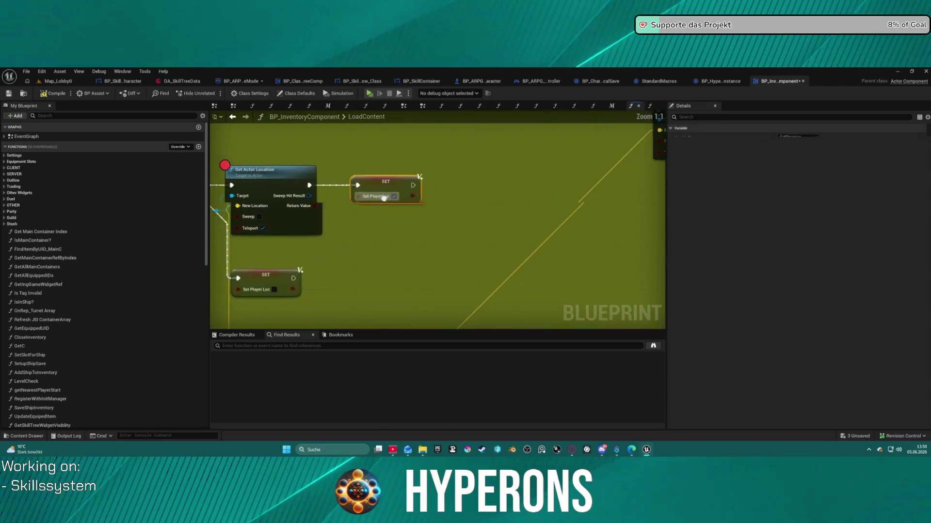
mouse_move(513, 217)
mouse_down()
mouse_move(518, 145)
mouse_move(579, 124)
mouse_move(452, 118)
mouse_up()
mouse_move(278, 147)
mouse_down()
mouse_move(291, 239)
mouse_move(312, 270)
mouse_move(426, 115)
mouse_move(426, 163)
mouse_move(417, 139)
mouse_move(485, 158)
mouse_up()
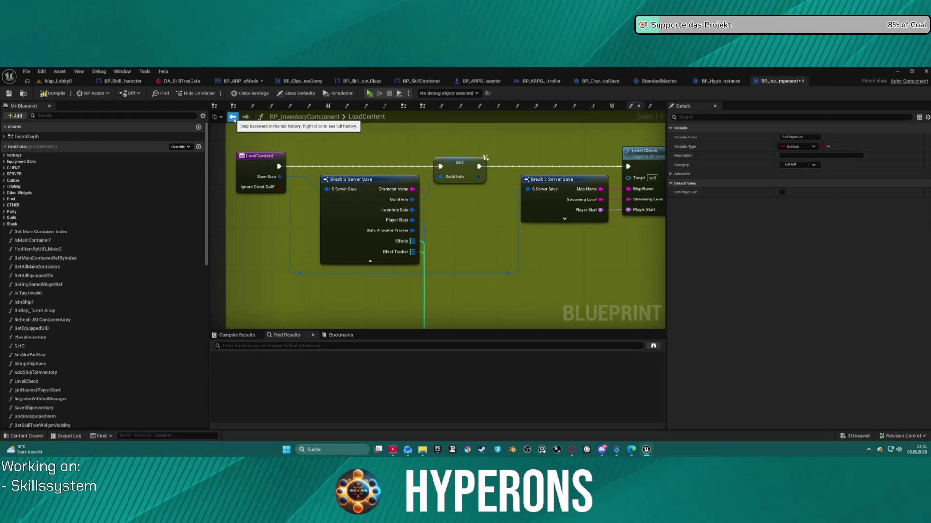
click(233, 118)
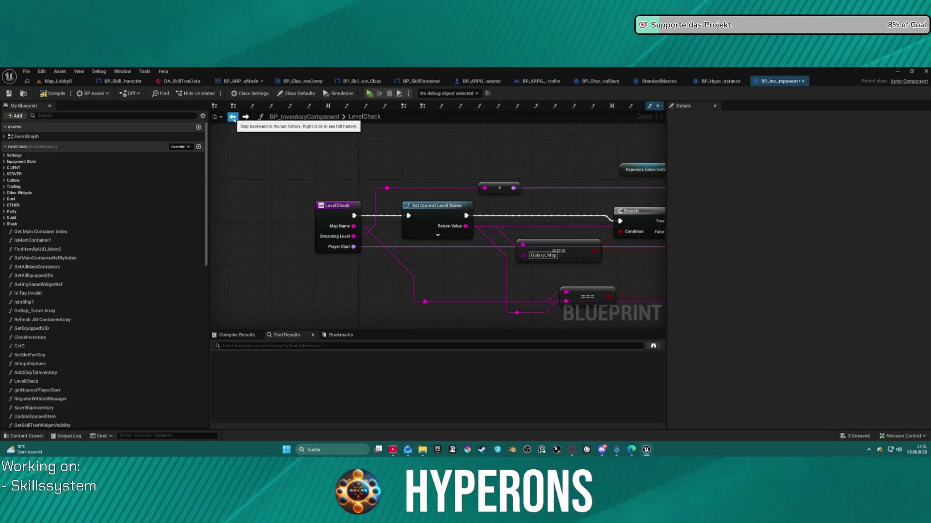
click(59, 84)
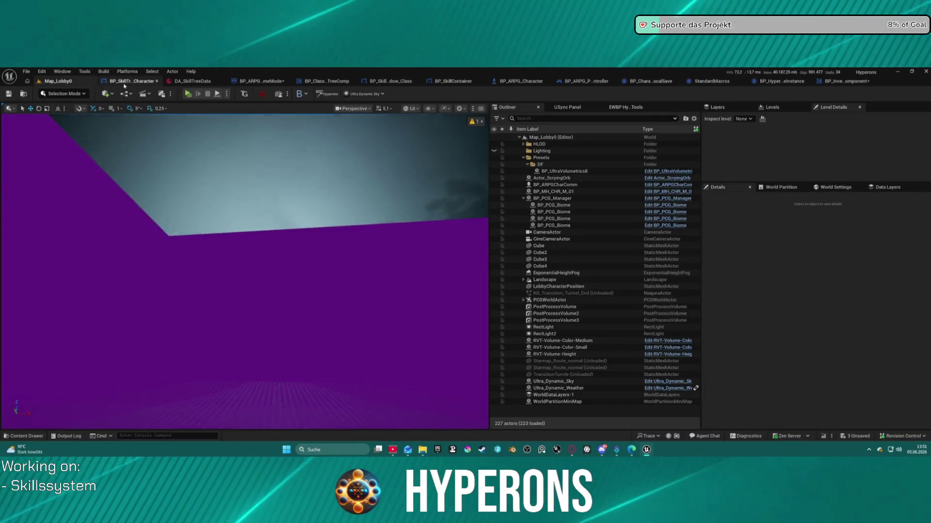
Open BP_ARPG_GameMode's event graph and drill into the Spawn New Player function.
click(129, 81)
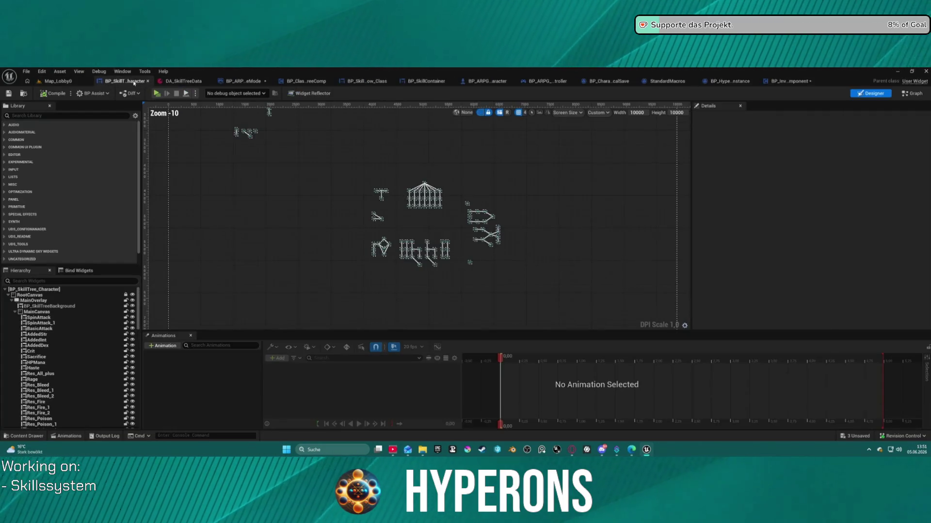
click(180, 81)
click(215, 80)
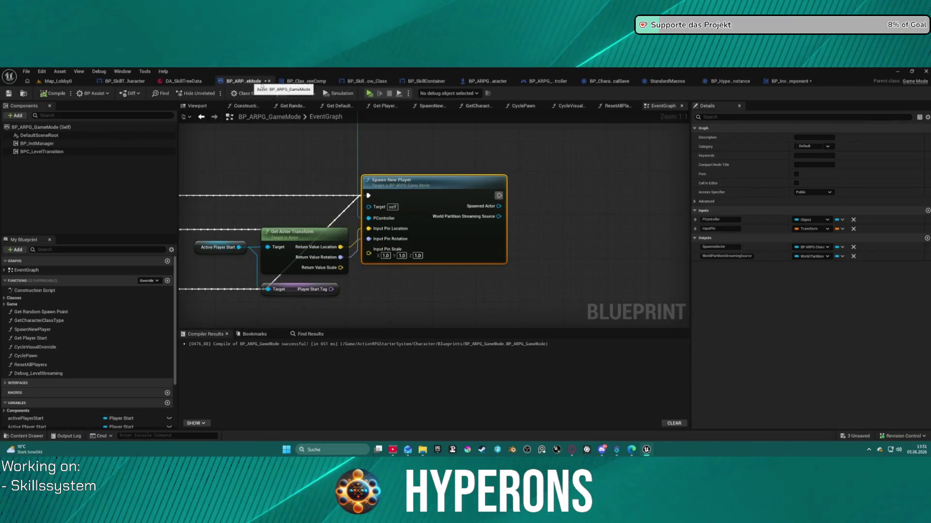
drag(414, 232, 628, 173)
mouse_move(596, 214)
mouse_down()
mouse_move(536, 256)
mouse_move(534, 235)
mouse_move(516, 277)
mouse_move(455, 287)
mouse_up()
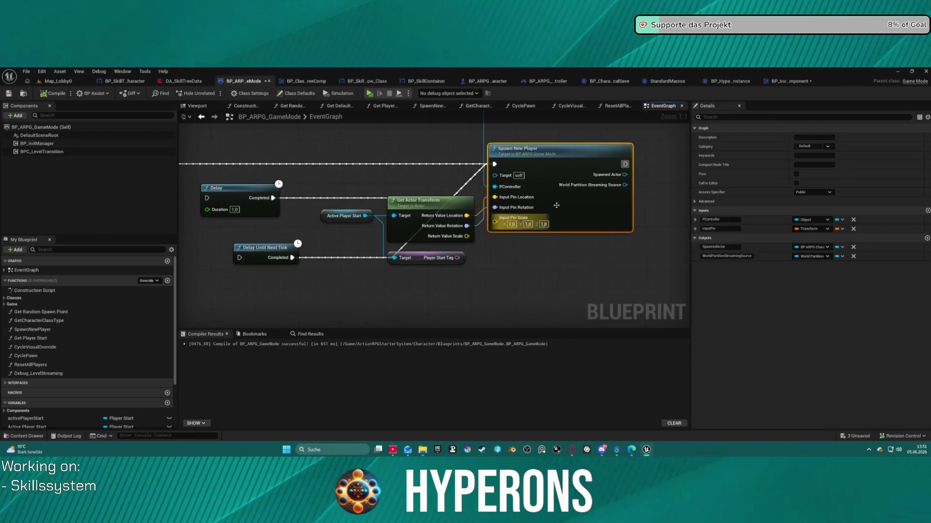
double_click(559, 166)
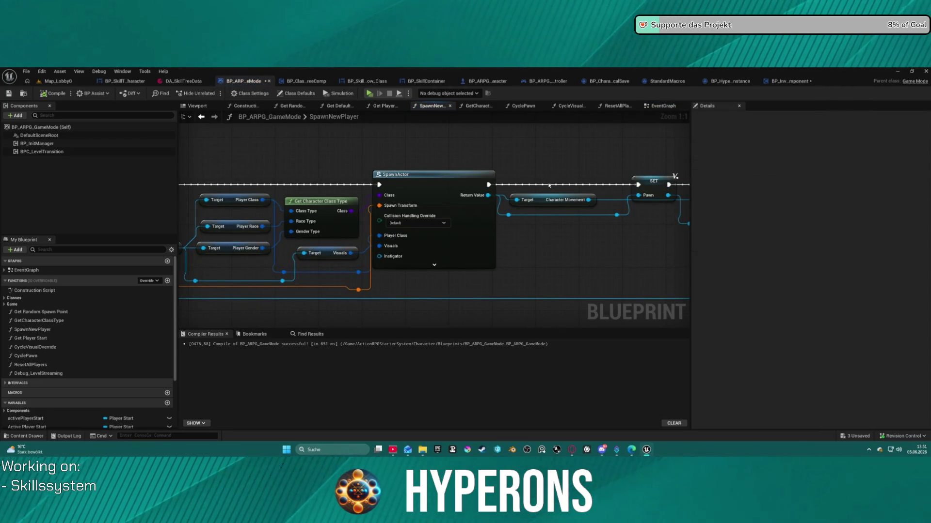
Return to BP_InventoryComponent and frame the whole LevelCheck graph.
scroll(526, 158, down, 3)
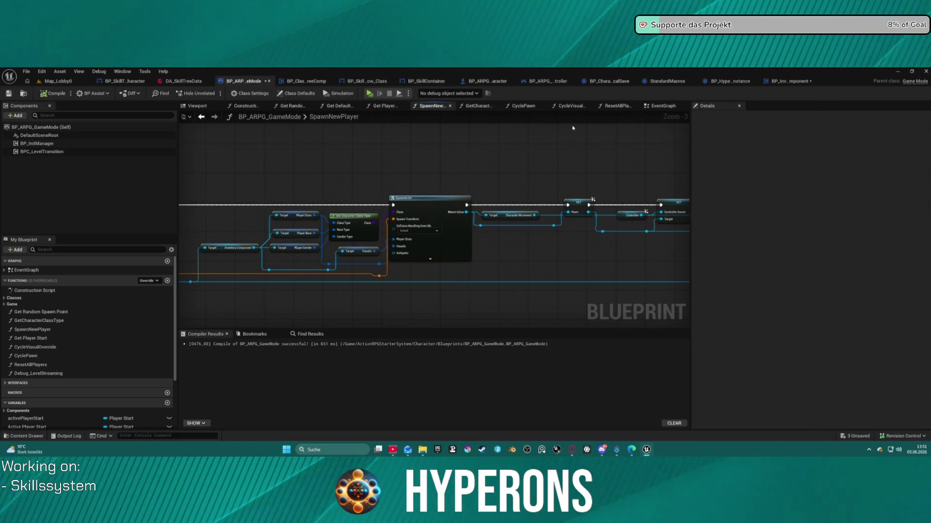
click(781, 85)
key(Home)
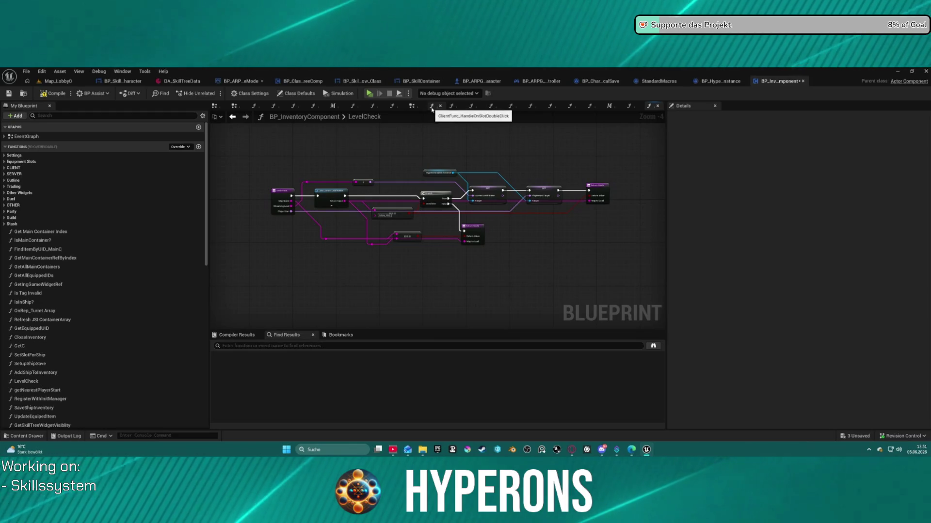
Peek at the GetEquipmentInfoBySlot function in a floating window, then close it.
click(281, 107)
click(293, 106)
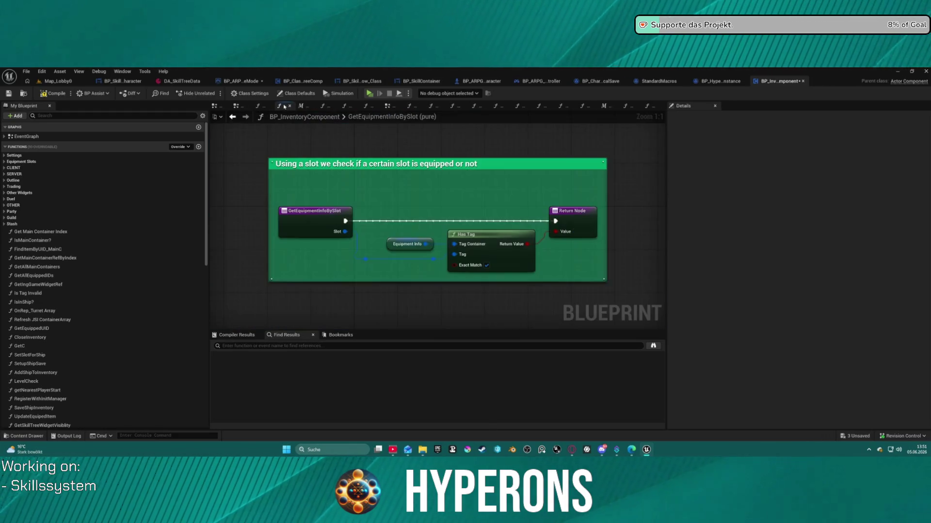
drag(294, 107, 305, 102)
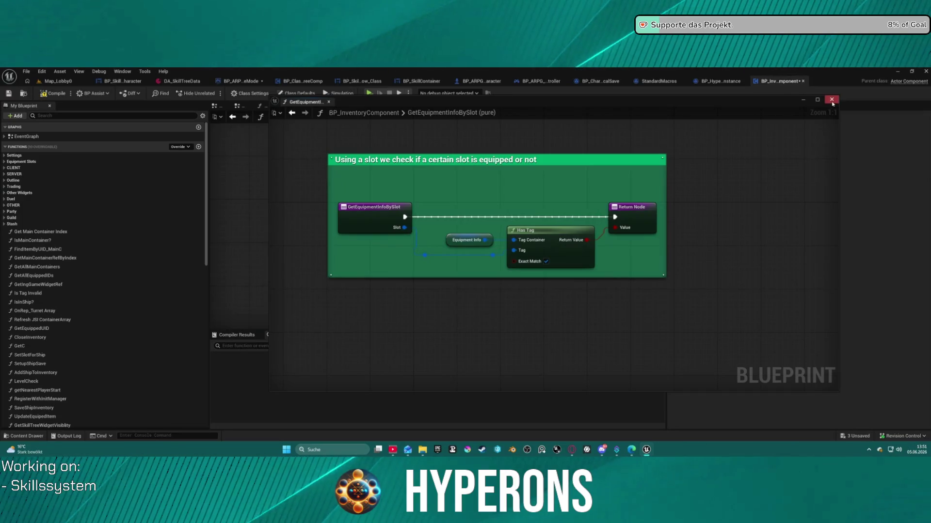
click(832, 99)
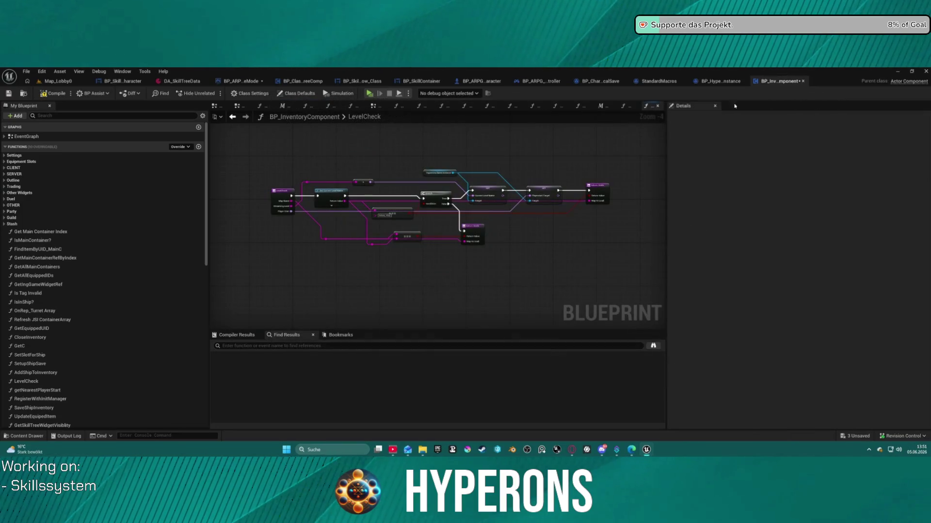
From the inventory event graph, open ServerFunc_HandleLoadingSavedChar via the SERVER_RequestLoadSavedCharacter chain.
click(239, 107)
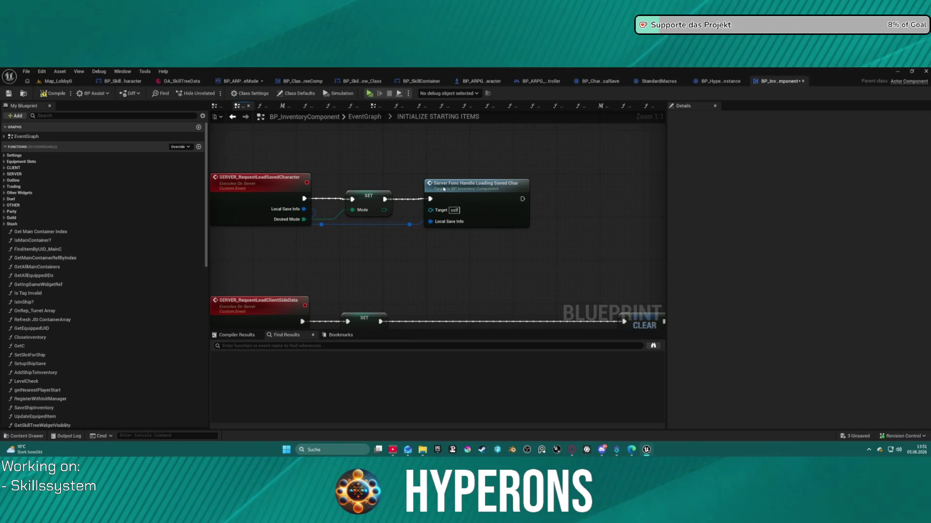
scroll(514, 160, down, 12)
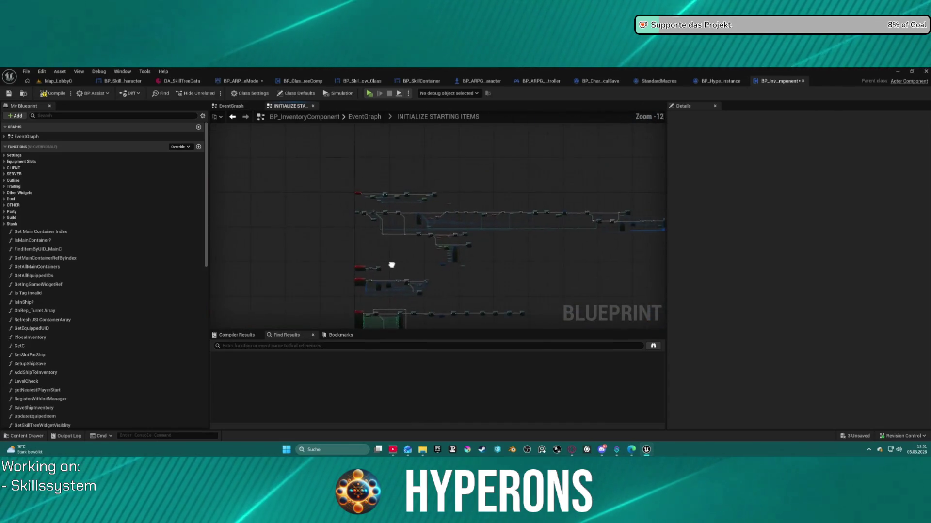
scroll(363, 241, up, 12)
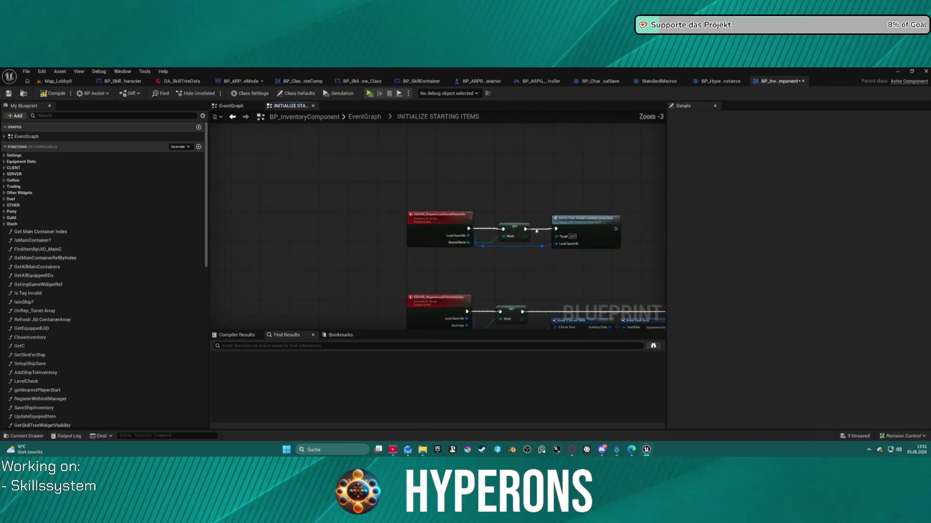
drag(501, 190, 479, 189)
double_click(479, 189)
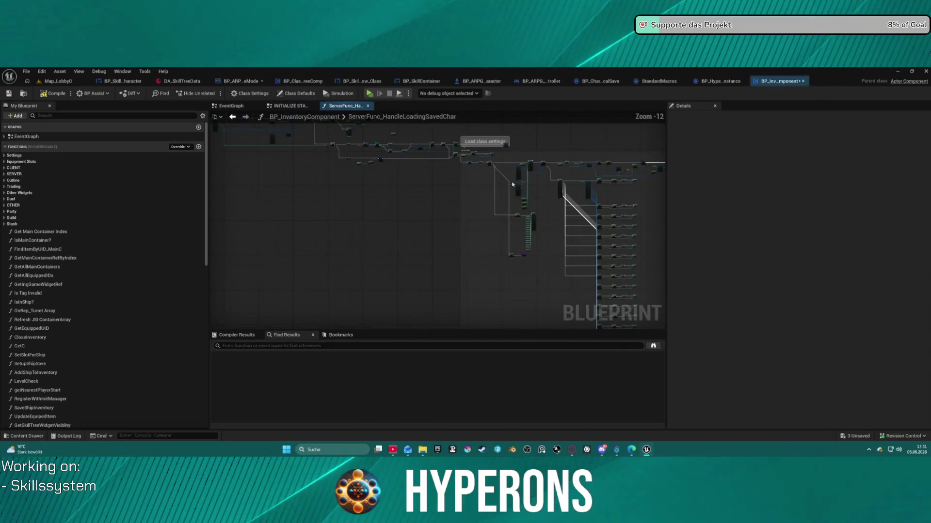
Open the LoadContent function and glance over its graph.
scroll(575, 227, up, 13)
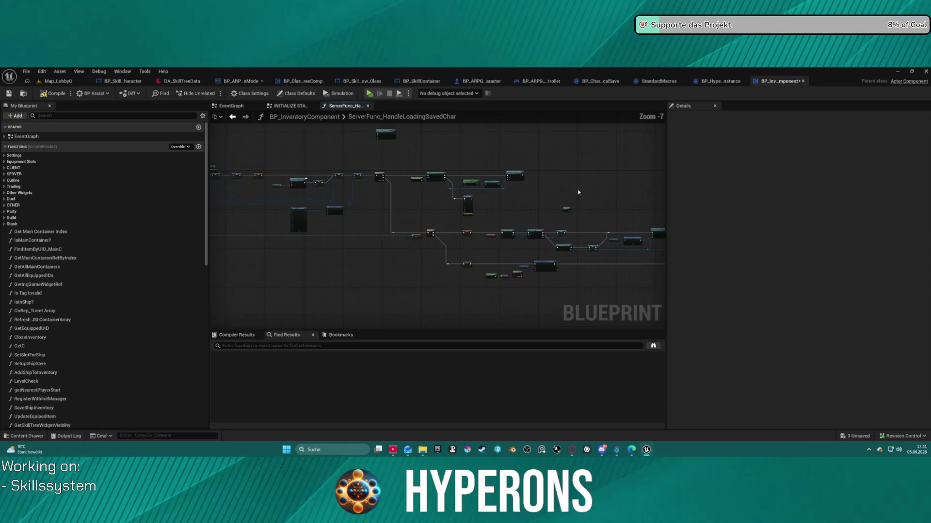
double_click(576, 238)
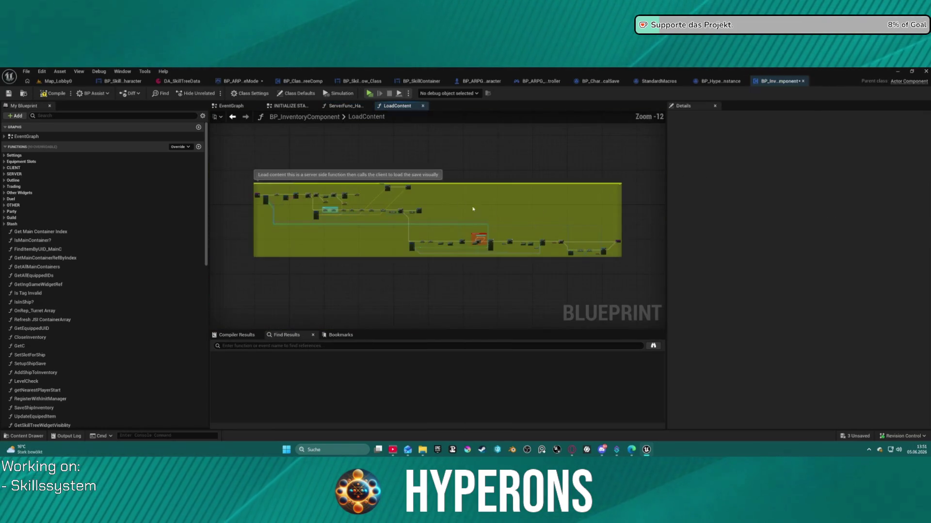
scroll(473, 274, up, 10)
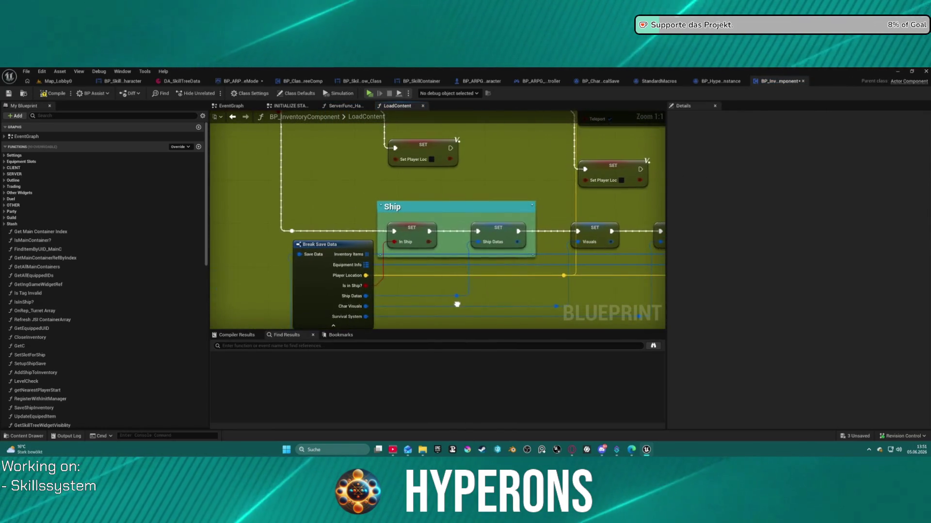
scroll(461, 293, down, 3)
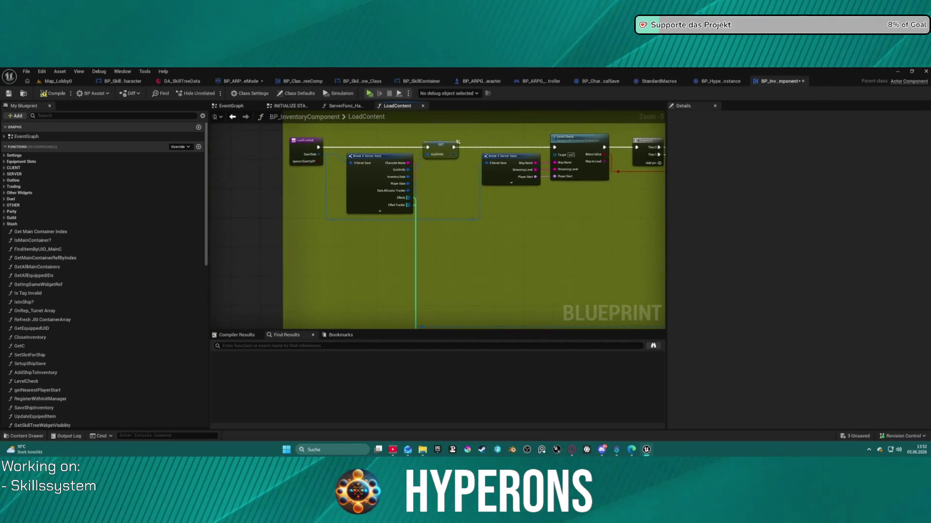
Return to ServerFunc_HandleLoadingSavedChar and bring the Load Game from Slot and Append nodes into view.
click(237, 118)
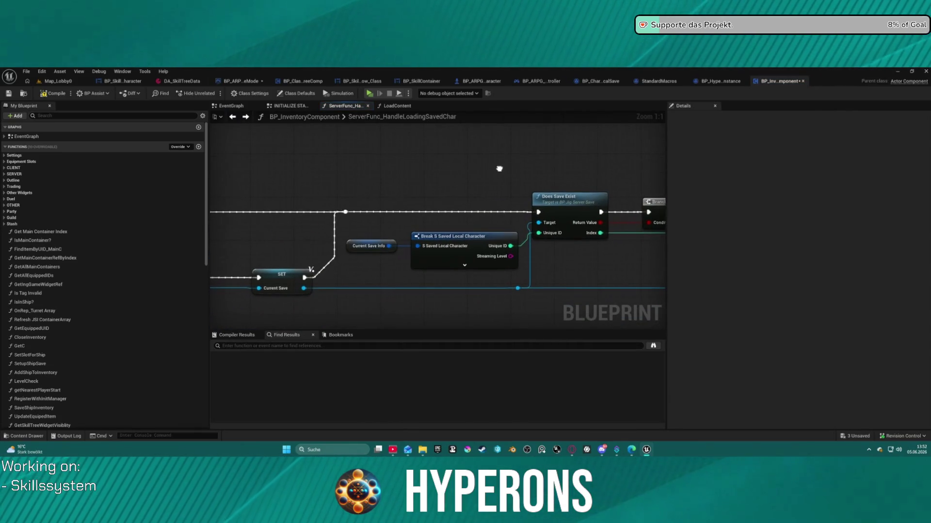
drag(499, 169, 488, 169)
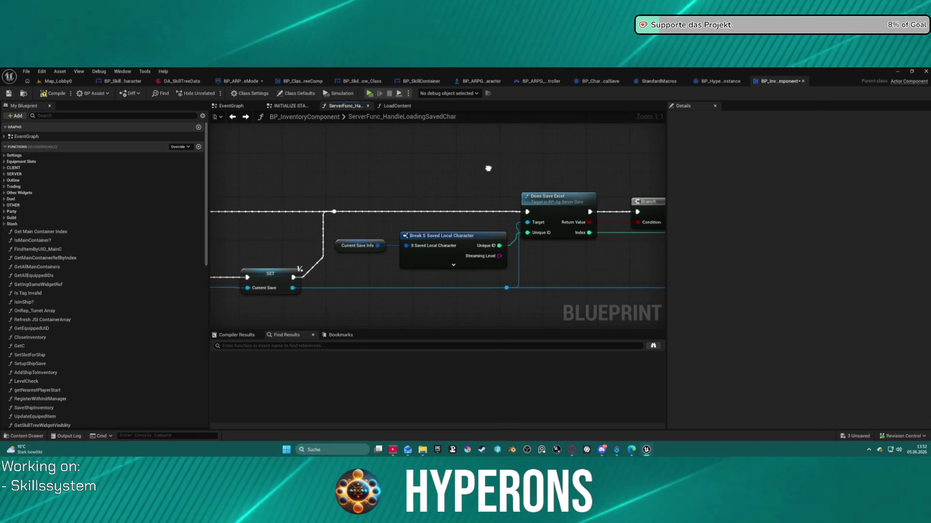
scroll(533, 175, down, 3)
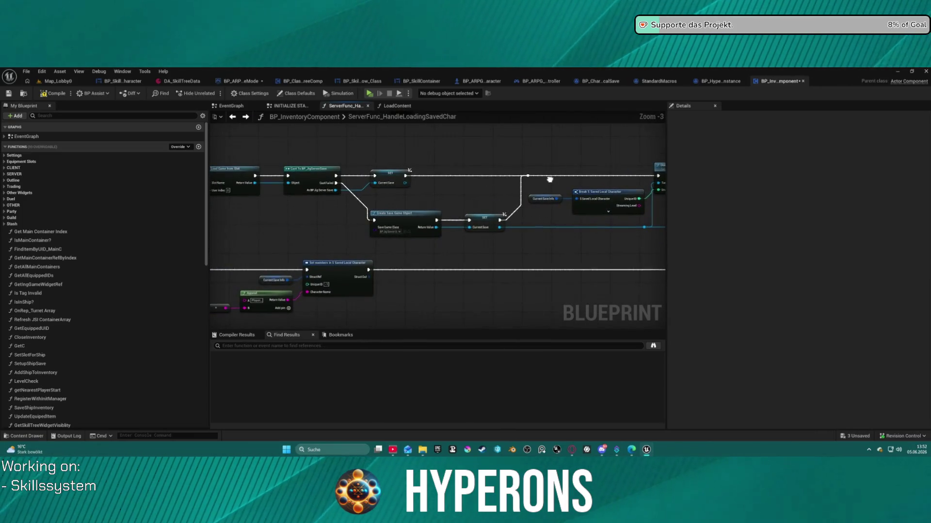
drag(550, 180, 600, 178)
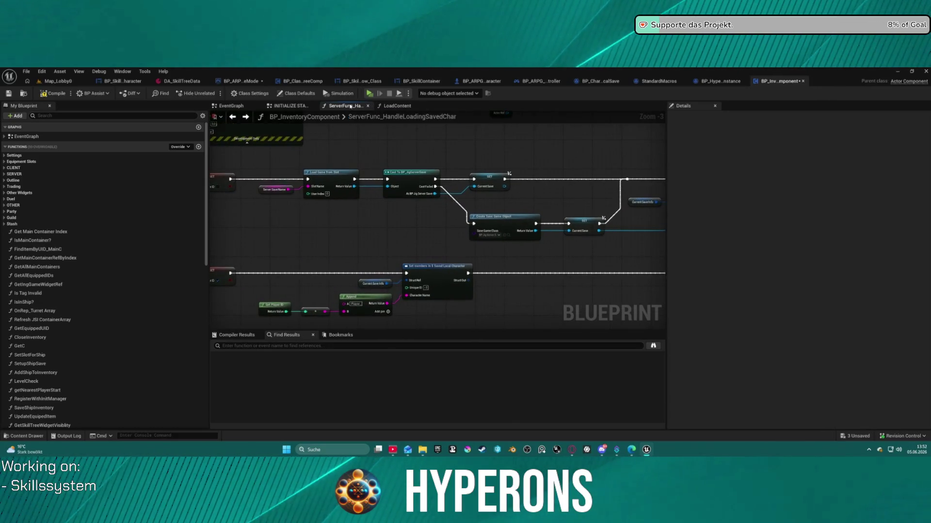
Open the OTHER EVENTS collapsed graph and bring its save and load events into view.
click(229, 106)
scroll(455, 209, up, 8)
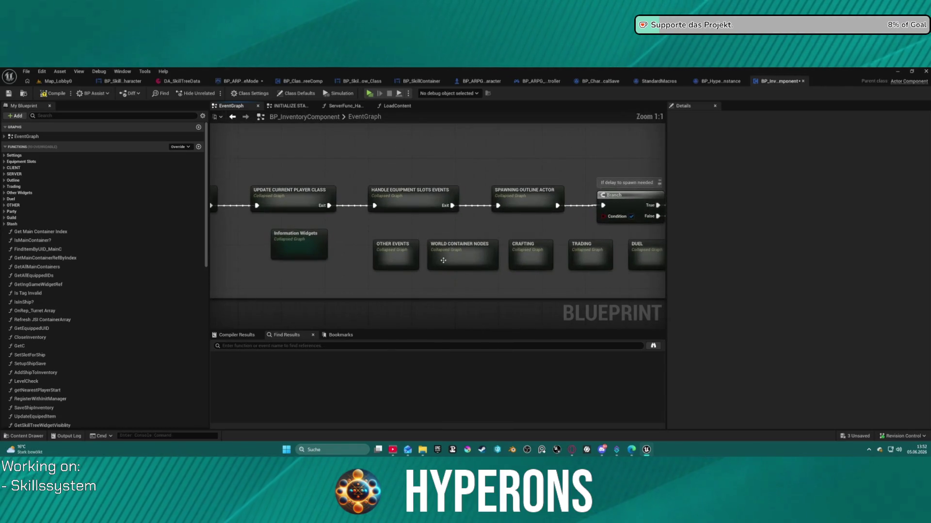
double_click(406, 258)
scroll(353, 241, up, 5)
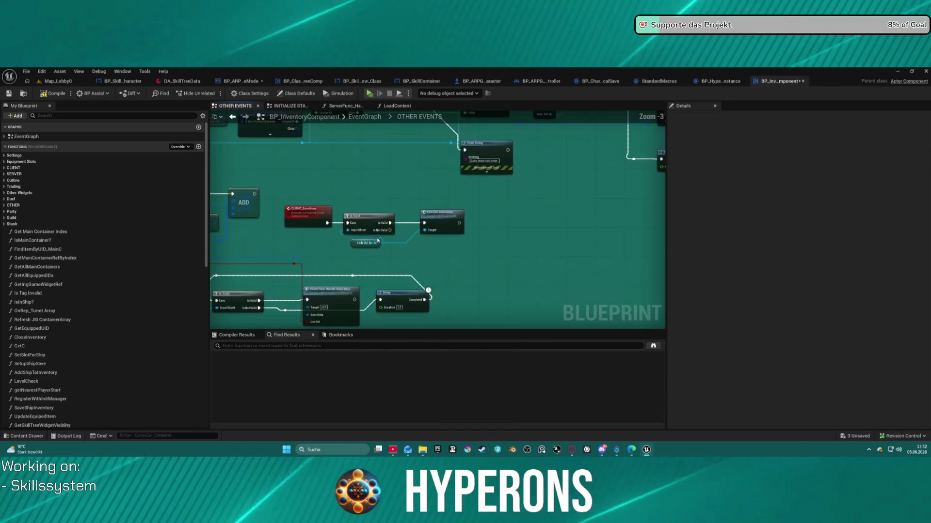
drag(353, 241, 531, 209)
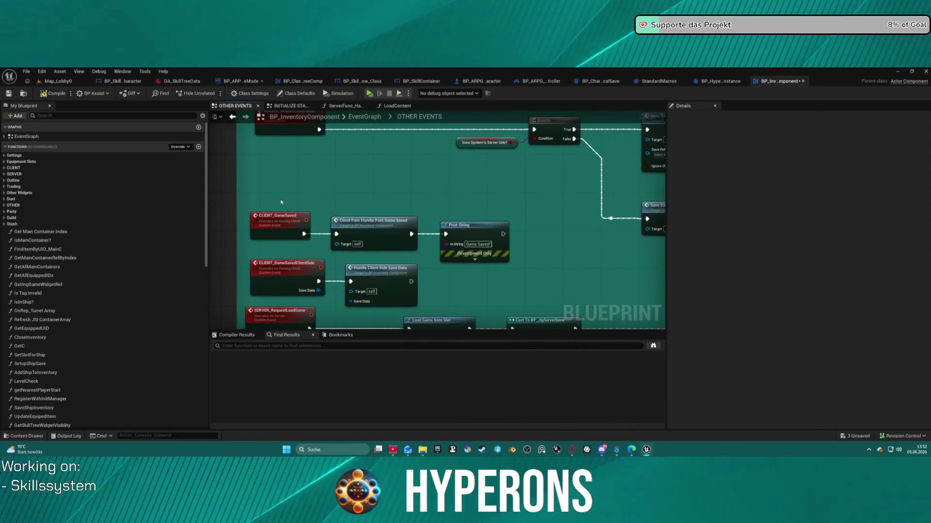
Inspect the Save System Is Server Side? branch and open the Save Content function.
mouse_move(427, 219)
mouse_down()
mouse_move(327, 248)
mouse_move(431, 242)
mouse_move(368, 241)
mouse_up()
click(363, 179)
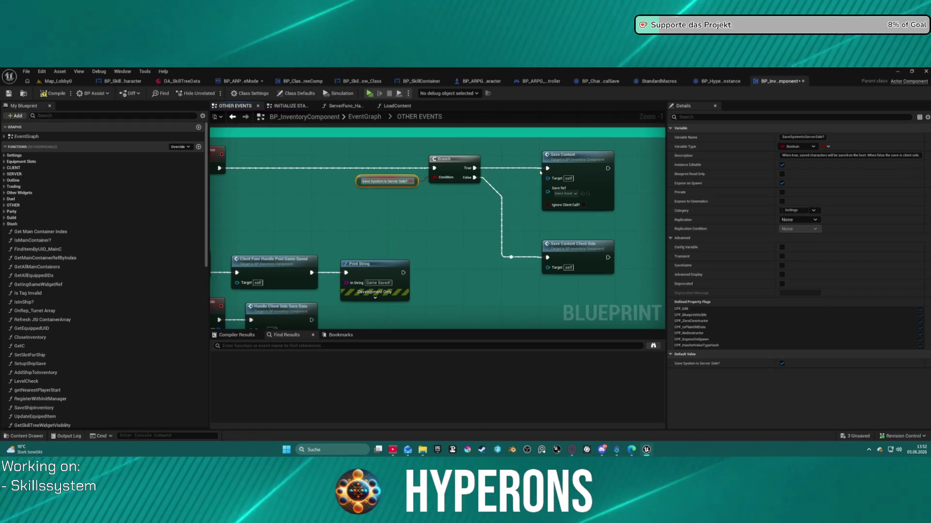
double_click(577, 160)
Pan through SaveContent from Break S Player Stats and the Save comment block to the Save Character node.
scroll(461, 235, up, 9)
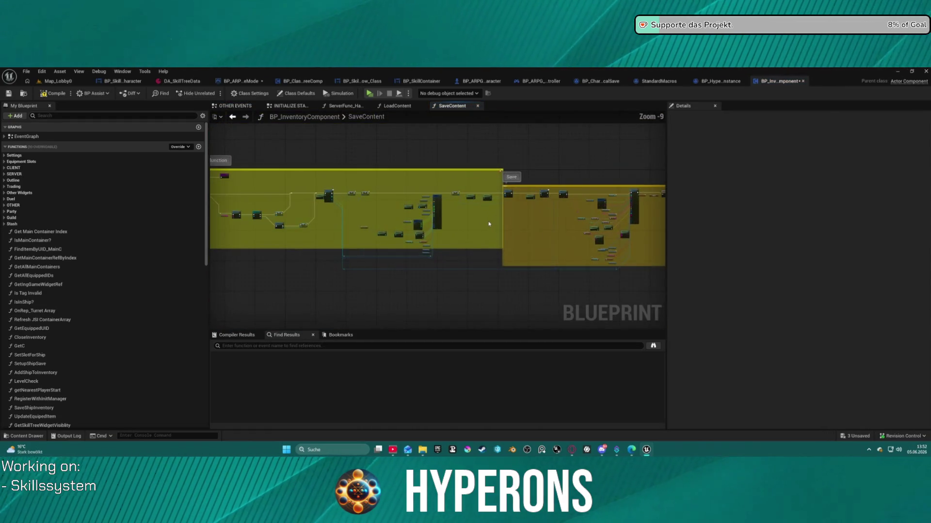
mouse_move(504, 220)
mouse_down()
mouse_move(604, 178)
mouse_move(378, 182)
mouse_move(378, 190)
mouse_move(379, 146)
mouse_move(387, 194)
mouse_move(364, 246)
mouse_up()
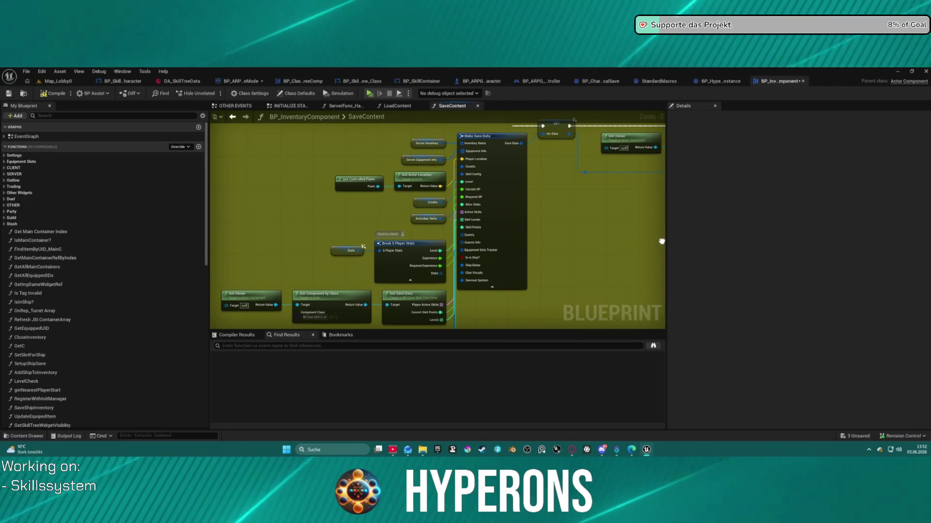
drag(662, 241, 667, 234)
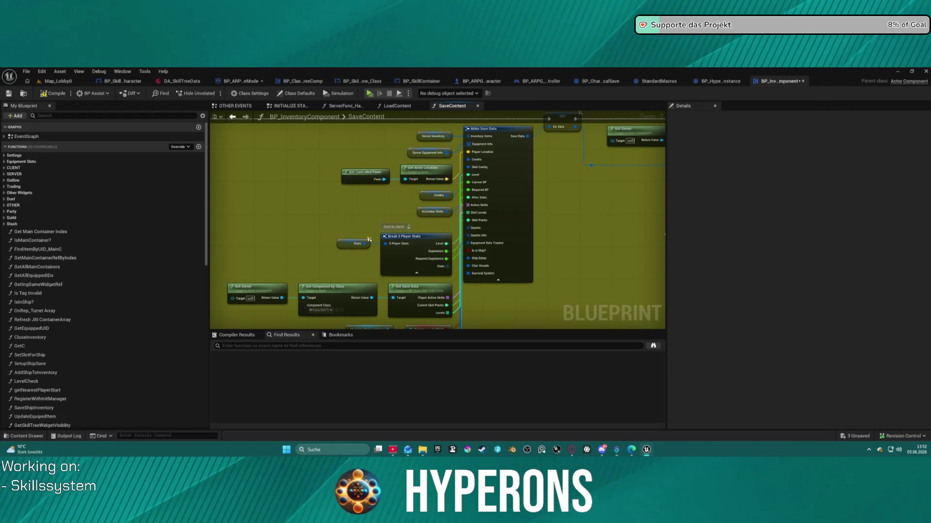
drag(668, 234, 666, 246)
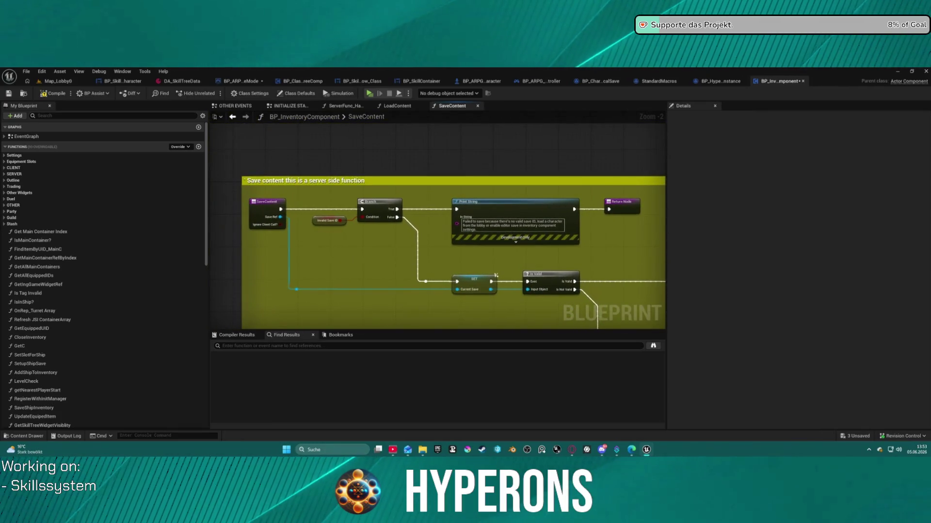
scroll(561, 183, down, 2)
mouse_move(561, 183)
mouse_down()
mouse_move(414, 232)
mouse_move(443, 249)
mouse_move(603, 249)
mouse_move(376, 247)
mouse_move(211, 229)
mouse_move(267, 361)
mouse_move(25, 370)
mouse_up()
scroll(602, 249, up, 1)
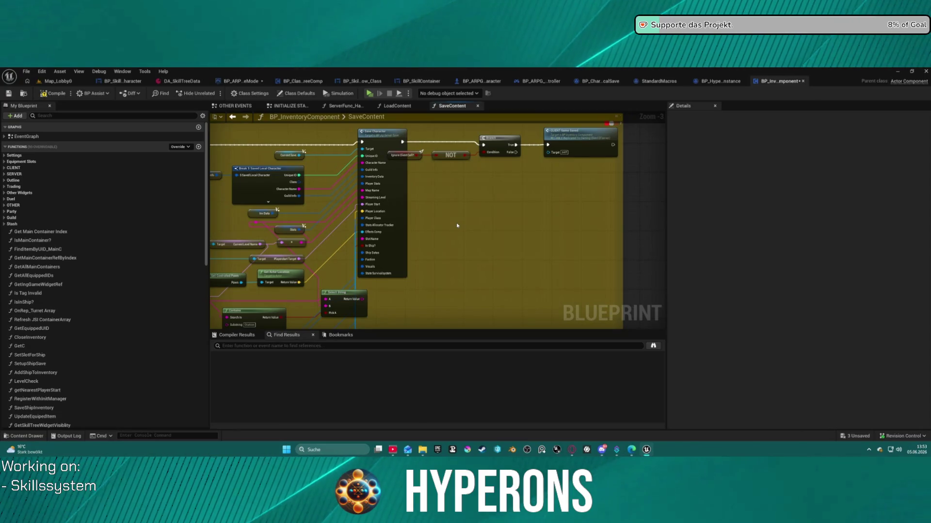
drag(438, 239, 681, 238)
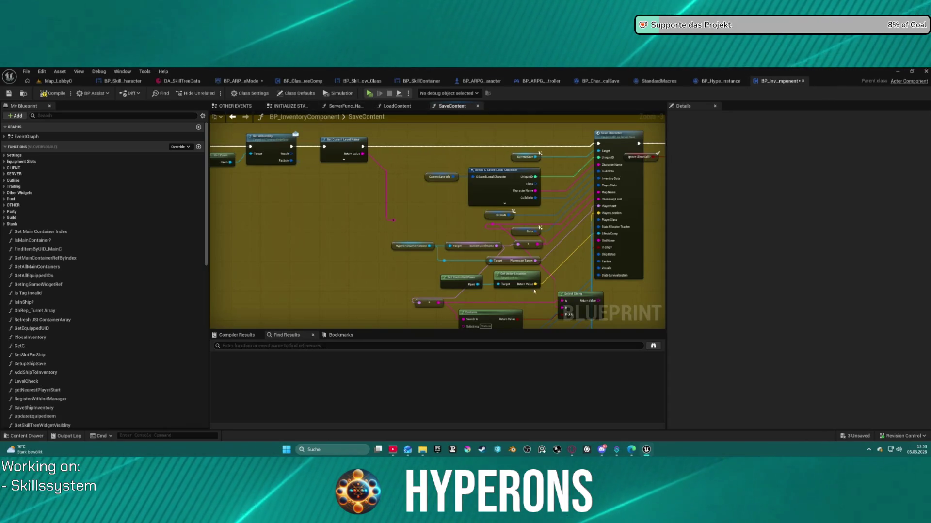
double_click(383, 119)
Review LoadContent's Break S Server Save, Branch, IsValid, Sequence, Set Actor Location and Ship nodes.
click(395, 107)
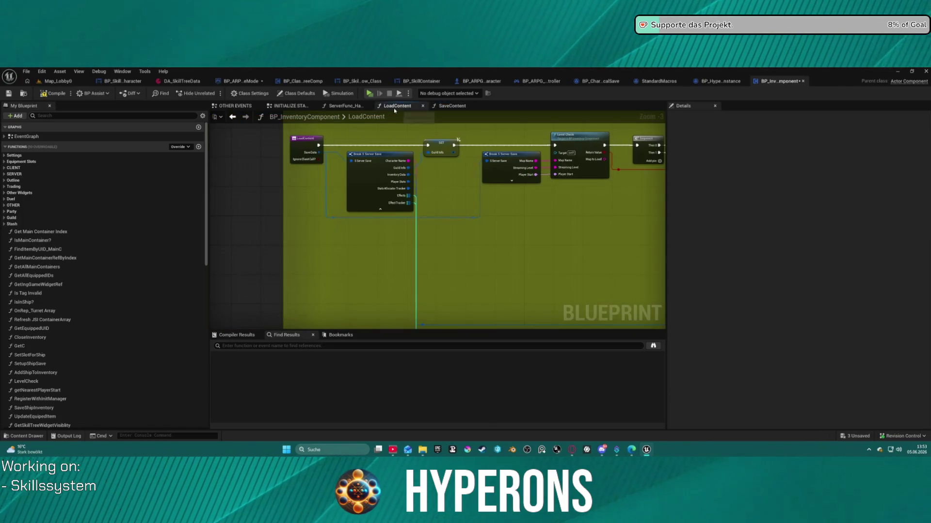
mouse_move(600, 228)
mouse_down()
mouse_move(312, 249)
mouse_move(281, 227)
mouse_up()
drag(416, 150, 418, 149)
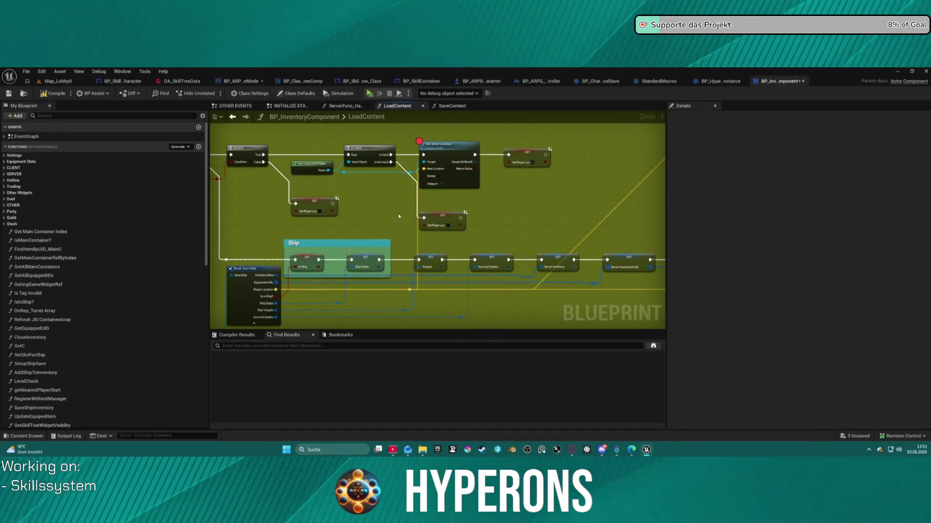
mouse_move(513, 196)
mouse_down()
mouse_move(560, 209)
mouse_move(670, 184)
mouse_move(874, 190)
mouse_move(738, 189)
mouse_up()
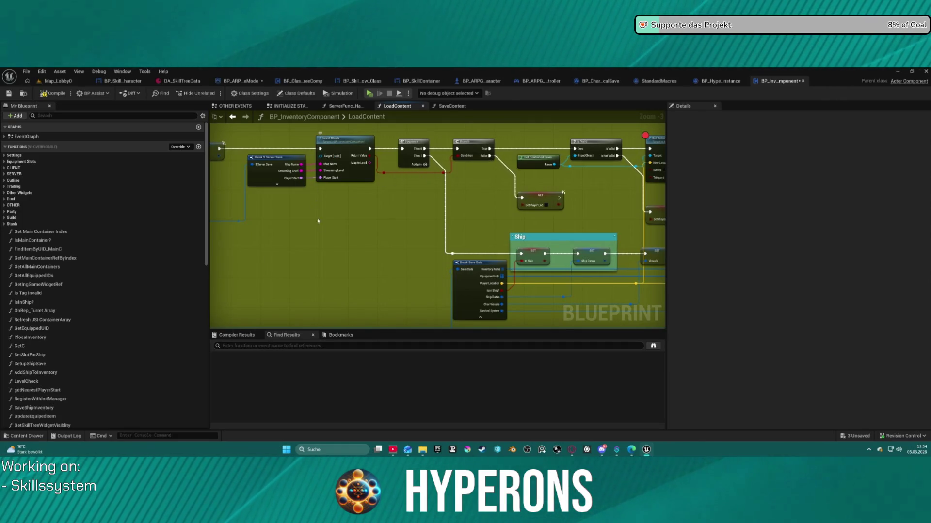
mouse_move(331, 222)
mouse_down()
mouse_move(482, 205)
mouse_move(475, 220)
mouse_up()
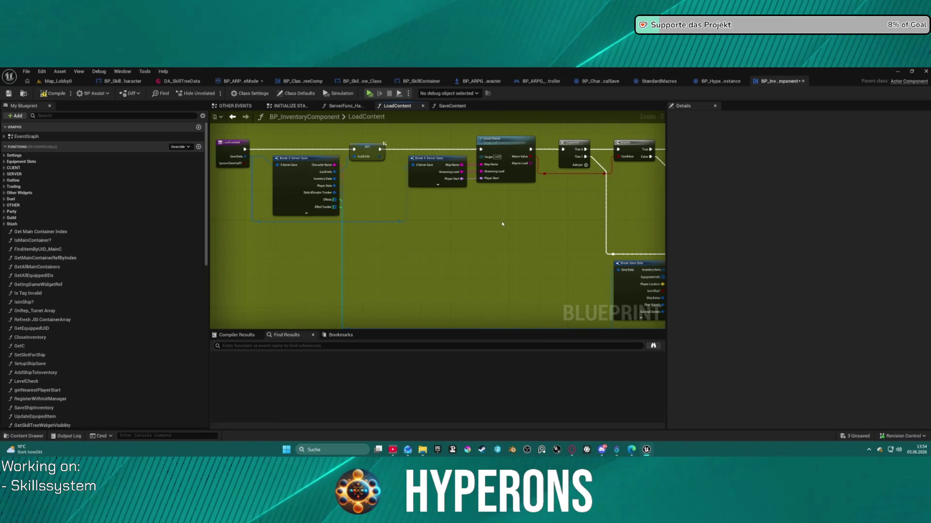
mouse_move(525, 211)
mouse_down()
mouse_move(530, 202)
mouse_move(132, 184)
mouse_move(5, 238)
mouse_up()
drag(436, 219, 430, 201)
mouse_move(218, 169)
mouse_down()
mouse_move(342, 222)
mouse_move(376, 216)
mouse_move(385, 226)
mouse_move(448, 228)
mouse_move(353, 220)
mouse_move(484, 216)
mouse_move(601, 194)
mouse_up()
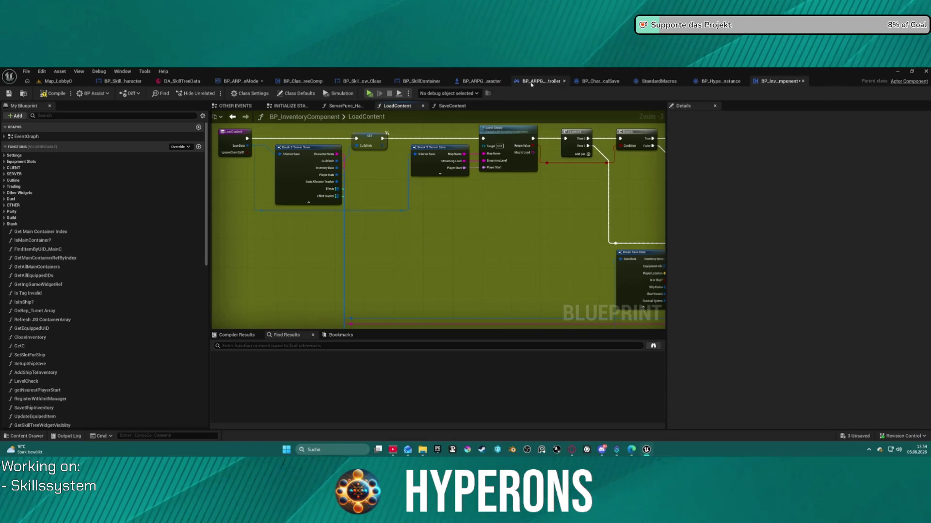
click(242, 82)
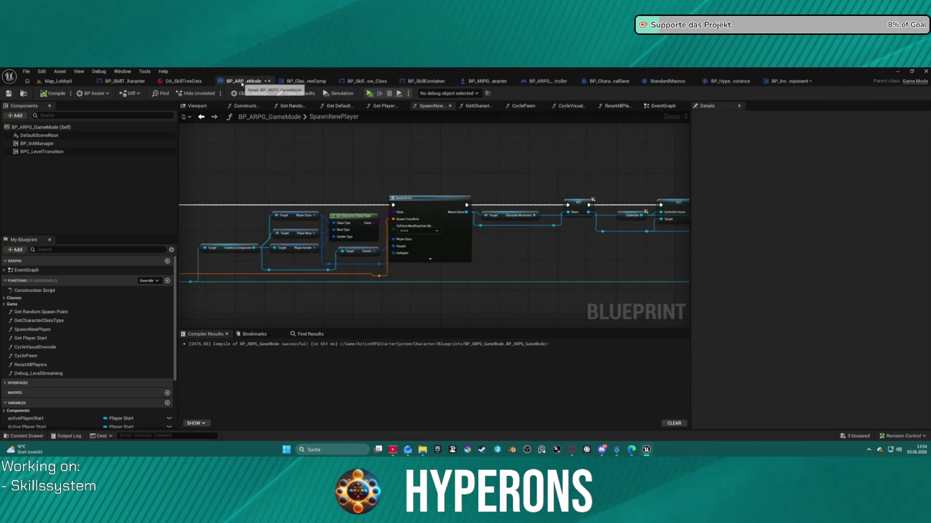
In BP_ARPG_GameMode's EventGraph, wire Start Camera Fade into the 1.0 Delay before Spawn New Player.
mouse_move(526, 218)
mouse_down()
mouse_move(557, 223)
mouse_move(606, 183)
mouse_up()
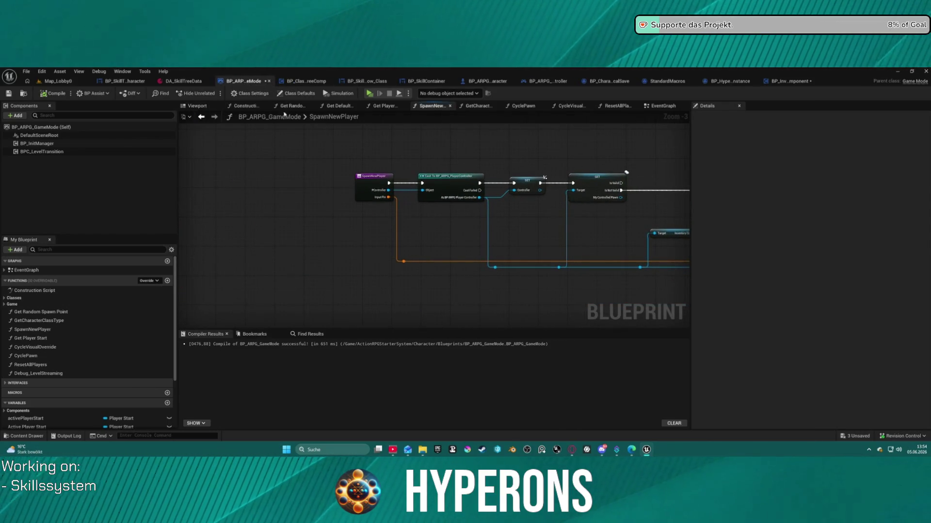
click(660, 106)
mouse_move(280, 139)
mouse_down()
mouse_move(364, 178)
mouse_move(463, 181)
mouse_move(399, 181)
mouse_move(460, 184)
mouse_move(436, 191)
mouse_up()
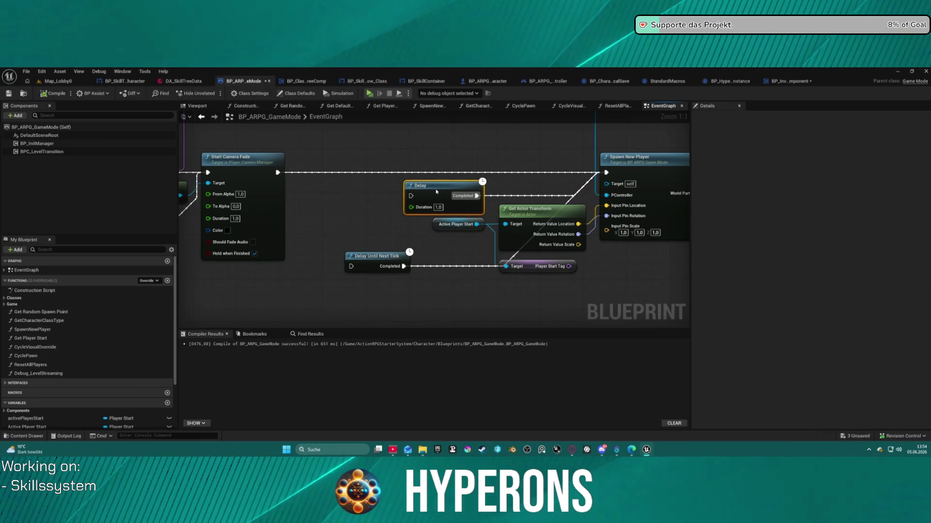
drag(278, 173, 411, 195)
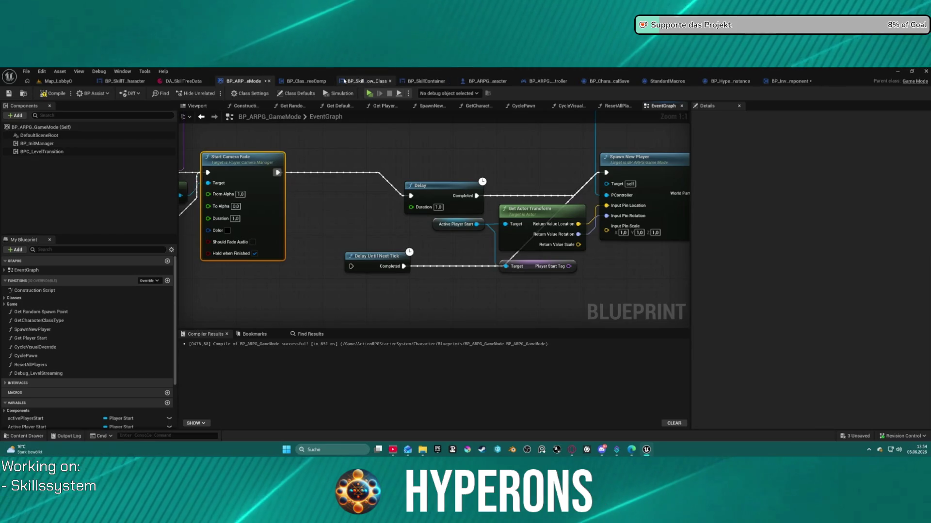
click(786, 81)
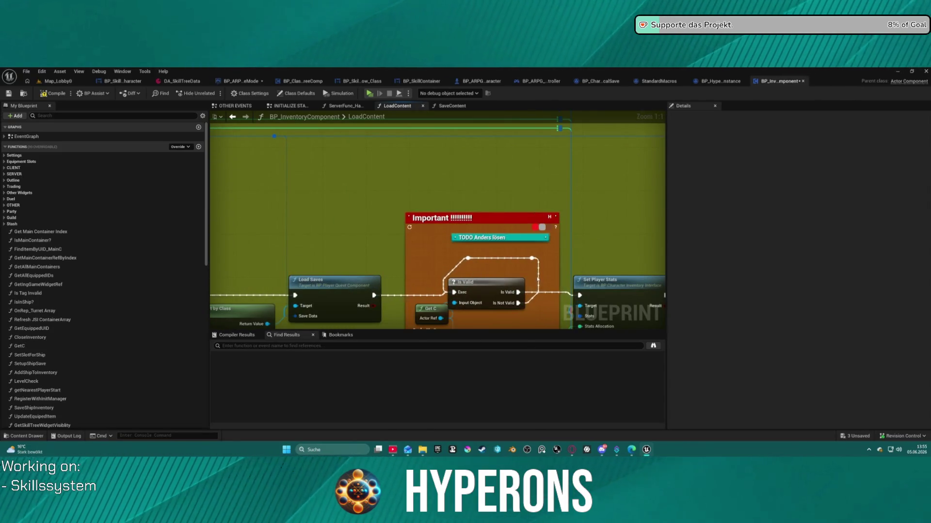
Wire Load Saves' exec straight to Set Player Stats and launch the standalone preview.
drag(378, 299, 582, 298)
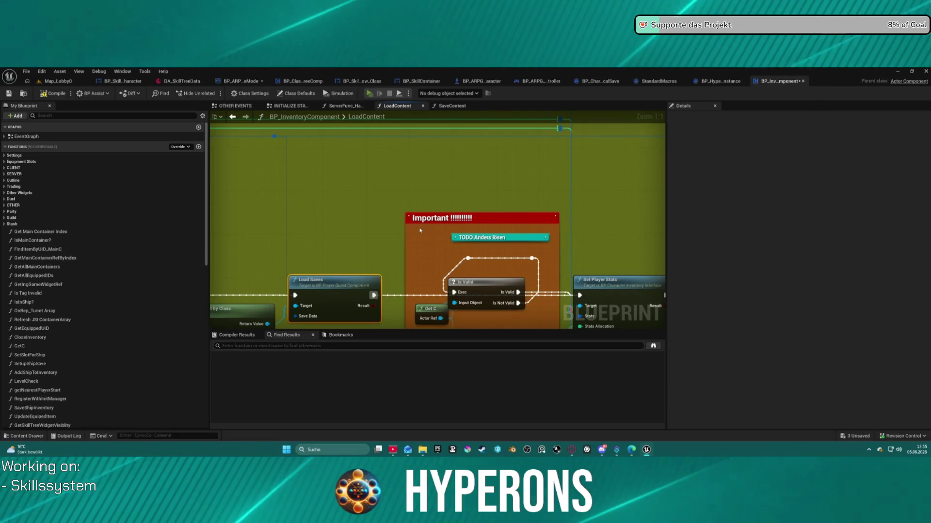
click(376, 93)
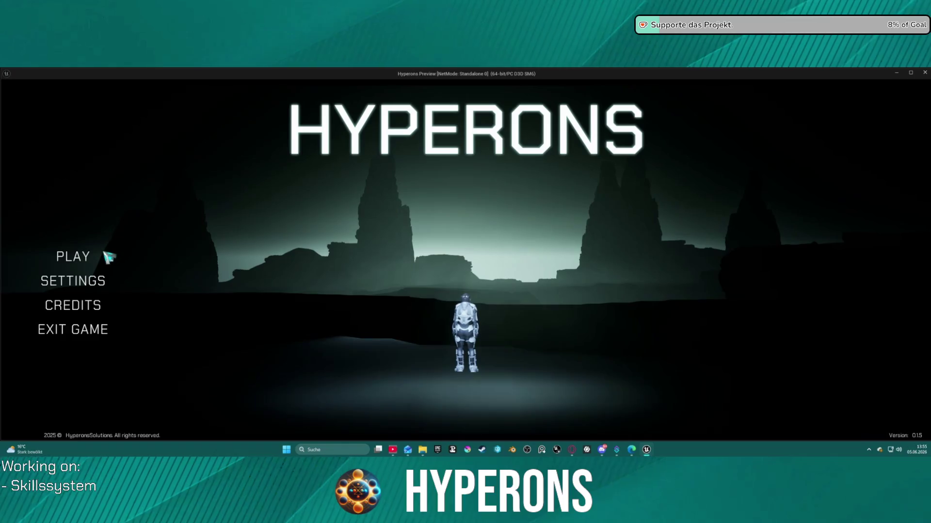
Delete the ssad character from Character Selection and begin creating a new character.
click(107, 254)
click(371, 289)
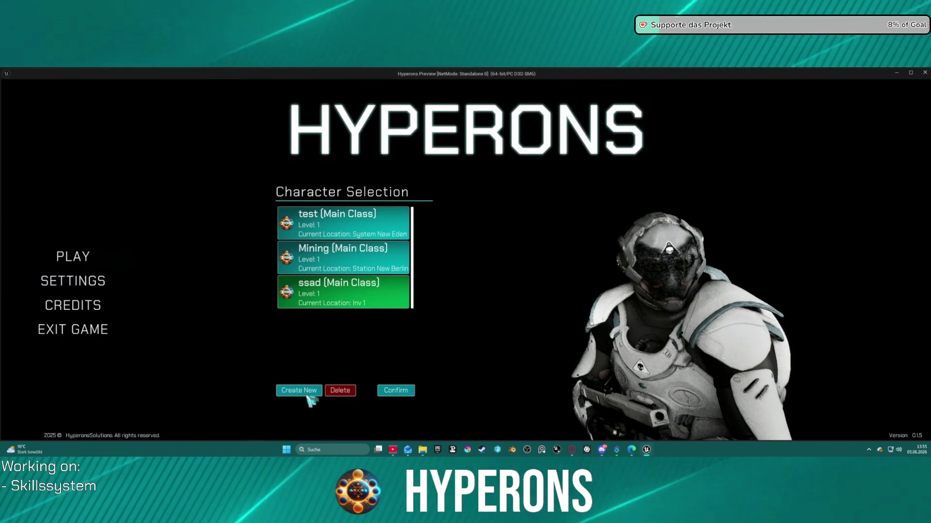
click(333, 390)
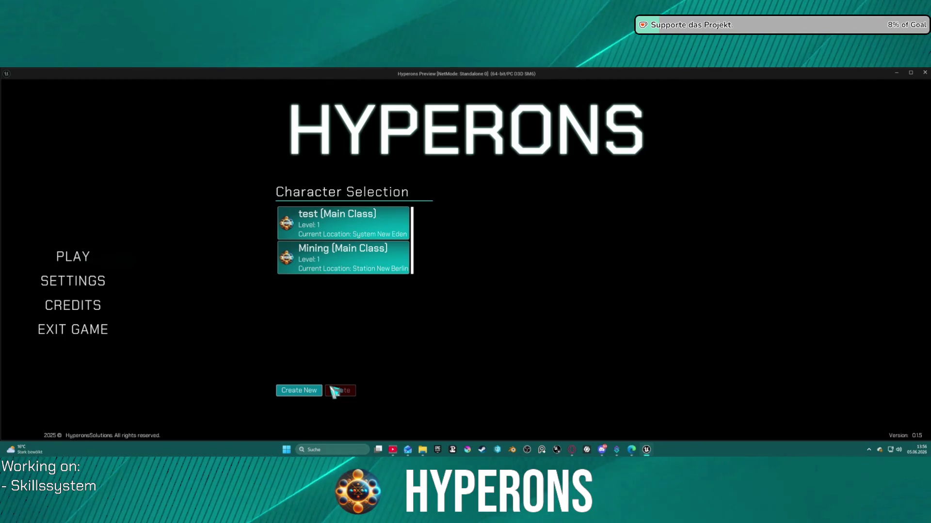
click(286, 390)
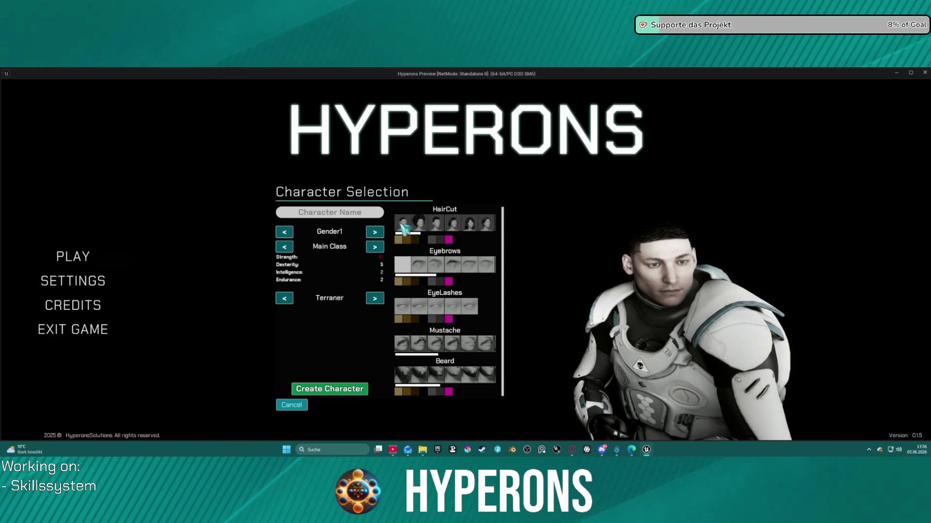
Create a new character named saasd after the name test is rejected as taken.
click(353, 212)
text(test)
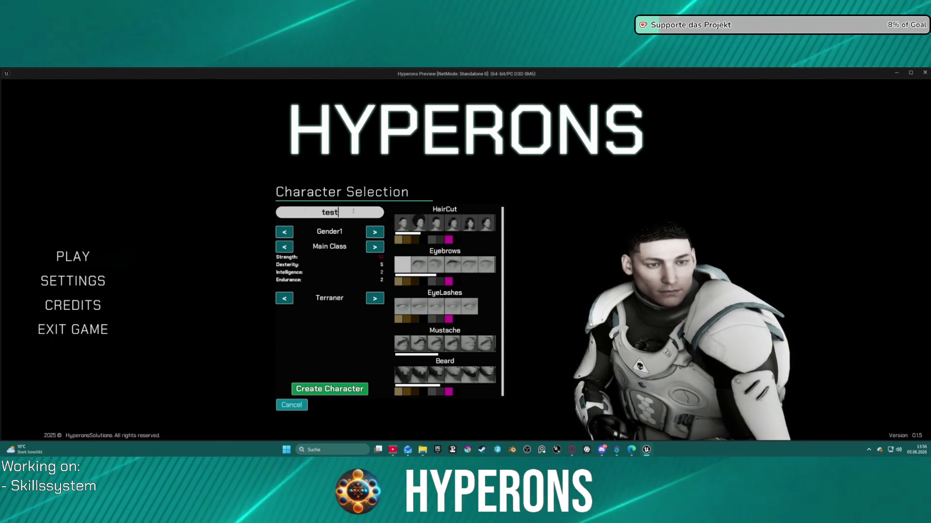
click(359, 390)
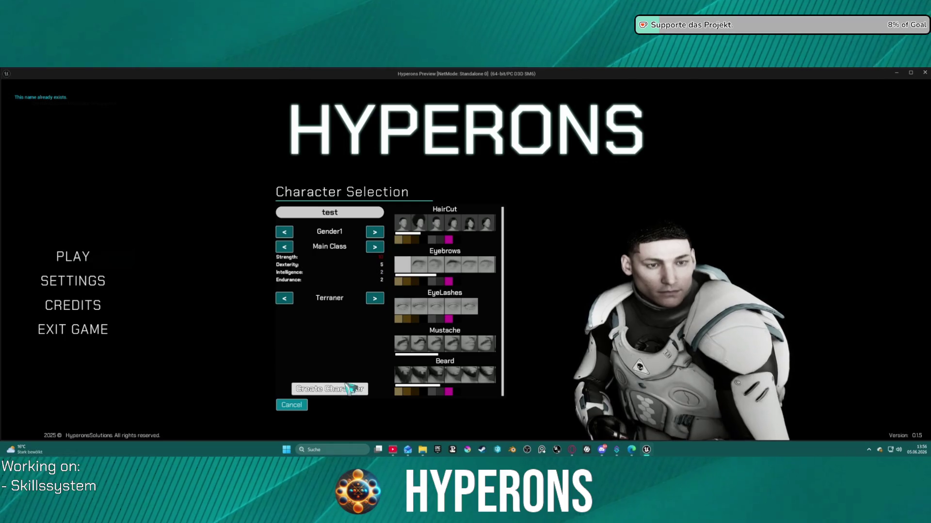
click(354, 215)
key(BackSpace)
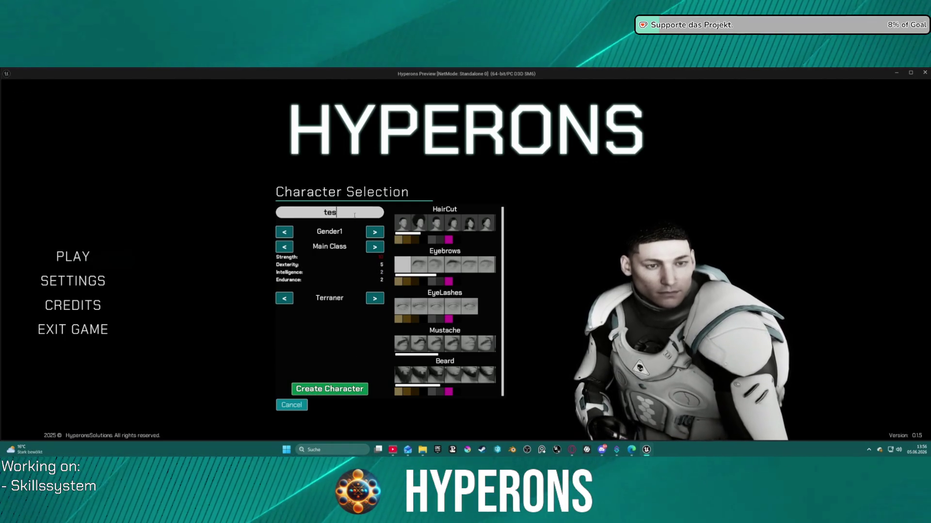
key(BackSpace)
text(saasd)
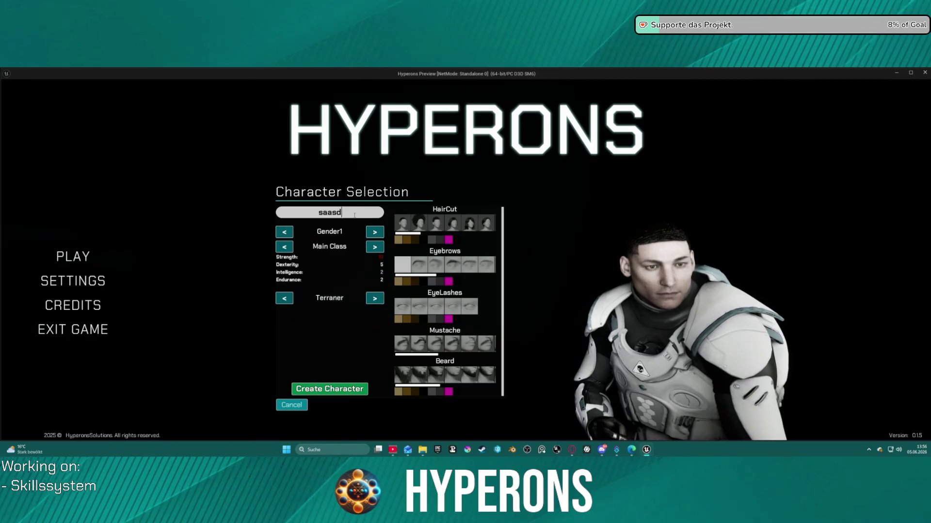
click(336, 389)
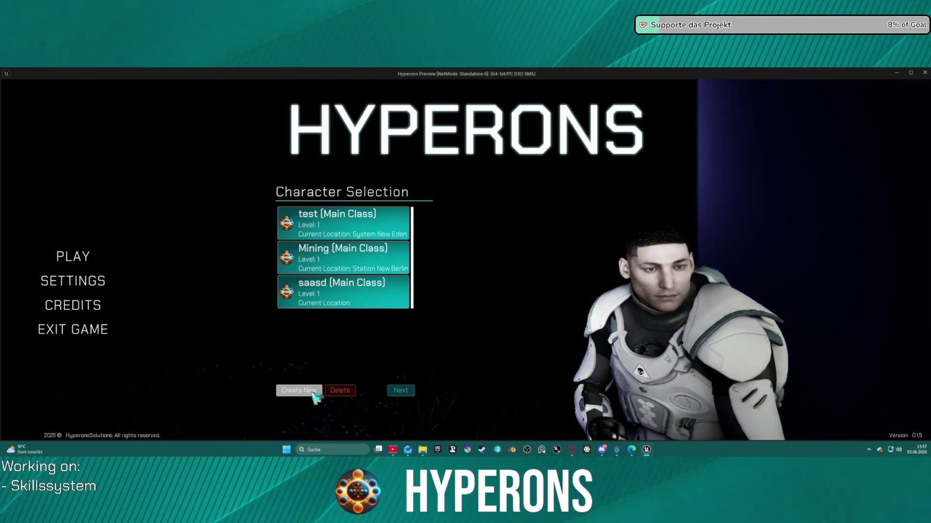
Select saasd and start a New Game with it.
click(392, 304)
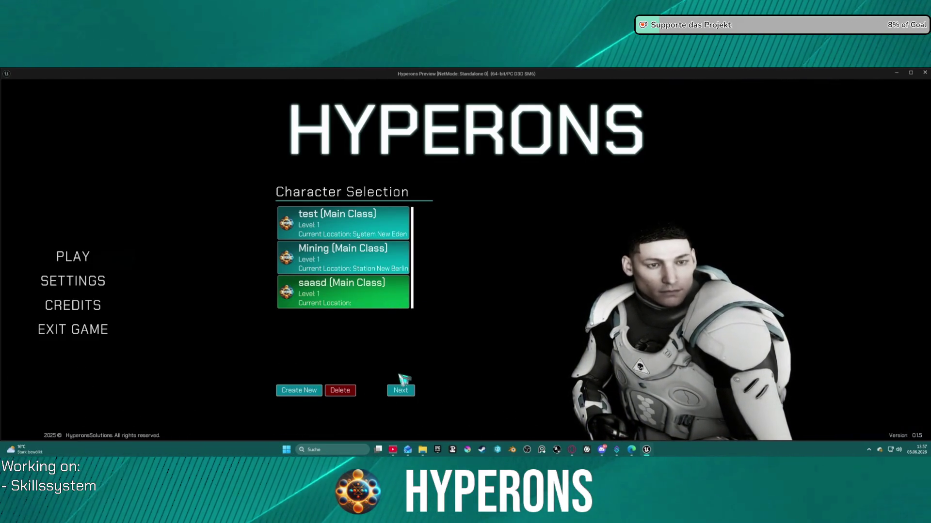
click(399, 390)
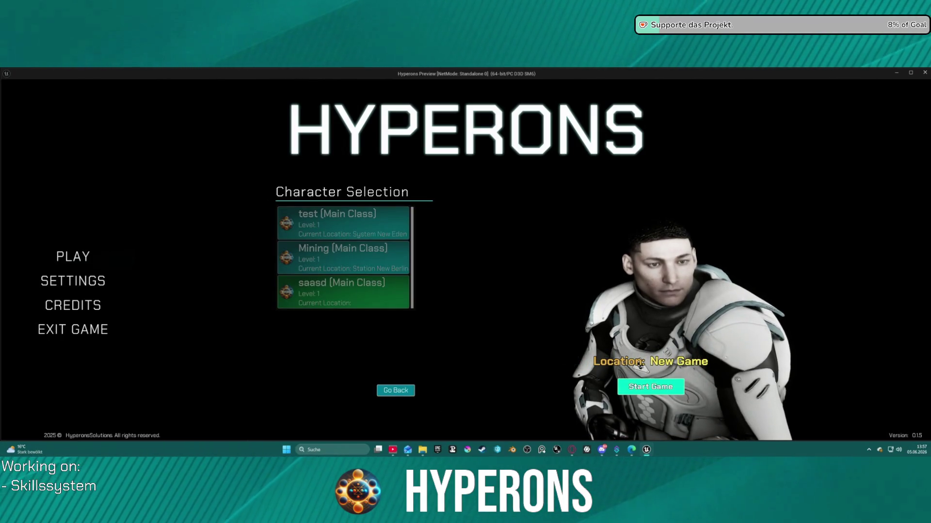
click(644, 387)
Run the character through the DEV_INV_02 teleport and toward DEV_INV_01, then end the play session.
key(w)
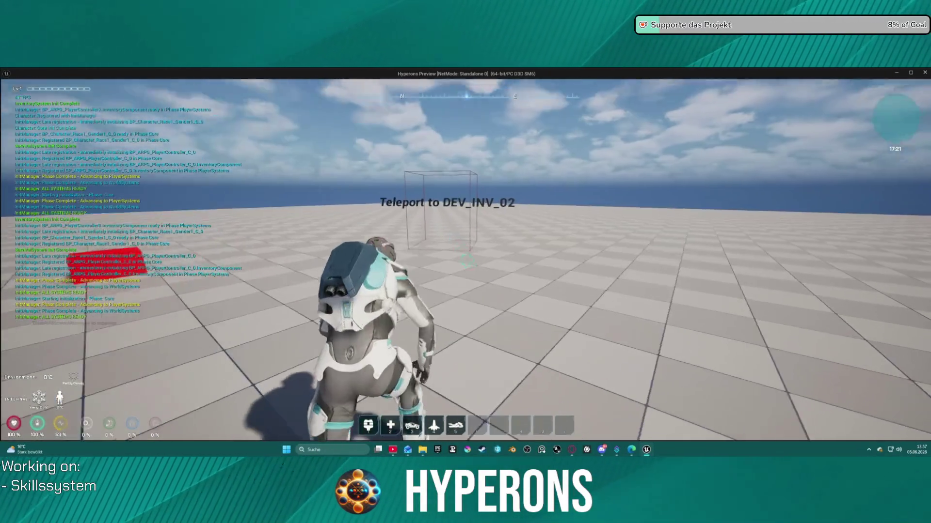
key(w)
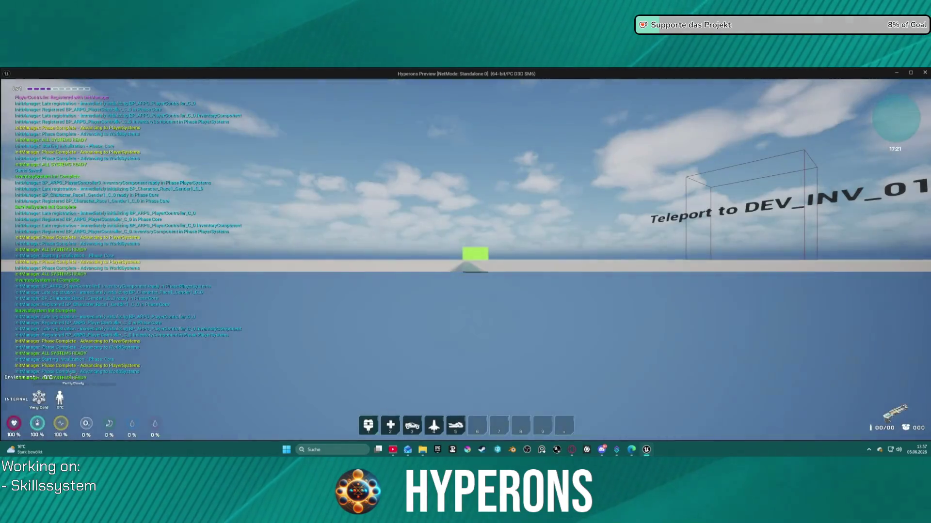
key(w)
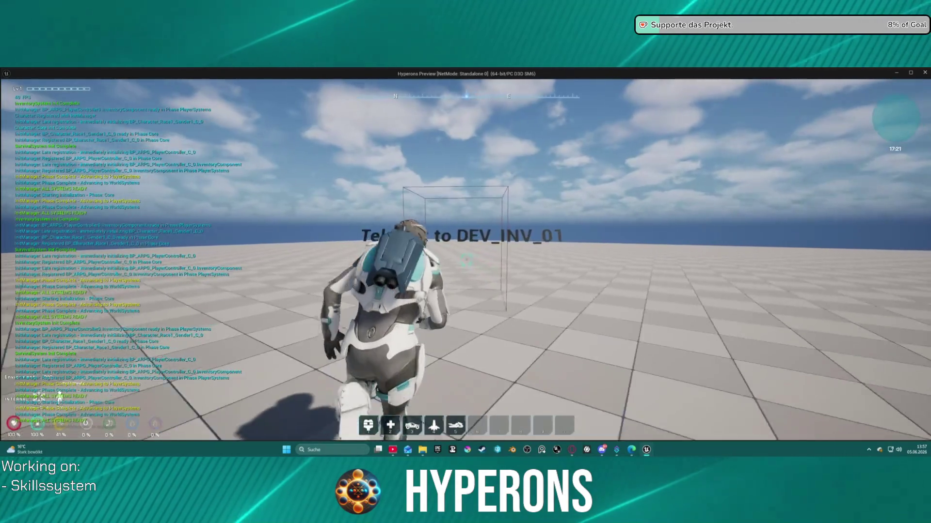
key(Escape)
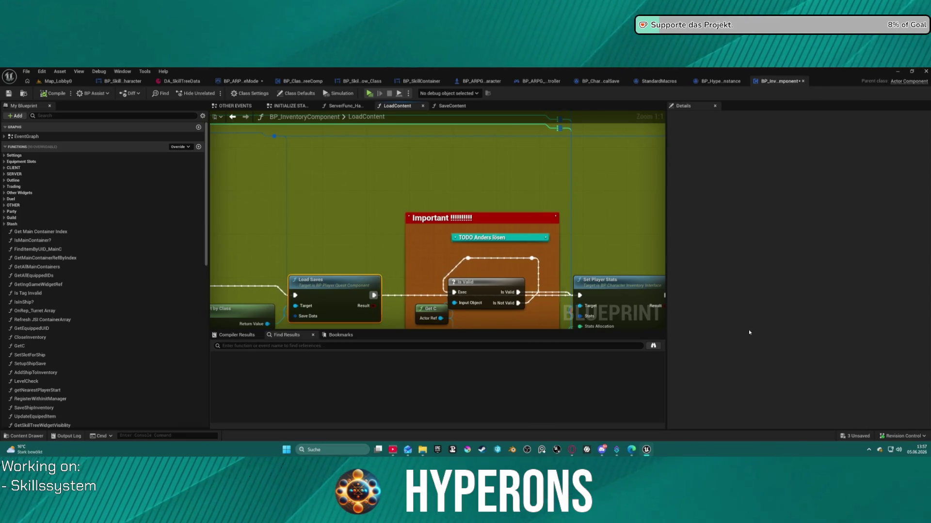
mouse_move(442, 250)
mouse_down()
mouse_move(379, 187)
mouse_move(564, 186)
mouse_up()
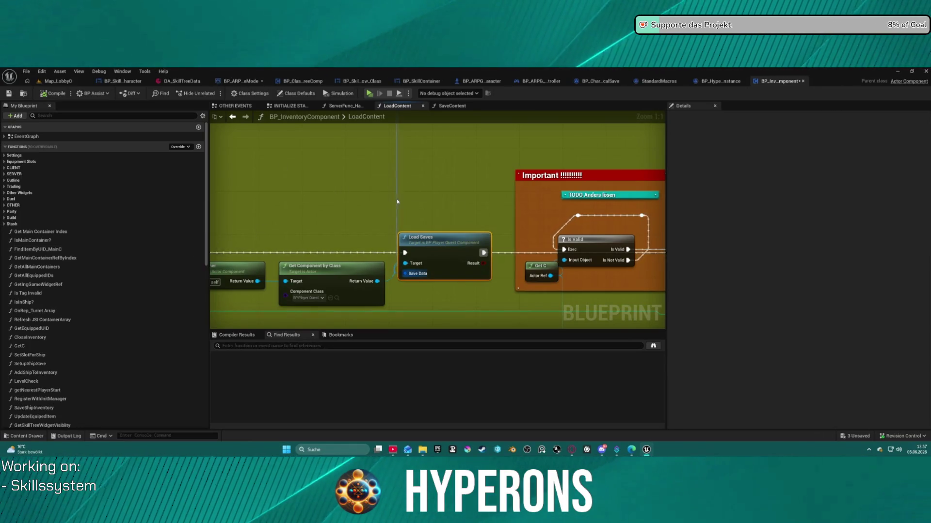
scroll(397, 201, down, 2)
mouse_move(380, 204)
mouse_down()
mouse_move(622, 218)
mouse_move(488, 234)
mouse_move(441, 228)
mouse_up()
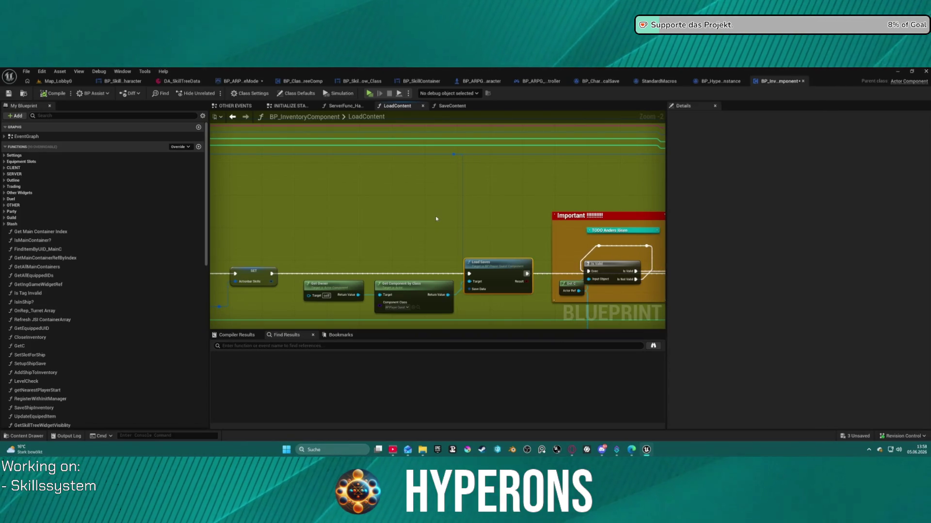
mouse_move(387, 216)
mouse_down()
mouse_move(650, 216)
mouse_move(661, 322)
mouse_up()
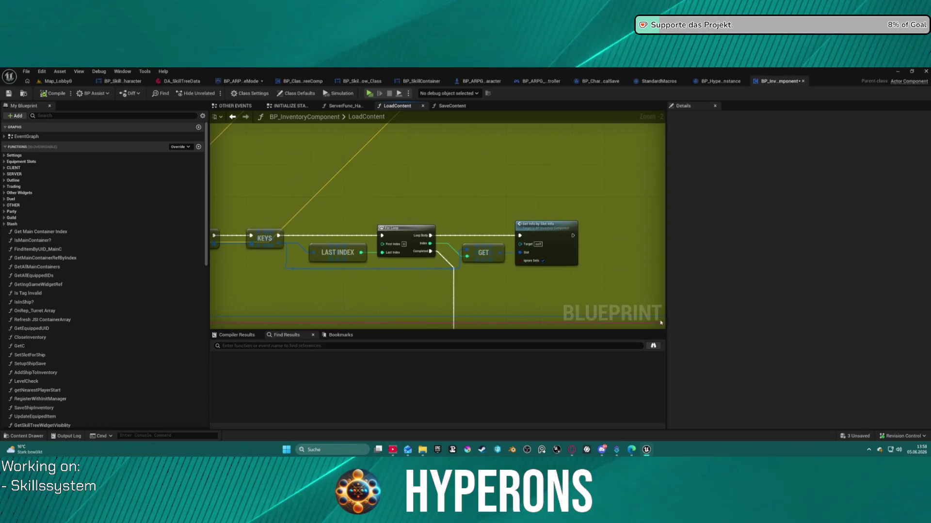
mouse_move(407, 186)
mouse_down()
mouse_move(605, 257)
mouse_move(582, 291)
mouse_move(554, 239)
mouse_move(526, 228)
mouse_move(460, 160)
mouse_move(334, 160)
mouse_up()
scroll(334, 160, down, 3)
mouse_move(620, 109)
mouse_down()
mouse_move(621, 233)
mouse_move(547, 127)
mouse_move(575, 137)
mouse_move(571, 146)
mouse_move(242, 136)
mouse_up()
mouse_move(509, 232)
mouse_down()
mouse_move(436, 204)
mouse_move(220, 152)
mouse_move(485, 170)
mouse_move(557, 232)
mouse_up()
mouse_move(218, 114)
mouse_down()
mouse_move(266, 184)
mouse_move(455, 183)
mouse_move(342, 245)
mouse_up()
scroll(527, 204, up, 4)
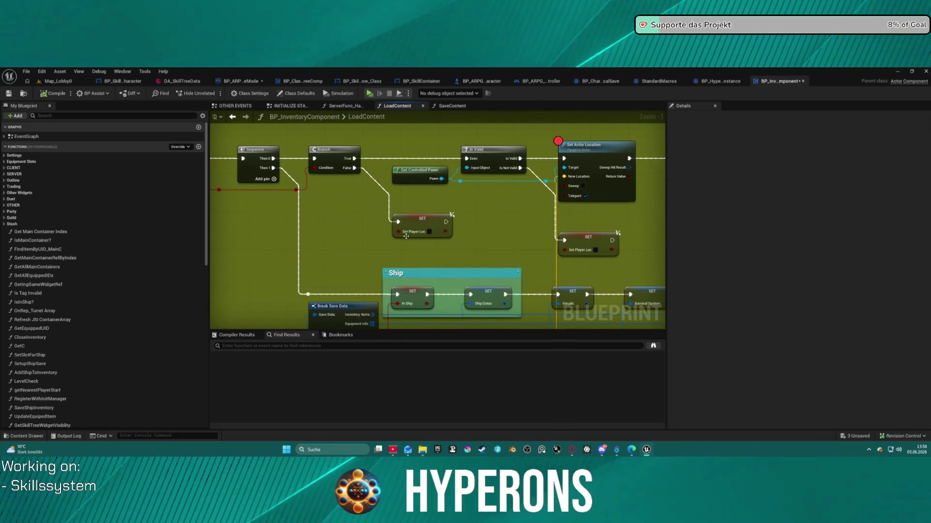
drag(507, 240, 376, 262)
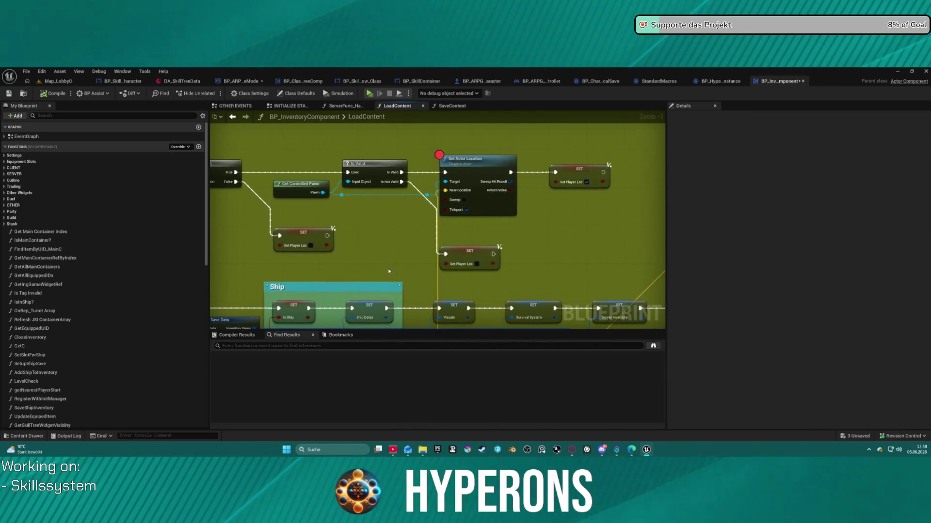
drag(389, 271, 520, 222)
drag(568, 208, 594, 241)
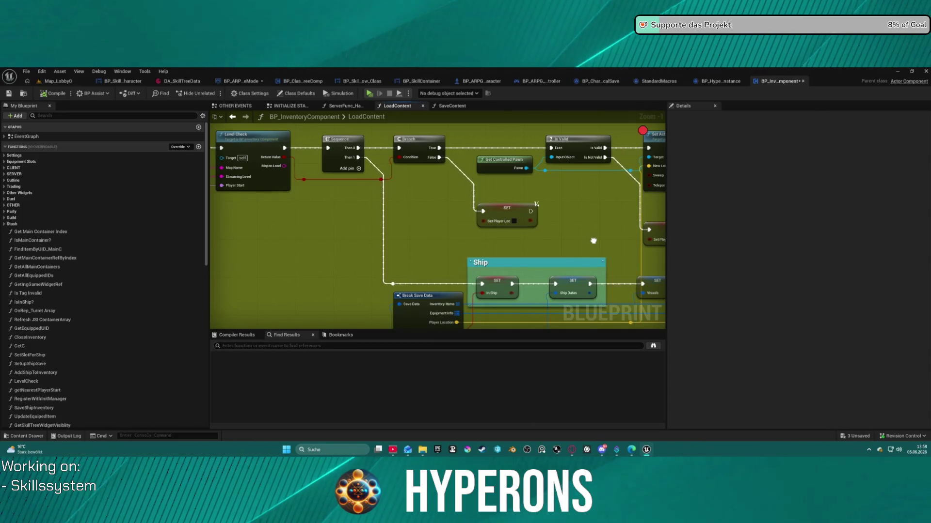
drag(593, 241, 416, 257)
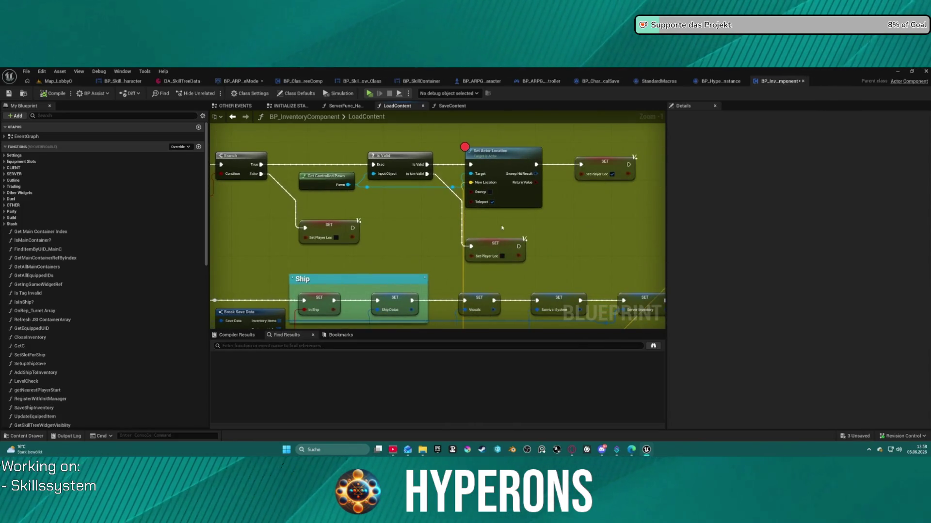
drag(502, 227, 615, 204)
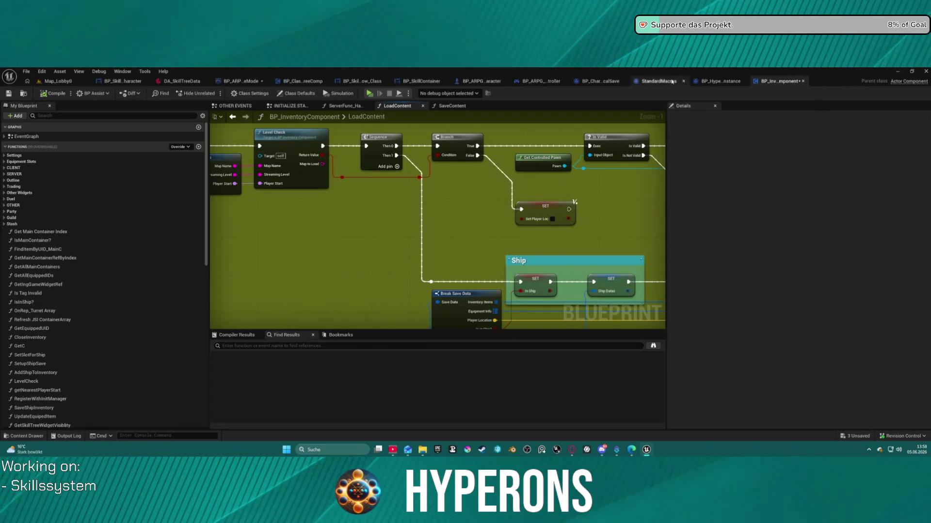
mouse_move(499, 318)
mouse_down()
mouse_move(540, 218)
mouse_move(635, 262)
mouse_move(581, 194)
mouse_move(476, 187)
mouse_up()
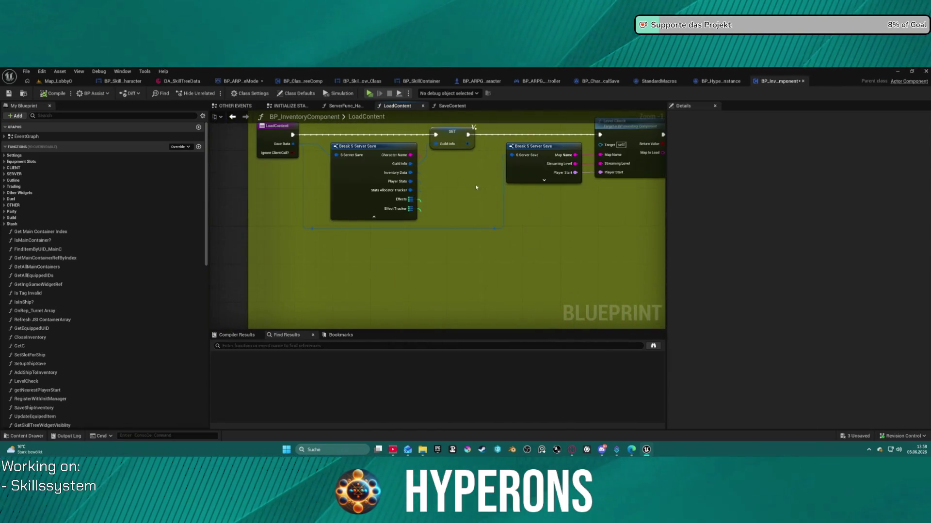
click(233, 118)
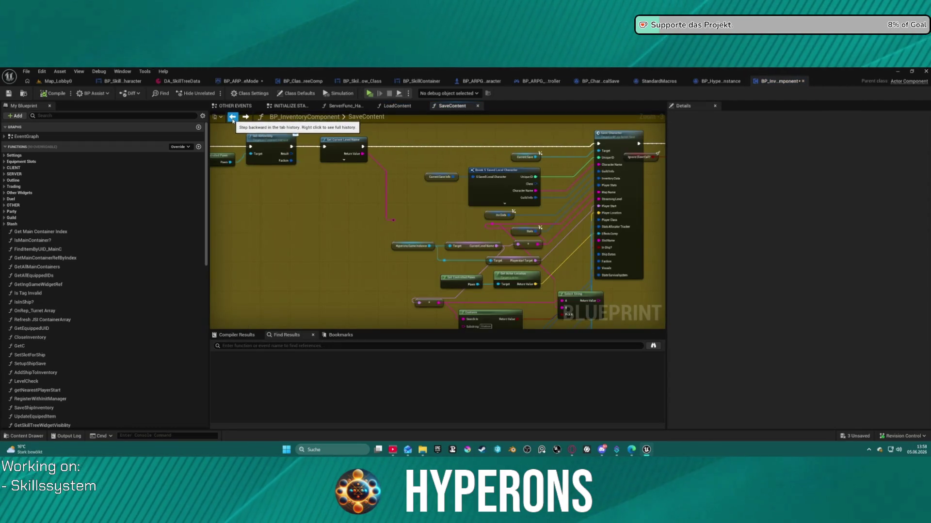
Briefly revisit LoadContent, then switch to the BP_ARPG_GameMode event graph.
click(247, 118)
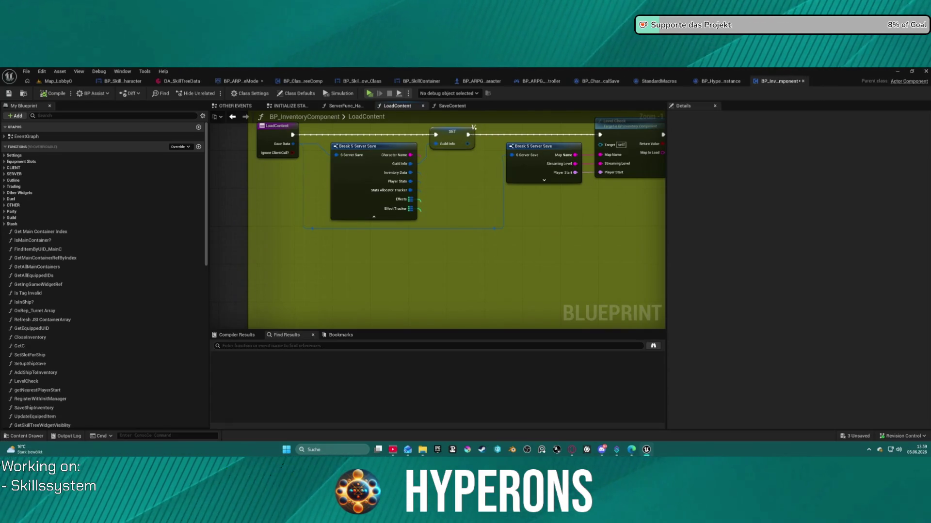
click(242, 81)
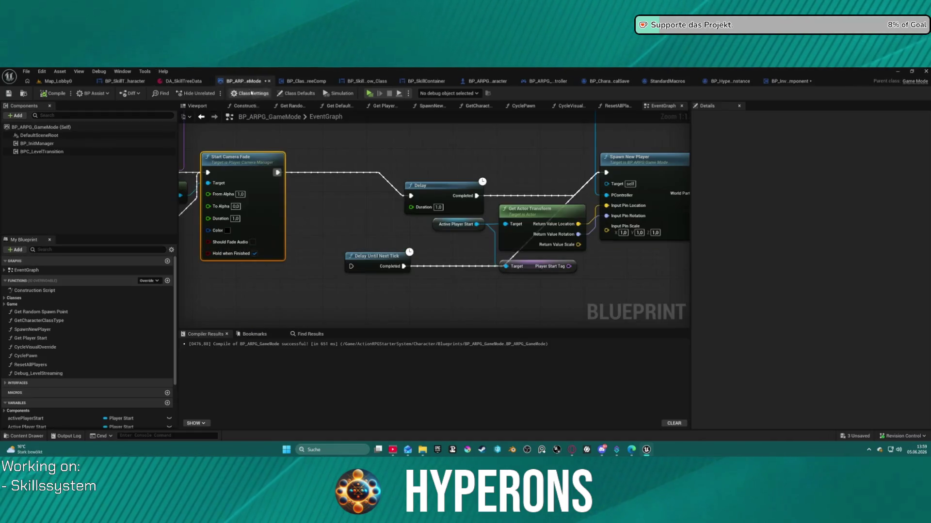
Reposition the Delay node beside the Cast and Start Camera Fade nodes.
drag(357, 160, 253, 189)
mouse_move(339, 219)
mouse_down()
mouse_move(316, 197)
mouse_move(446, 188)
mouse_move(503, 157)
mouse_move(395, 178)
mouse_up()
scroll(395, 178, down, 3)
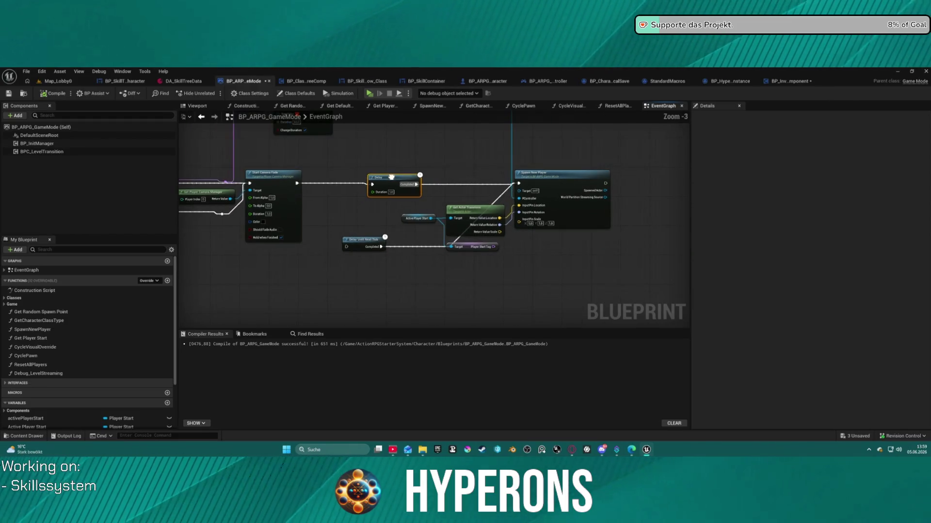
mouse_move(395, 178)
mouse_down()
mouse_move(402, 228)
mouse_move(421, 242)
mouse_move(533, 204)
mouse_move(640, 221)
mouse_move(245, 216)
mouse_move(411, 181)
mouse_move(534, 183)
mouse_move(397, 182)
mouse_up()
Survey the whole EventGraph and select its middle and lower comment groups.
scroll(396, 183, down, 5)
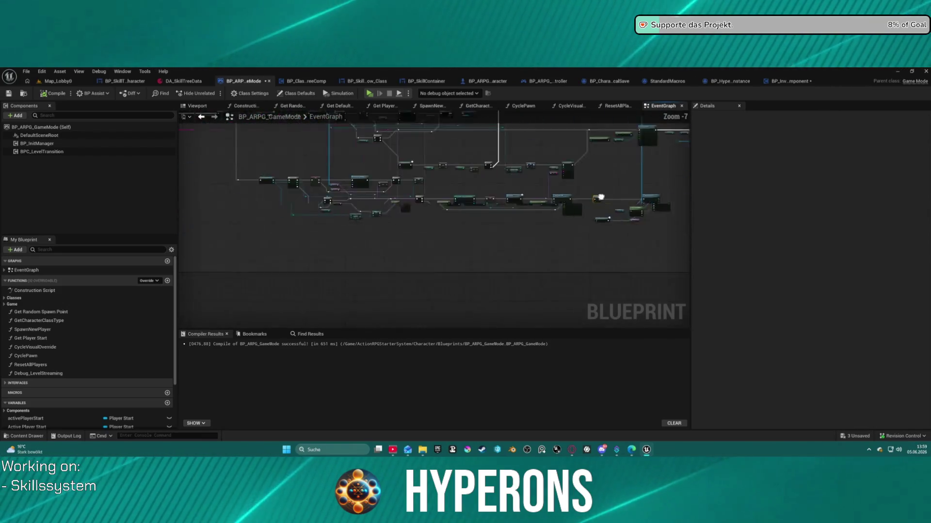
mouse_move(675, 181)
mouse_down()
mouse_move(673, 267)
mouse_move(625, 257)
mouse_move(582, 274)
mouse_up()
scroll(426, 216, up, 8)
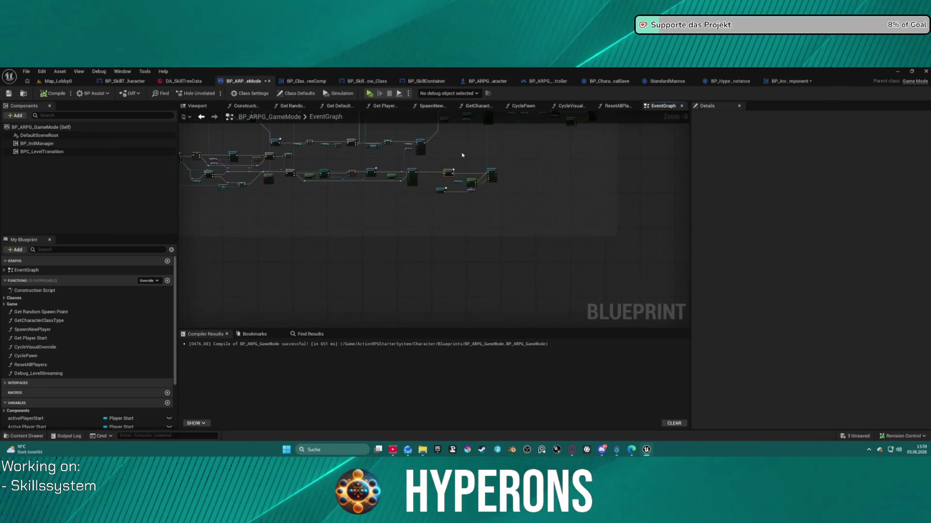
mouse_move(500, 185)
mouse_down()
mouse_move(305, 159)
mouse_move(412, 146)
mouse_move(391, 143)
mouse_move(427, 164)
mouse_up()
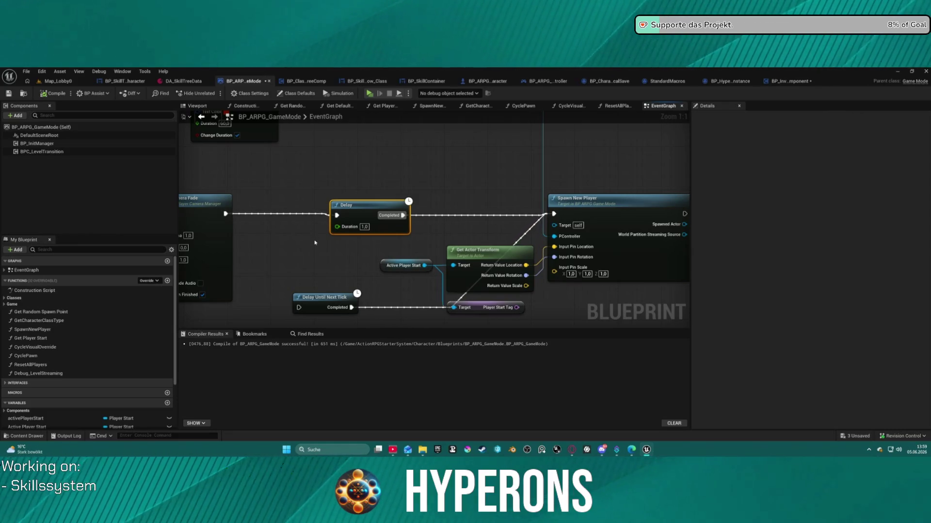
scroll(309, 297, down, 12)
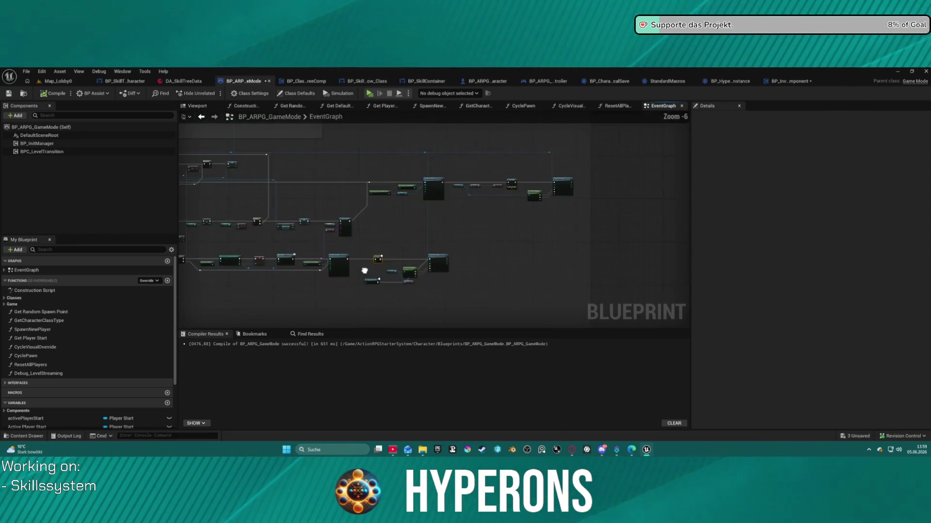
drag(388, 193, 266, 305)
mouse_move(503, 167)
mouse_down()
mouse_move(455, 267)
mouse_move(597, 302)
mouse_move(472, 219)
mouse_move(535, 288)
mouse_up()
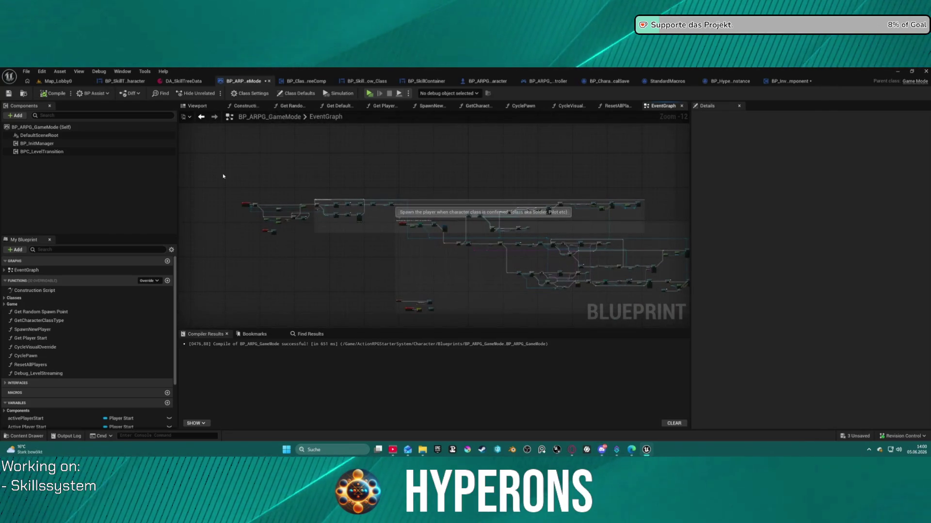
mouse_move(320, 254)
mouse_down()
mouse_move(707, 297)
mouse_move(468, 270)
mouse_move(434, 196)
mouse_move(436, 157)
mouse_move(524, 231)
mouse_move(572, 239)
mouse_move(601, 190)
mouse_move(427, 228)
mouse_move(394, 287)
mouse_move(488, 257)
mouse_up()
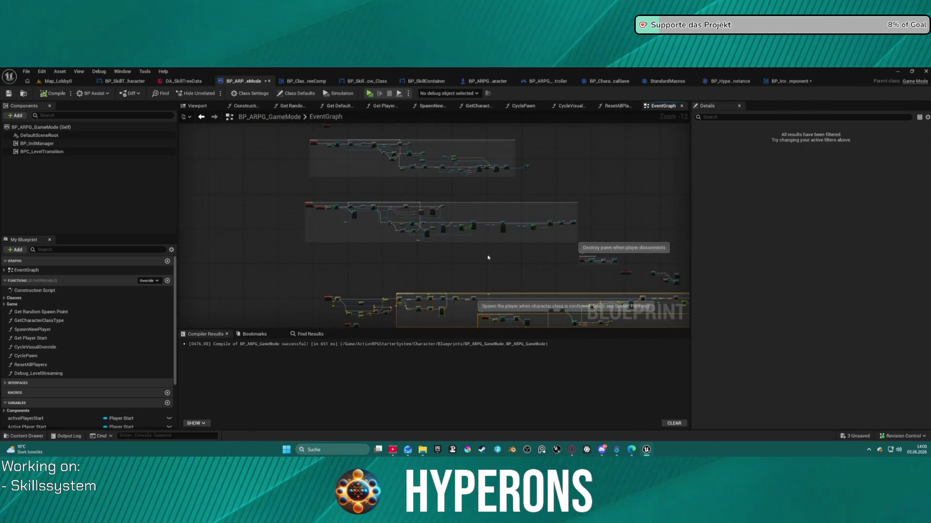
mouse_move(296, 137)
mouse_down()
mouse_move(603, 192)
mouse_move(588, 250)
mouse_up()
mouse_move(226, 160)
mouse_down()
mouse_move(624, 259)
mouse_move(542, 217)
mouse_move(439, 217)
mouse_up()
Trace Get All Actors Of Class, For Each Loop, Is Valid and Active Player Start into Spawn New Player.
scroll(593, 209, up, 2)
mouse_move(499, 263)
mouse_down()
mouse_move(515, 239)
mouse_move(355, 172)
mouse_up()
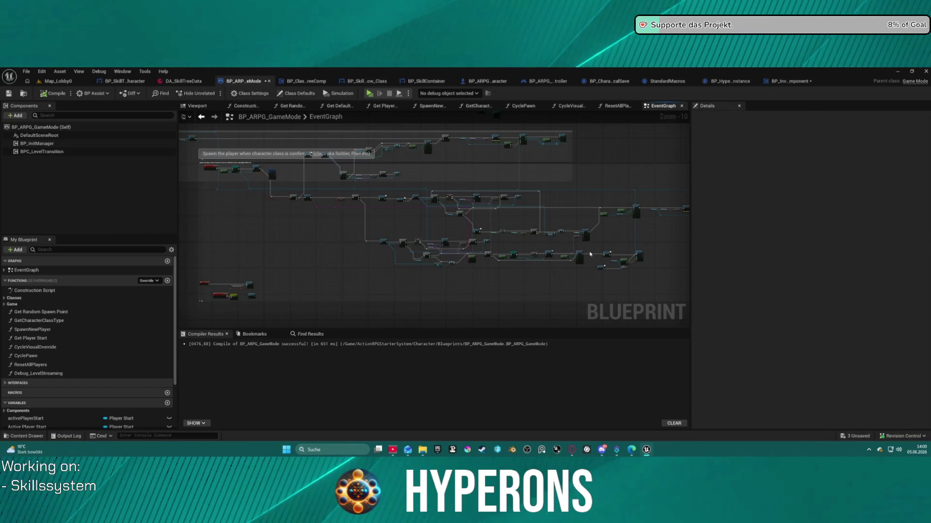
scroll(590, 254, up, 10)
mouse_move(591, 254)
mouse_down()
mouse_move(376, 185)
mouse_move(519, 183)
mouse_move(455, 191)
mouse_up()
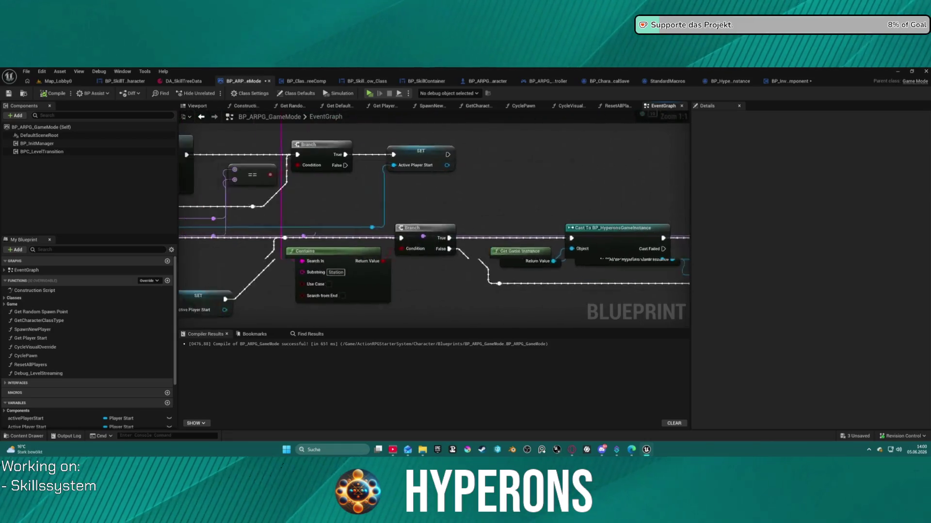
drag(313, 167, 550, 162)
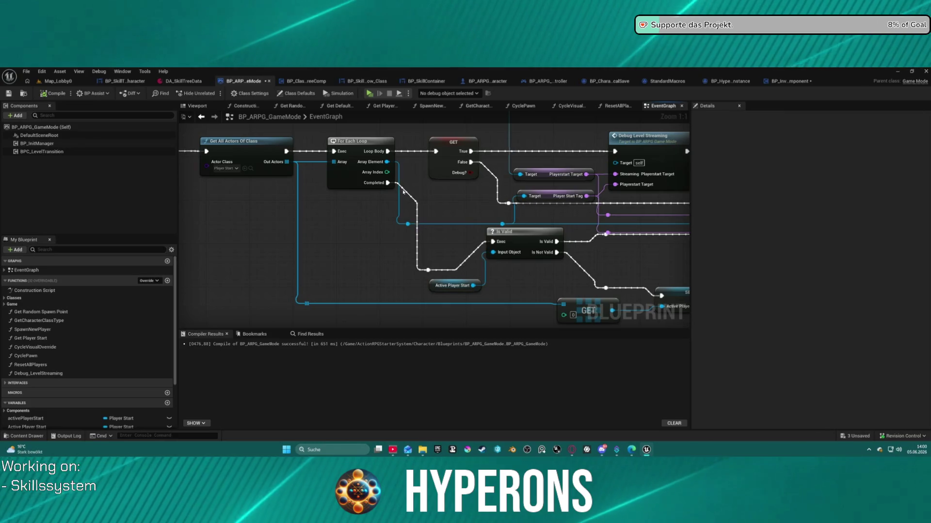
drag(306, 184, 594, 249)
mouse_move(683, 269)
mouse_down()
mouse_move(663, 248)
mouse_move(663, 311)
mouse_move(486, 249)
mouse_move(491, 241)
mouse_move(437, 208)
mouse_move(460, 252)
mouse_move(533, 218)
mouse_move(679, 300)
mouse_move(484, 218)
mouse_move(436, 145)
mouse_move(460, 160)
mouse_move(437, 218)
mouse_move(461, 194)
mouse_move(436, 233)
mouse_move(446, 223)
mouse_up()
drag(621, 237, 313, 231)
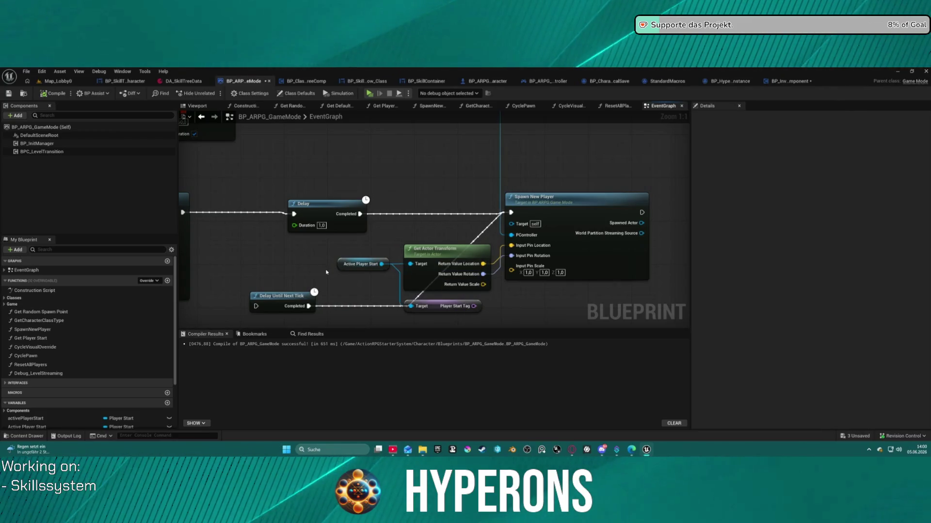
drag(317, 279, 637, 228)
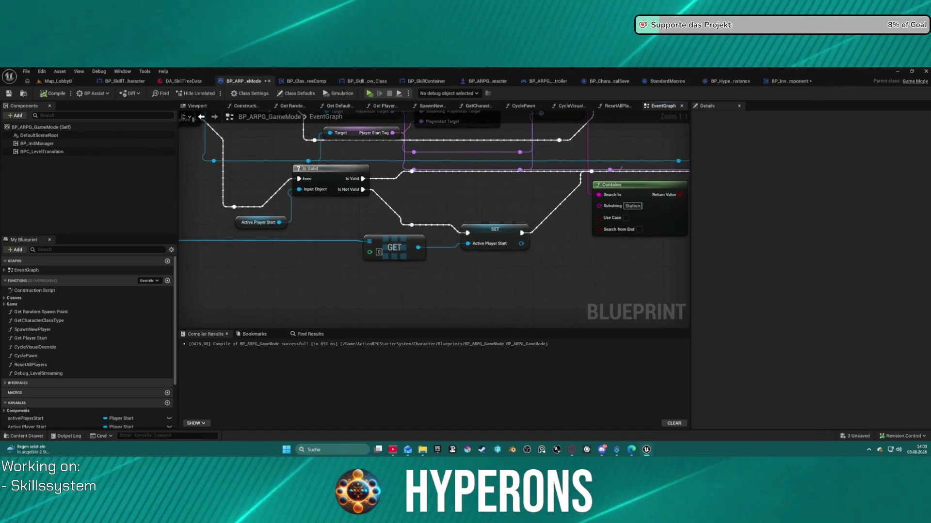
mouse_move(184, 121)
mouse_down()
mouse_move(354, 197)
mouse_move(184, 201)
mouse_up()
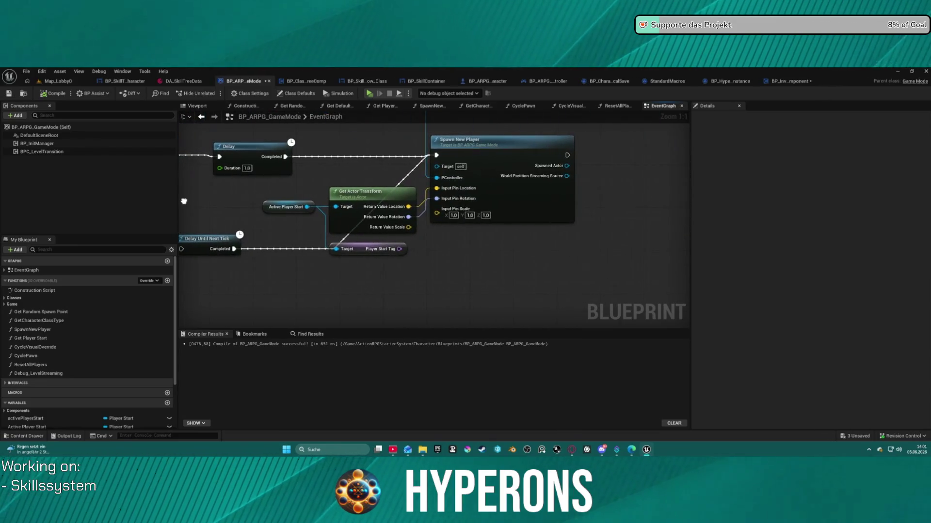
Open the SpawnNewPlayer function graph and view its SpawnActor and SET nodes.
double_click(504, 191)
drag(504, 191, 311, 199)
drag(582, 242, 399, 249)
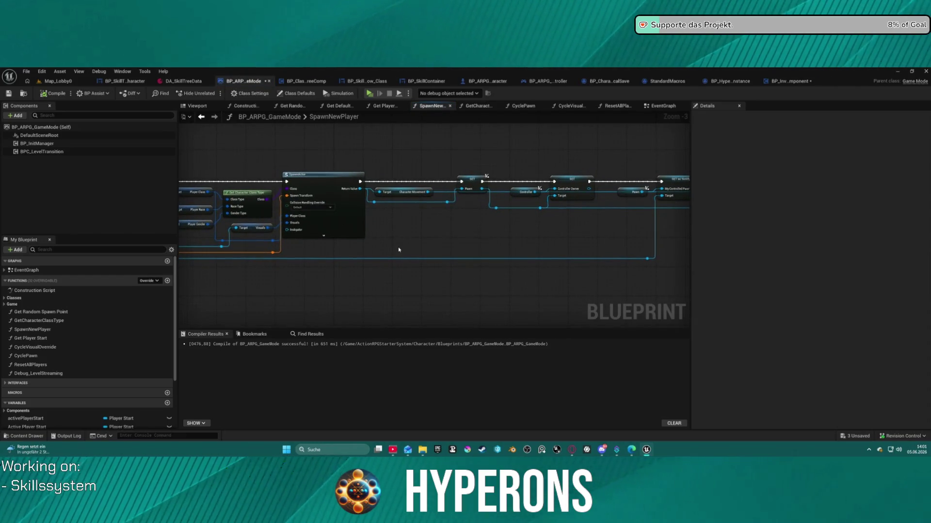
mouse_move(476, 231)
mouse_down()
mouse_move(574, 234)
mouse_move(649, 217)
mouse_move(519, 208)
mouse_move(160, 213)
mouse_move(655, 218)
mouse_up()
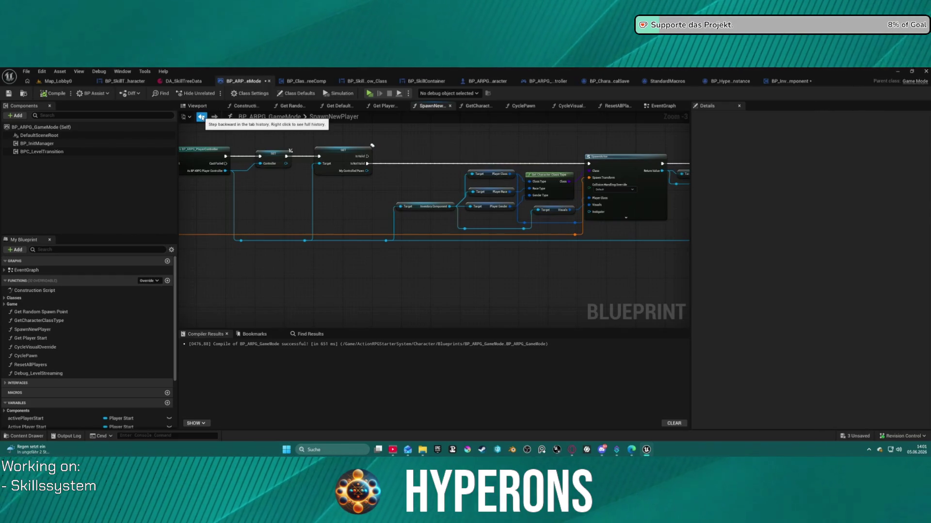
click(201, 117)
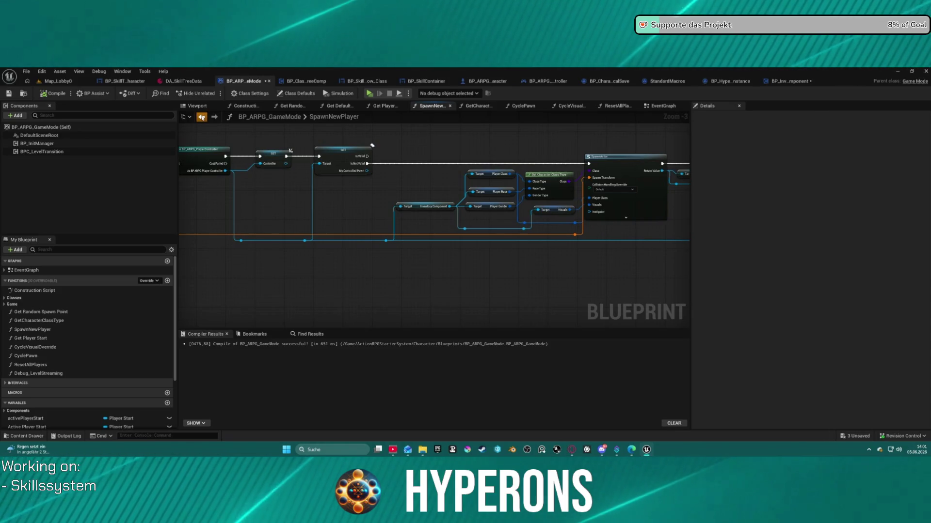
mouse_move(403, 157)
mouse_down()
mouse_move(536, 163)
mouse_move(357, 155)
mouse_up()
mouse_move(313, 204)
mouse_down()
mouse_move(215, 203)
mouse_move(321, 180)
mouse_up()
text(save)
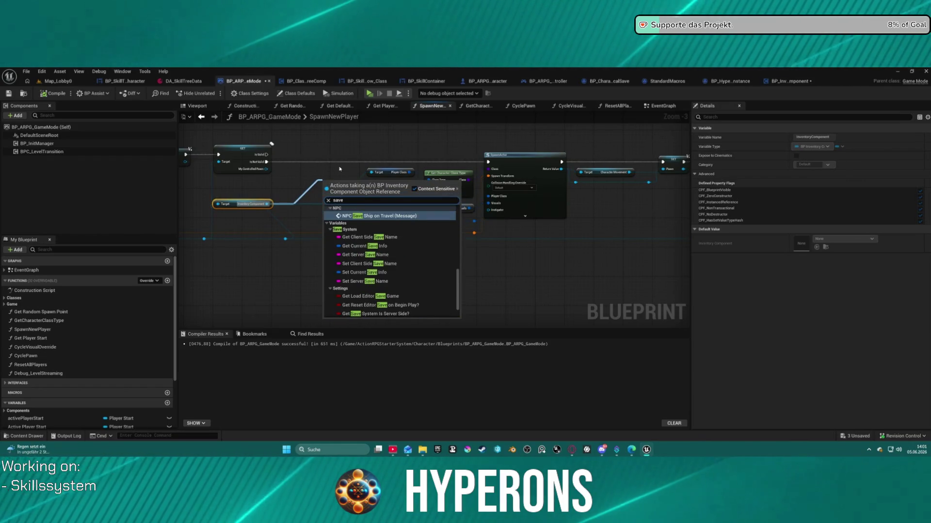
click(364, 246)
drag(342, 185, 319, 186)
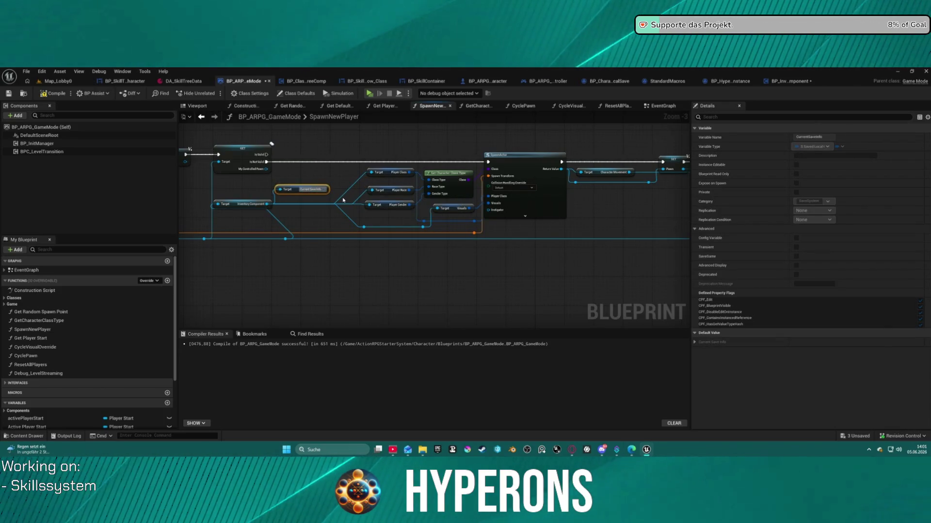
drag(323, 189, 332, 207)
text(set mem)
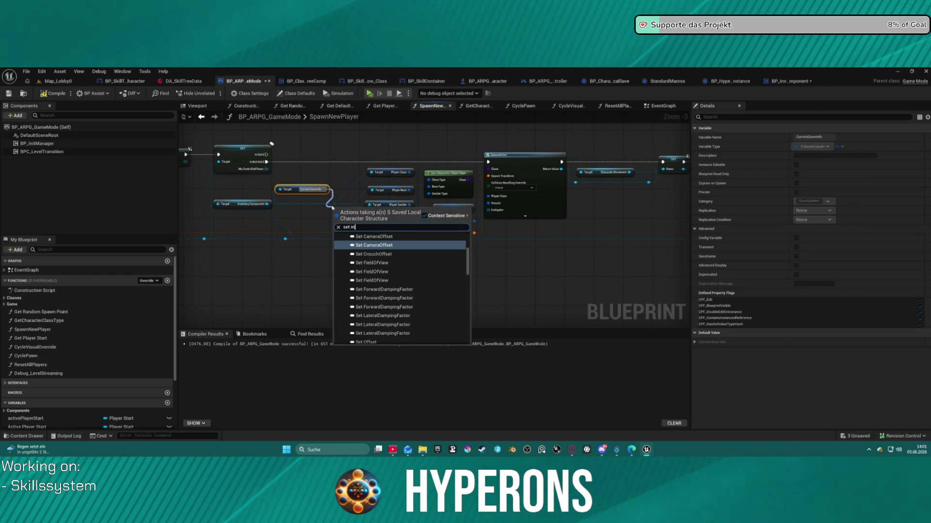
key(Return)
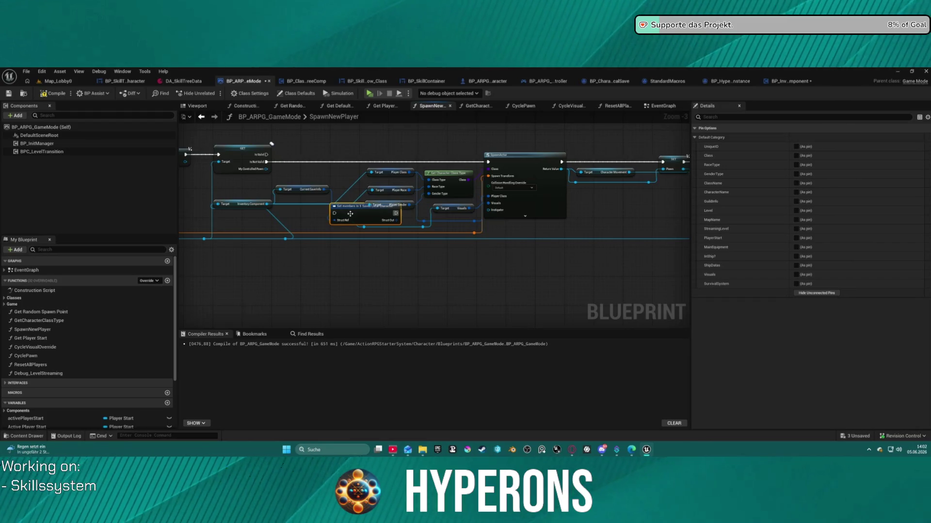
key(Delete)
drag(274, 204, 280, 211)
drag(347, 280, 347, 281)
text(save)
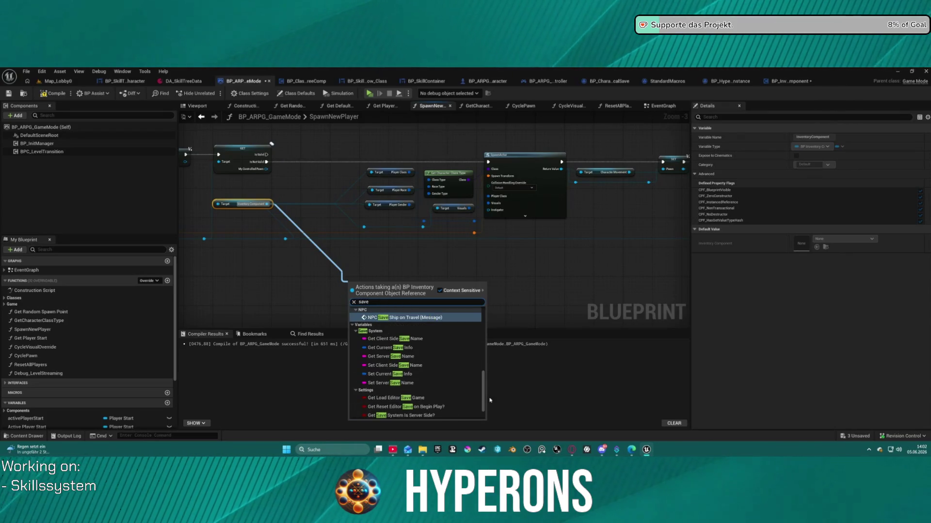
scroll(460, 371, up, 5)
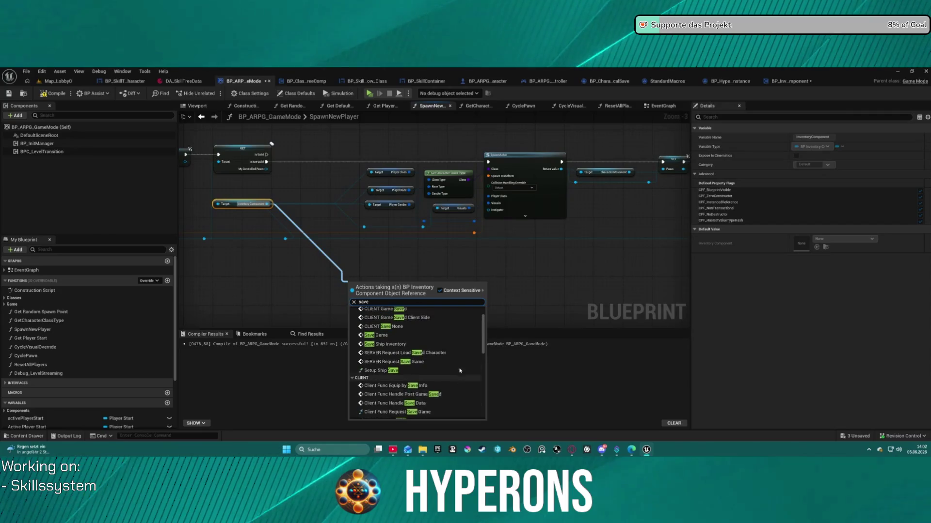
scroll(460, 370, up, 2)
scroll(421, 182, down, 4)
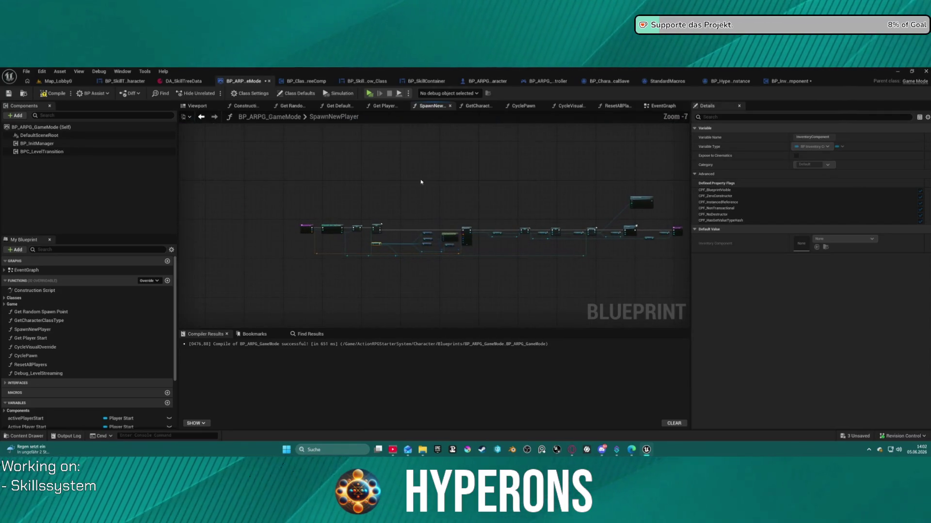
click(465, 153)
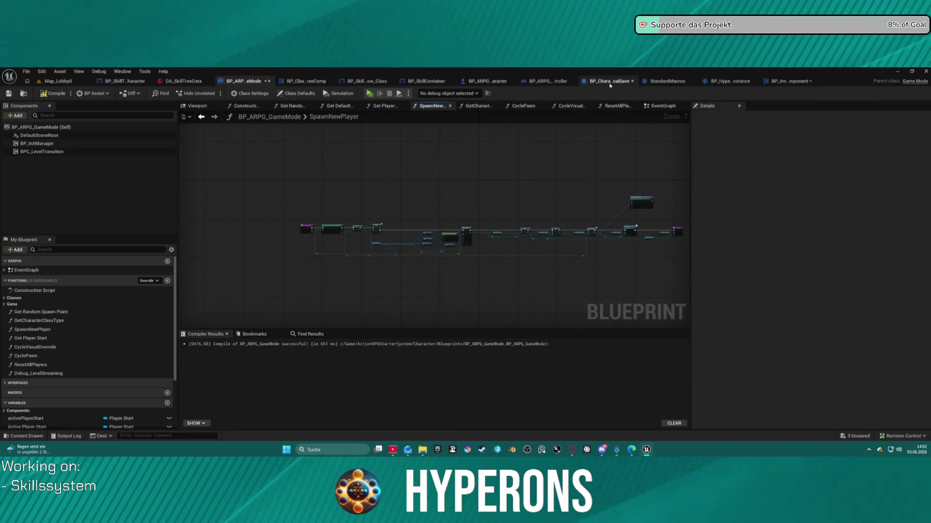
Inspect the Break Save Data and SET nodes in BP_InventoryComponent's LoadContent graph.
click(786, 81)
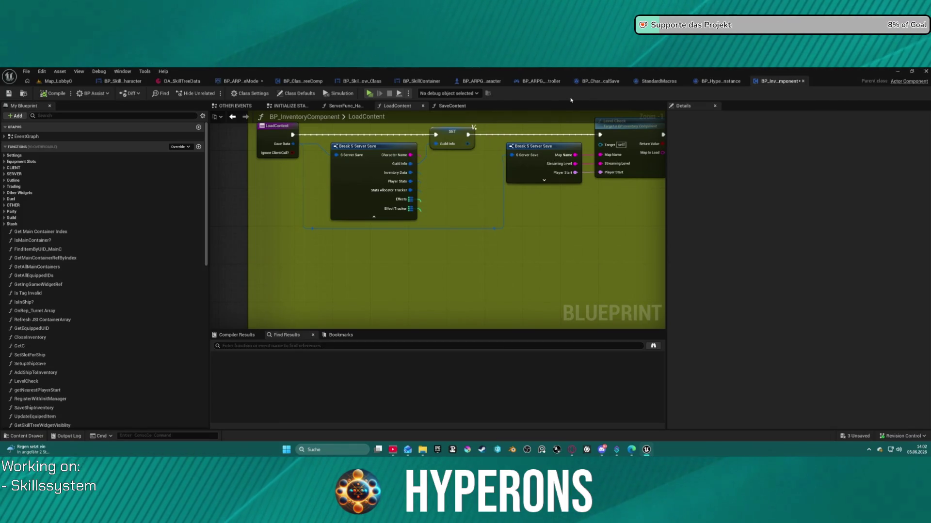
scroll(384, 203, down, 3)
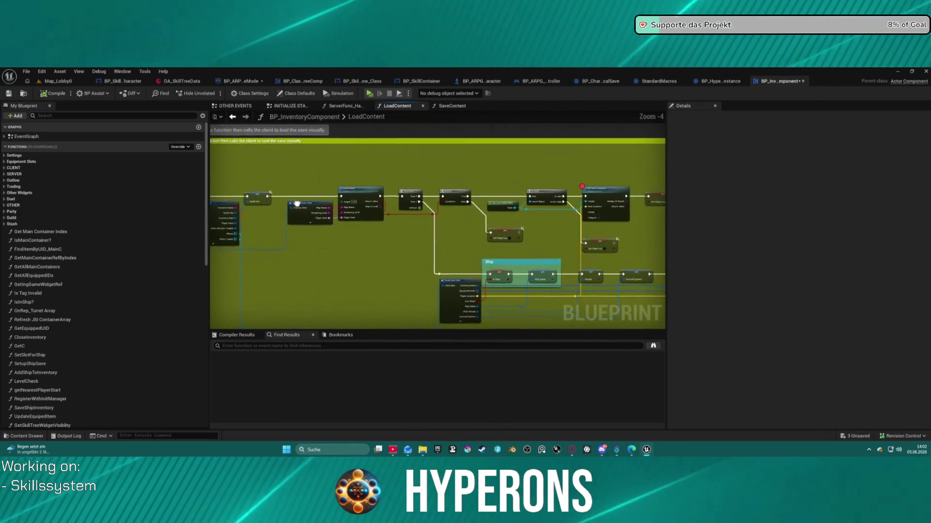
scroll(579, 209, up, 4)
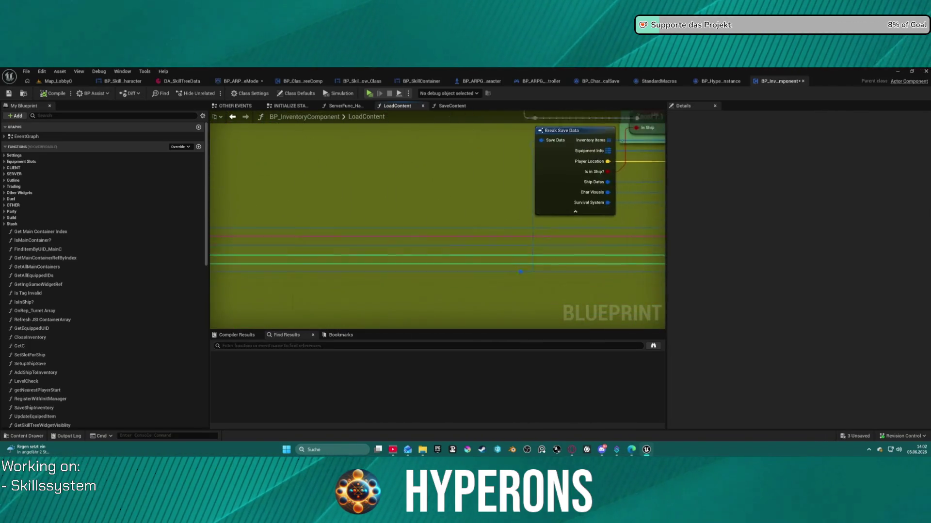
mouse_move(437, 218)
mouse_down()
mouse_move(301, 232)
mouse_move(354, 277)
mouse_move(388, 234)
mouse_move(360, 229)
mouse_move(302, 246)
mouse_move(291, 184)
mouse_move(340, 126)
mouse_move(305, 170)
mouse_up()
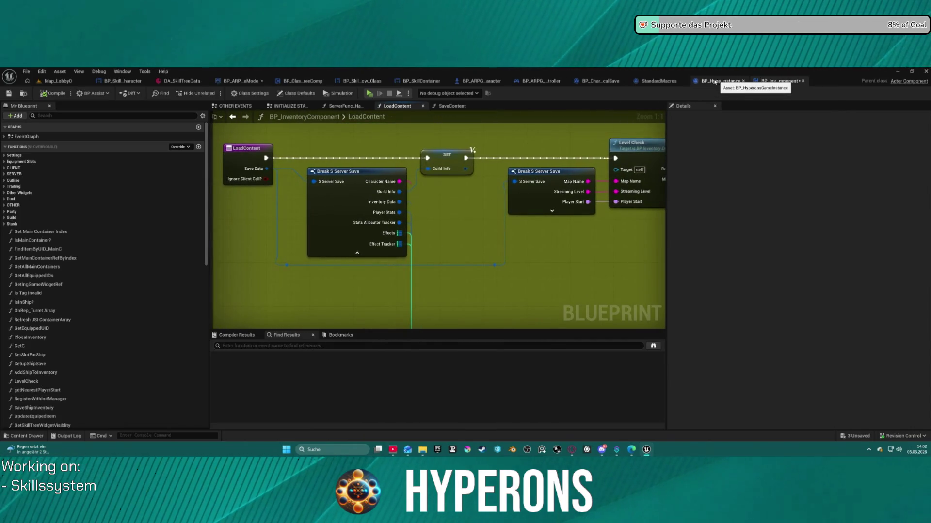
Glance at BP_HyperonsGameInstance, then open BP_InventoryComponent's ServerFunc_HandleLoadingSavedChar graph.
click(714, 81)
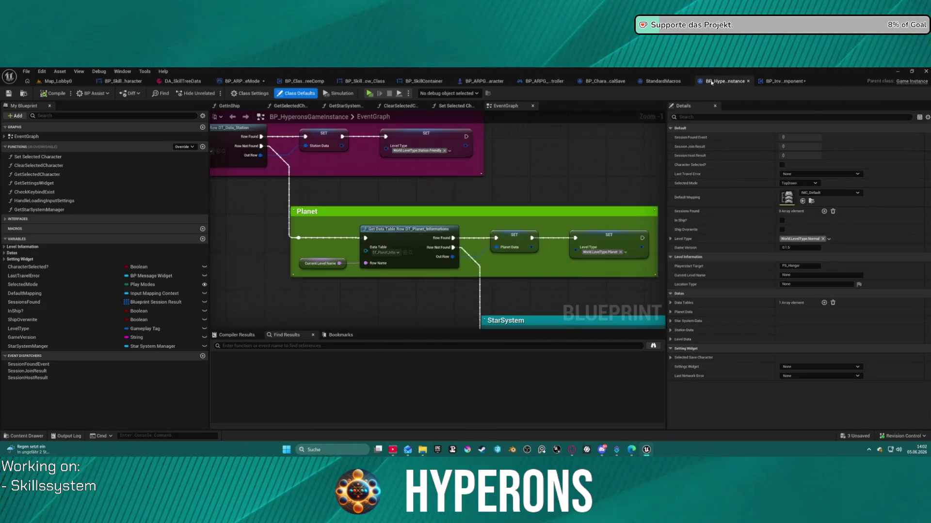
click(781, 81)
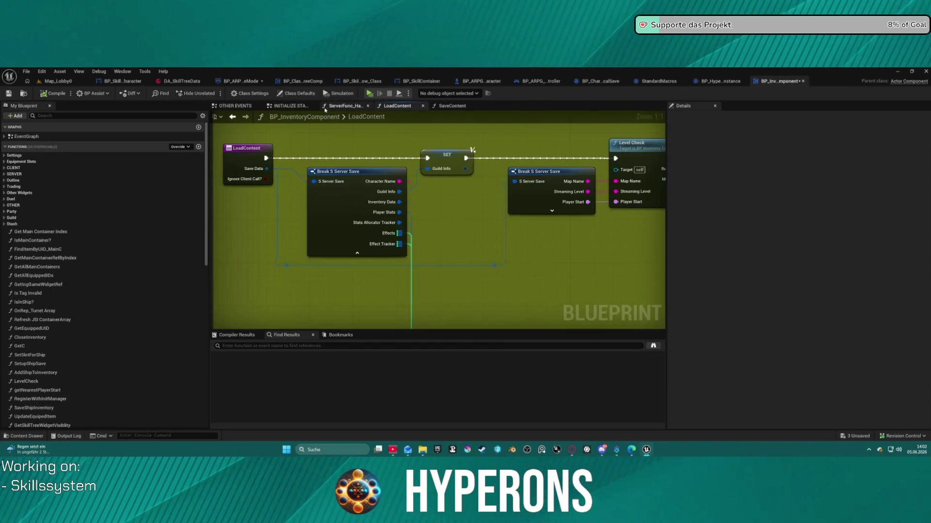
click(350, 106)
Look over the Branch, Get Save by Index, Sequence, Get Owner and Load Content nodes.
mouse_move(441, 230)
mouse_down()
mouse_move(422, 227)
mouse_move(349, 121)
mouse_up()
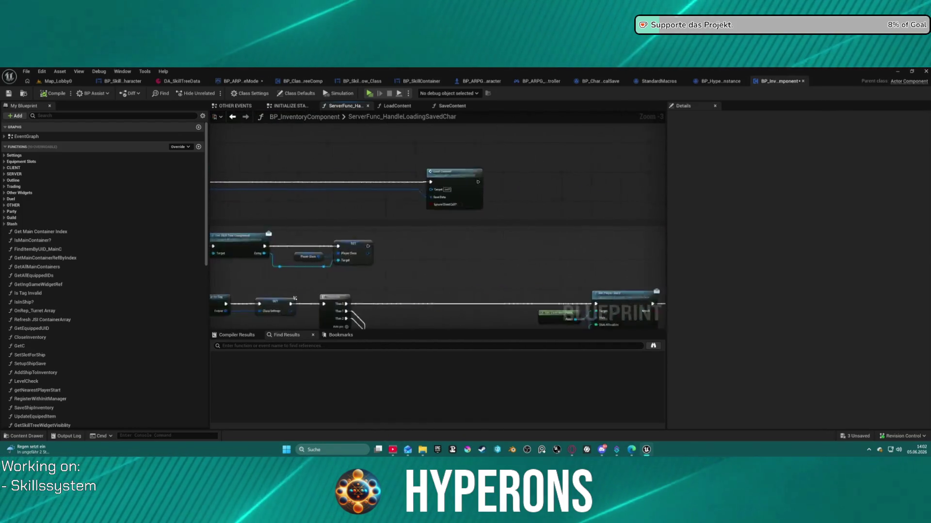
scroll(295, 298, up, 3)
mouse_move(194, 157)
mouse_down()
mouse_move(459, 159)
mouse_move(450, 176)
mouse_up()
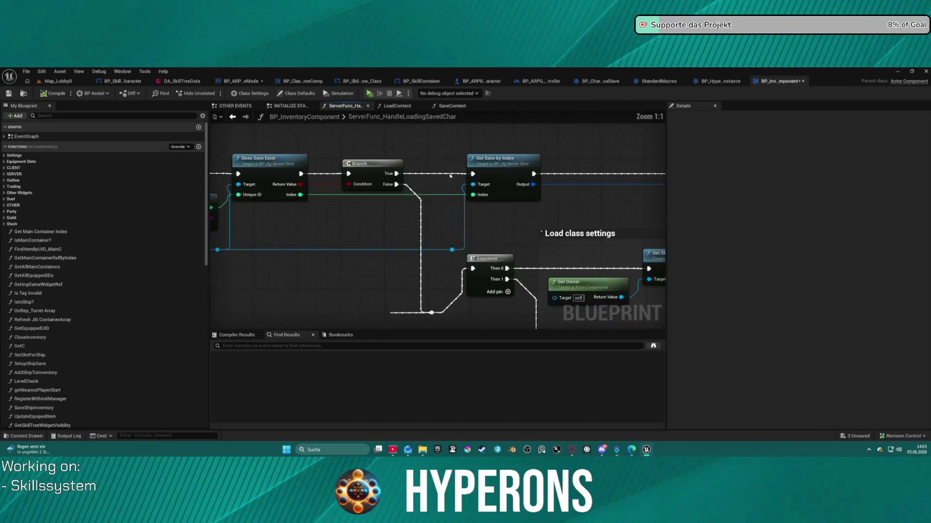
drag(508, 159, 48, 161)
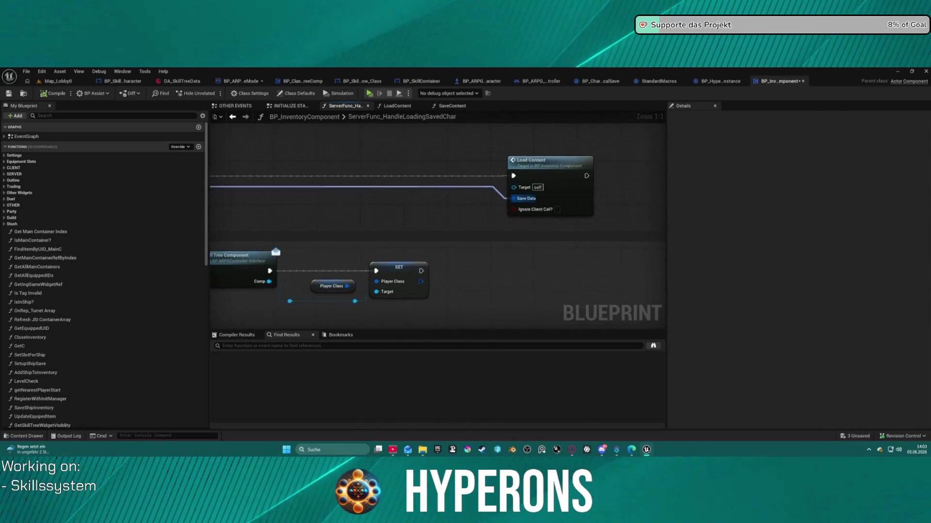
mouse_move(213, 189)
mouse_down()
mouse_move(418, 180)
mouse_move(418, 171)
mouse_move(614, 172)
mouse_move(168, 148)
mouse_up()
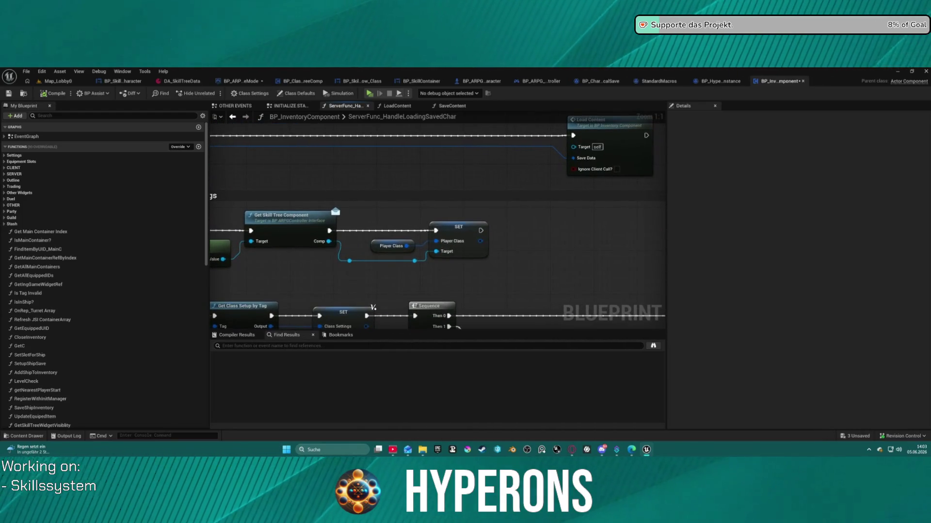
Follow the Load class settings and save-object nodes, then open the LoadContent function.
mouse_move(388, 218)
mouse_down()
mouse_move(574, 202)
mouse_move(648, 338)
mouse_up()
mouse_move(291, 218)
mouse_down()
mouse_move(557, 218)
mouse_move(606, 189)
mouse_move(626, 218)
mouse_move(645, 223)
mouse_up()
mouse_move(594, 147)
mouse_down()
mouse_move(450, 145)
mouse_move(450, 165)
mouse_move(199, 195)
mouse_up()
mouse_move(658, 190)
mouse_down()
mouse_move(629, 180)
mouse_move(280, 213)
mouse_move(413, 202)
mouse_move(152, 189)
mouse_up()
drag(475, 196, 482, 192)
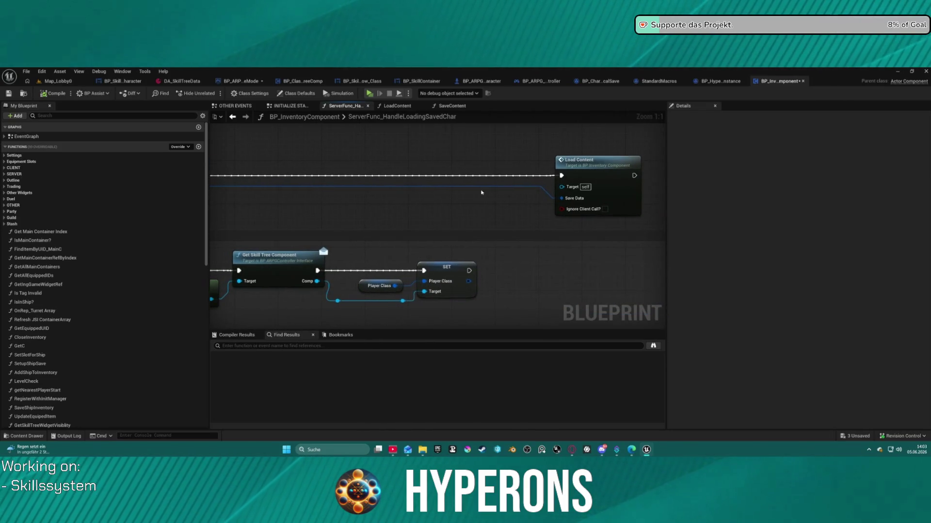
double_click(579, 171)
Review LoadContent's Branch and Ship nodes, then return to BP_ARPG_GameMode's SpawnNewPlayer graph.
scroll(458, 192, down, 2)
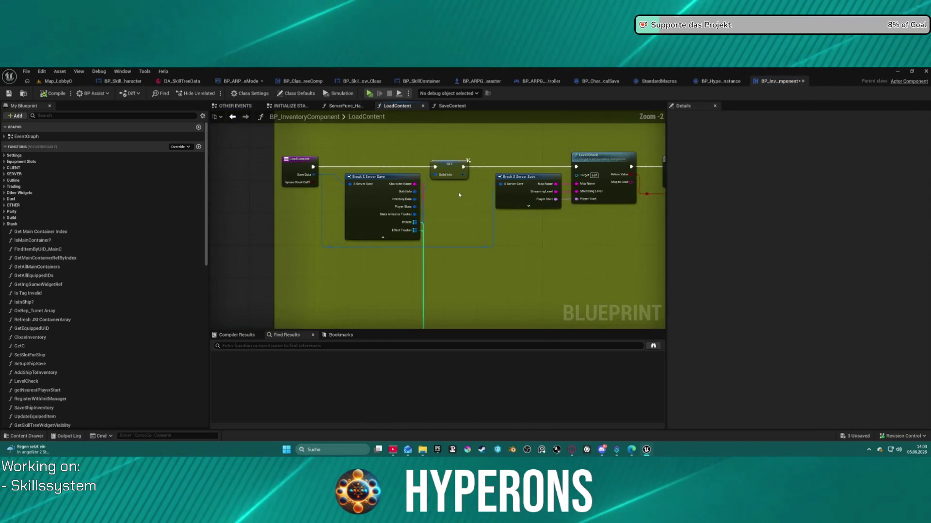
mouse_move(337, 194)
mouse_down()
mouse_move(0, 190)
mouse_move(434, 182)
mouse_move(335, 185)
mouse_move(423, 182)
mouse_move(304, 171)
mouse_up()
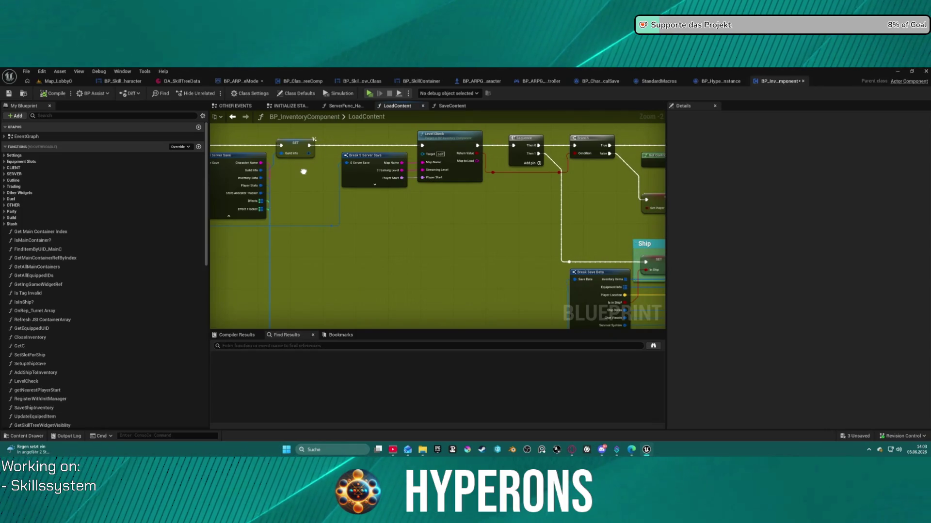
drag(304, 171, 305, 169)
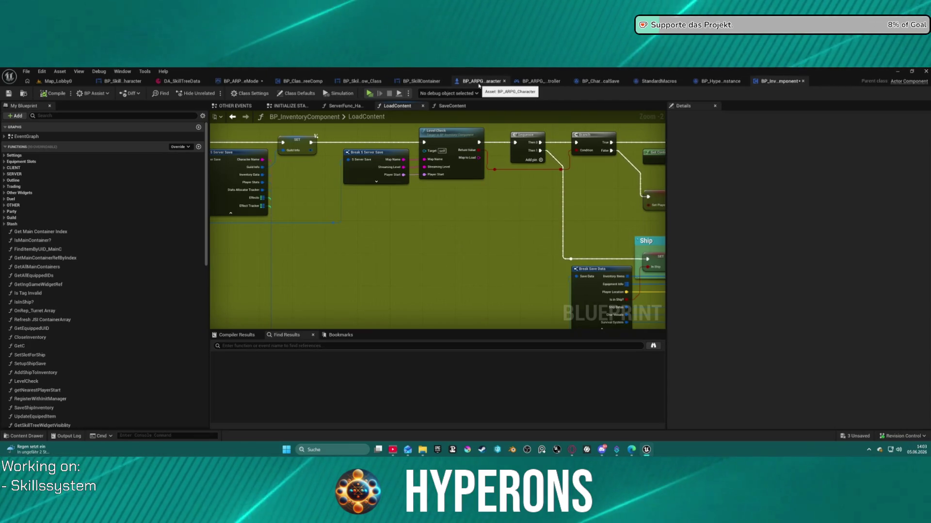
click(223, 82)
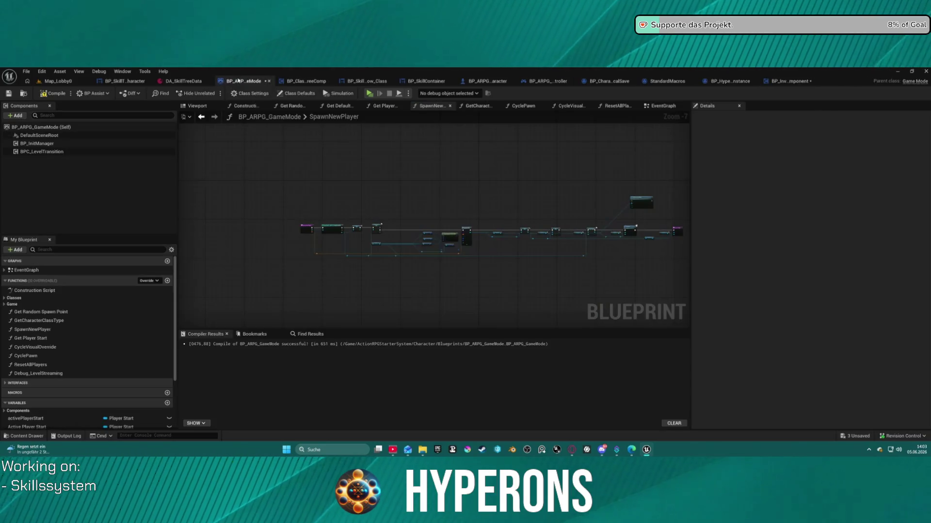
Search actions for 'server', then pan SpawnNewPlayer to the SpawnActor node.
scroll(470, 184, up, 6)
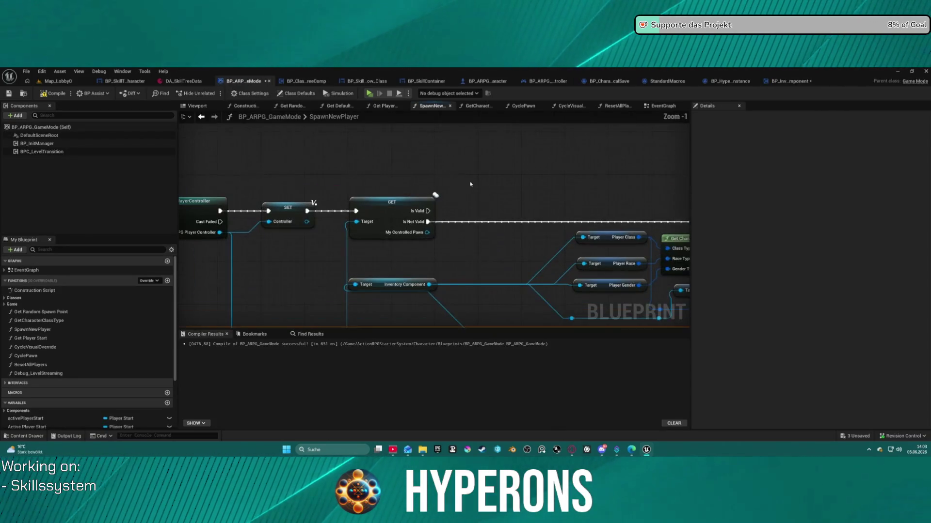
drag(430, 285, 466, 252)
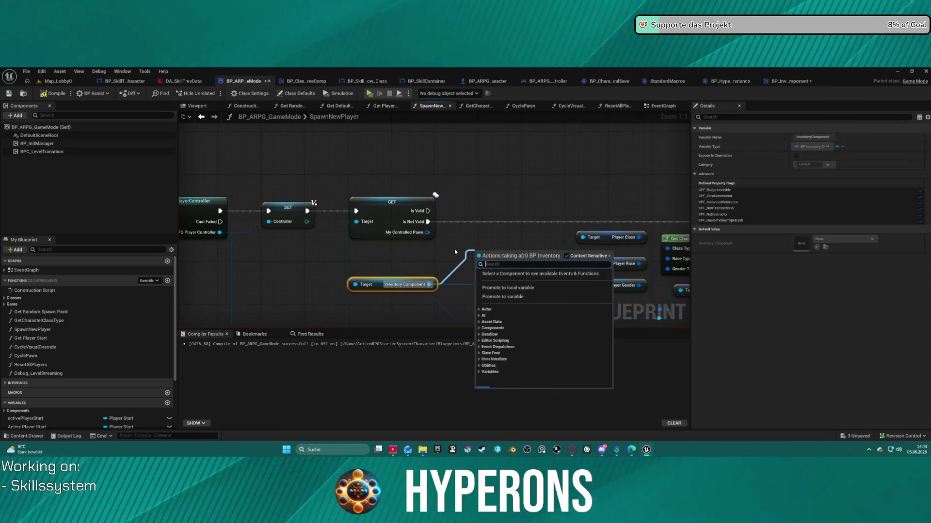
text(server)
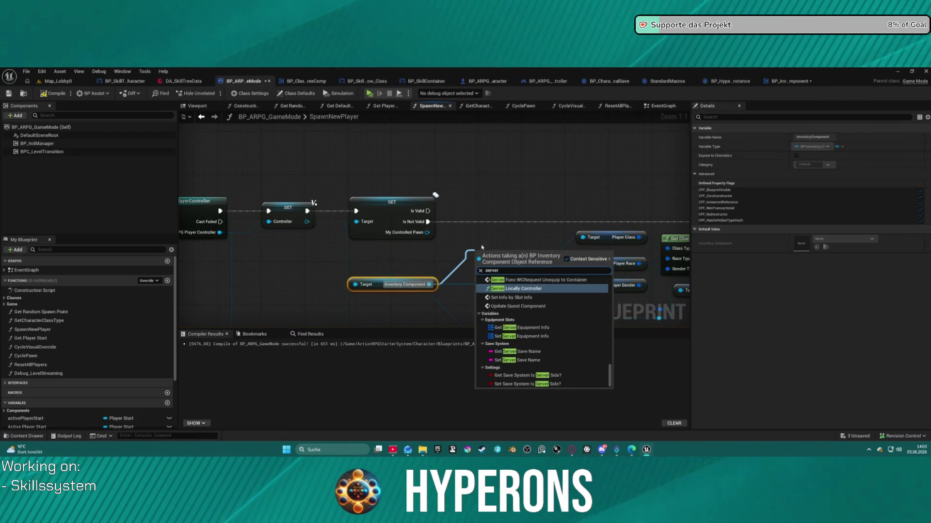
scroll(567, 321, up, 3)
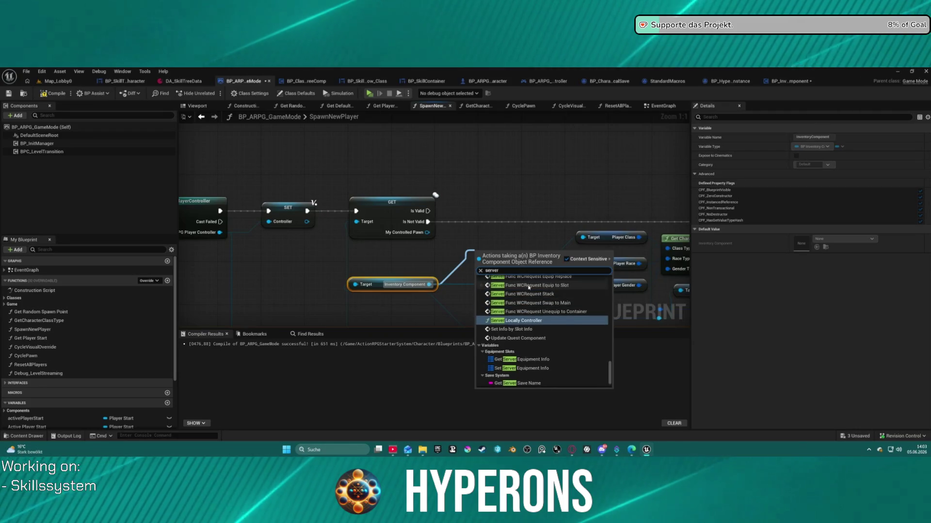
scroll(566, 321, up, 8)
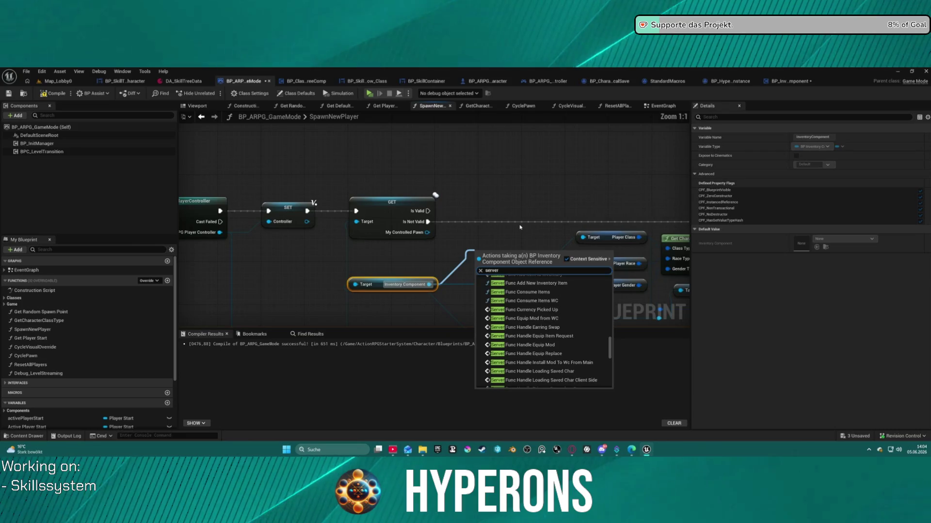
mouse_move(575, 193)
mouse_down()
mouse_move(345, 216)
mouse_move(286, 165)
mouse_move(186, 139)
mouse_up()
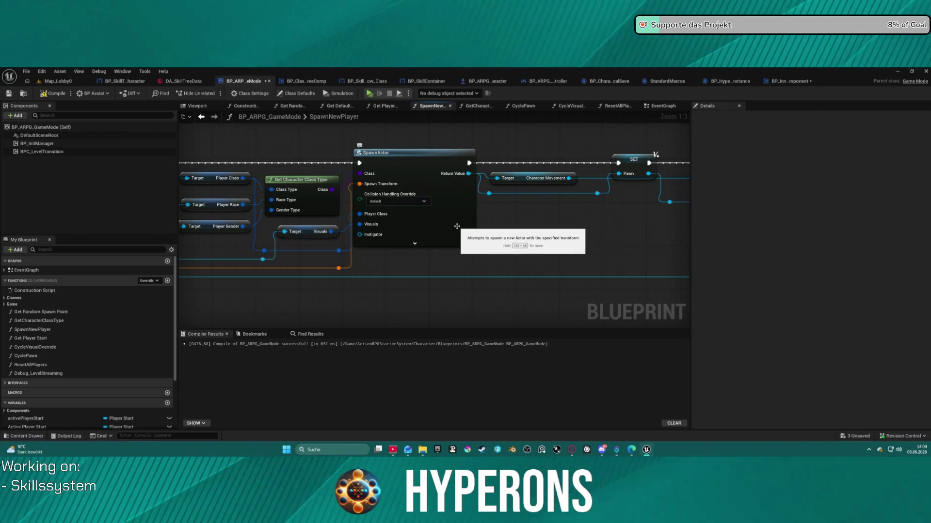
Review the spawn player chain in the game mode's EventGraph.
click(658, 110)
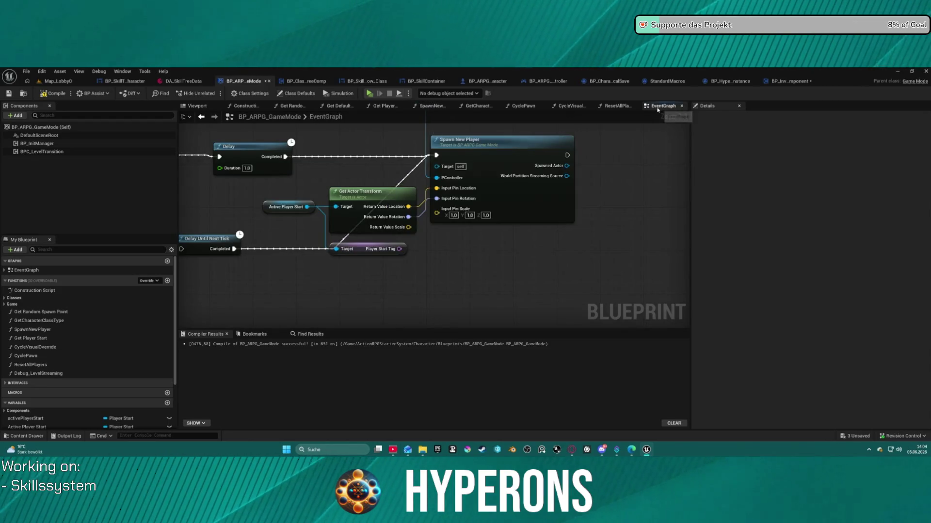
scroll(677, 203, down, 4)
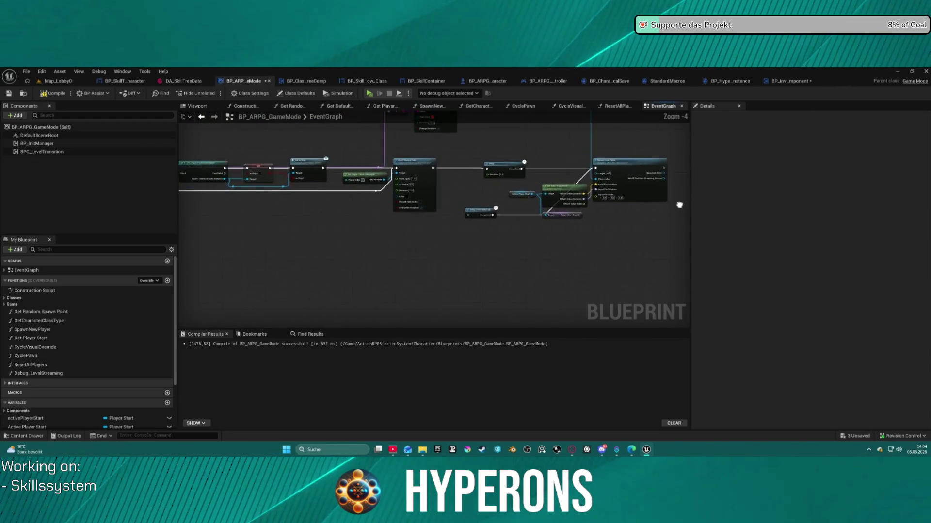
mouse_move(677, 204)
mouse_down()
mouse_move(698, 227)
mouse_move(623, 270)
mouse_move(613, 253)
mouse_up()
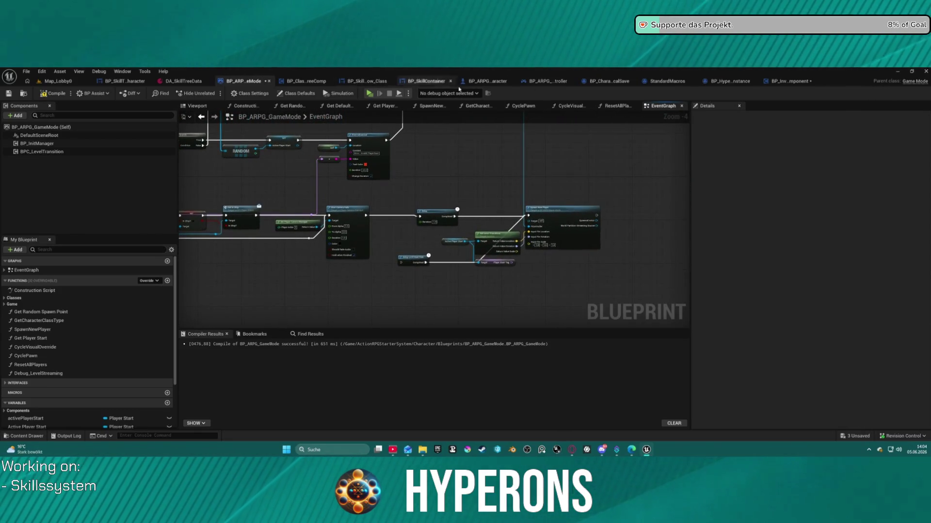
Pan BP_InventoryComponent's LoadContent graph to the Ship comment and Level Check node.
click(790, 82)
drag(517, 169, 235, 213)
scroll(235, 214, down, 1)
drag(326, 171, 455, 153)
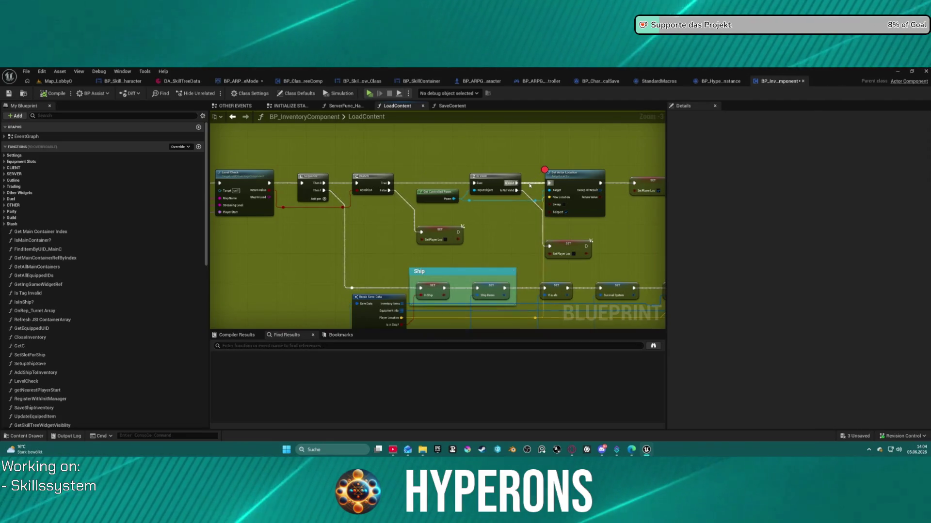
Select the Is Valid node and compile the blueprints with F7.
drag(516, 183, 636, 183)
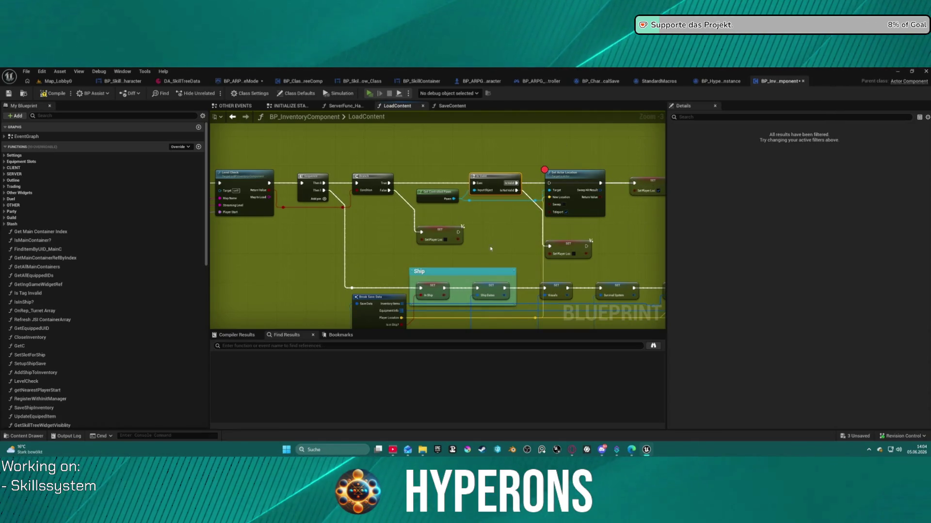
key(F7)
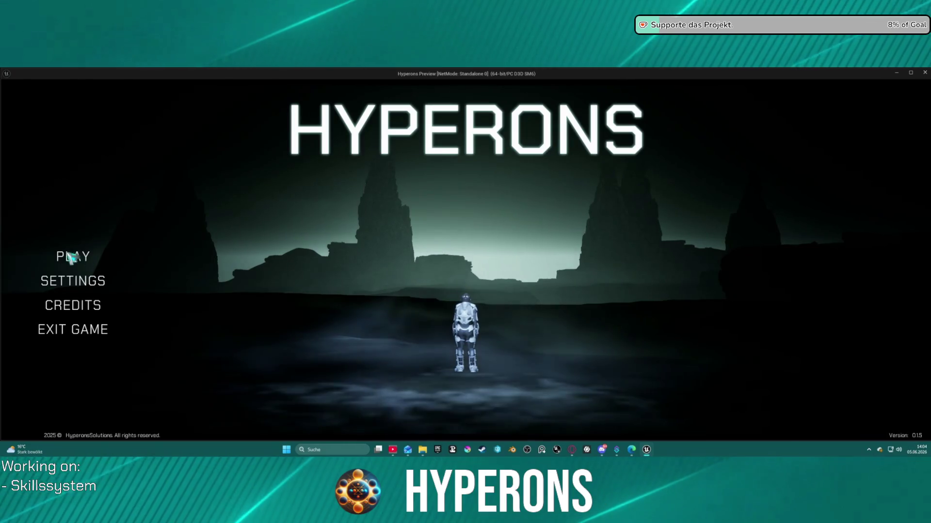
Load the saasd character from the selection list and start the game.
click(72, 256)
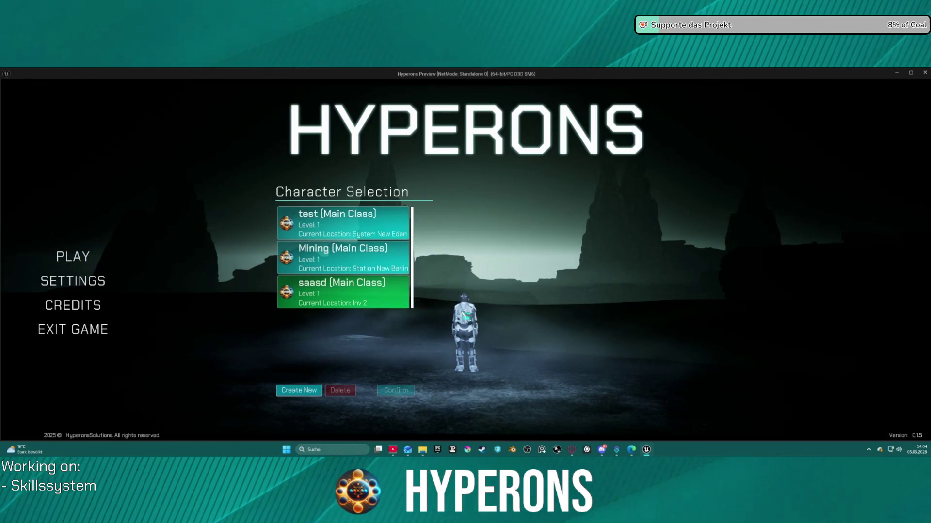
click(341, 291)
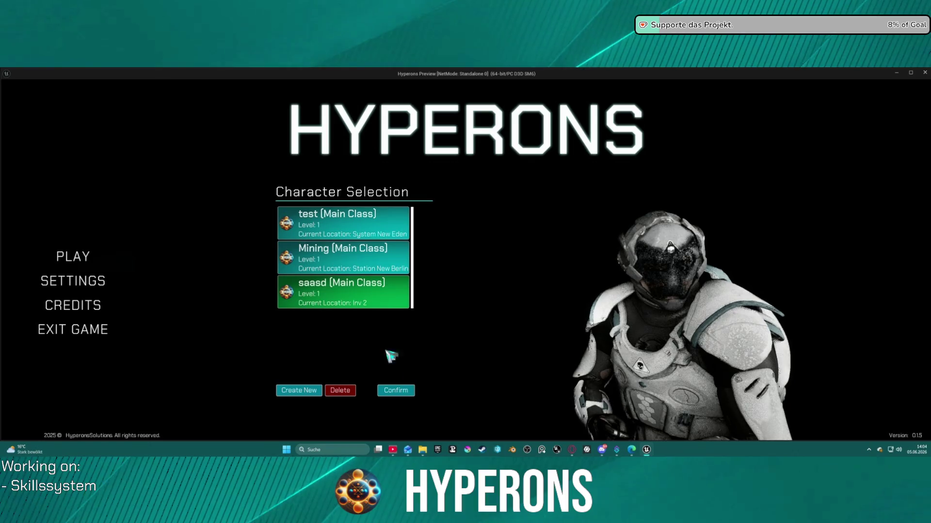
double_click(371, 294)
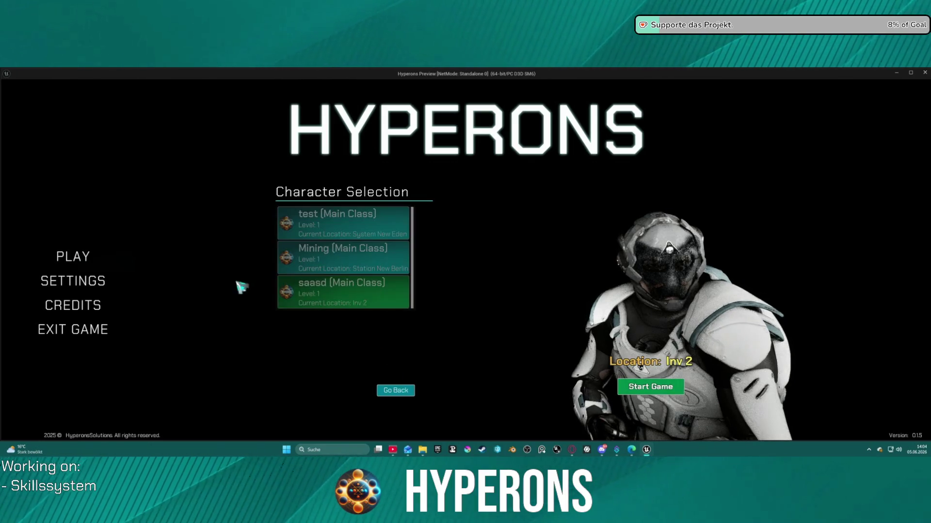
click(672, 393)
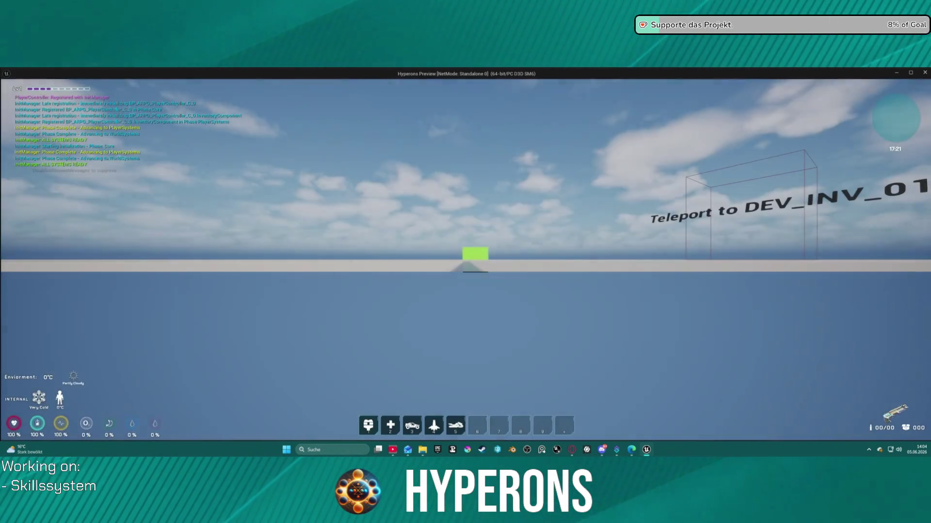
Run saasd into the teleport box, then relaunch to character selection.
key(w)
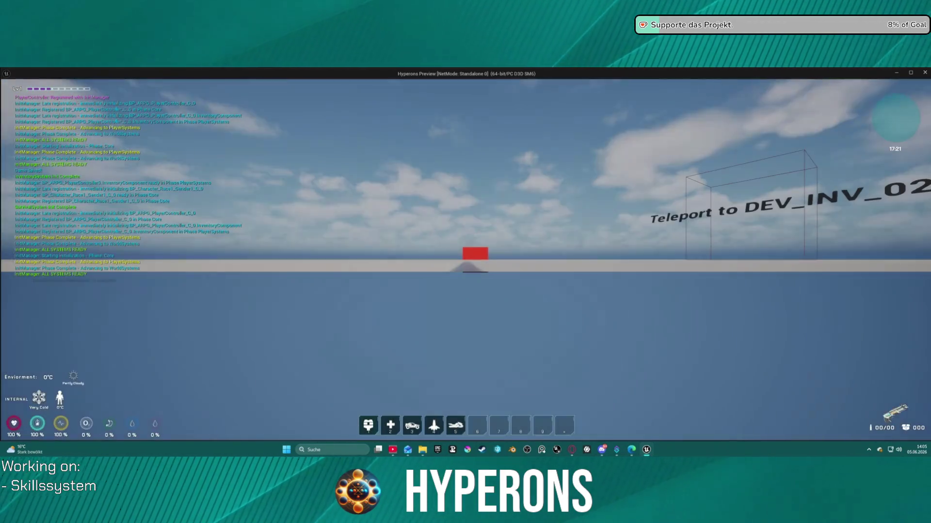
key(w)
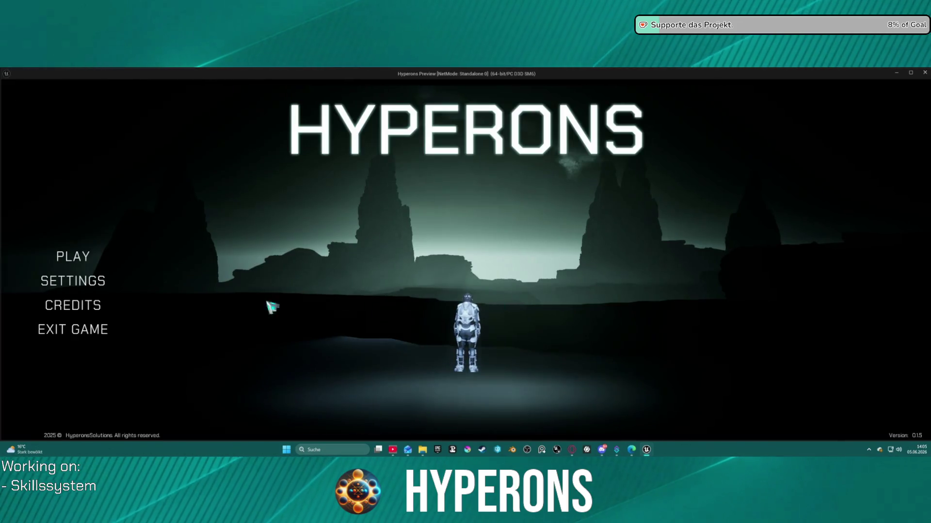
click(72, 257)
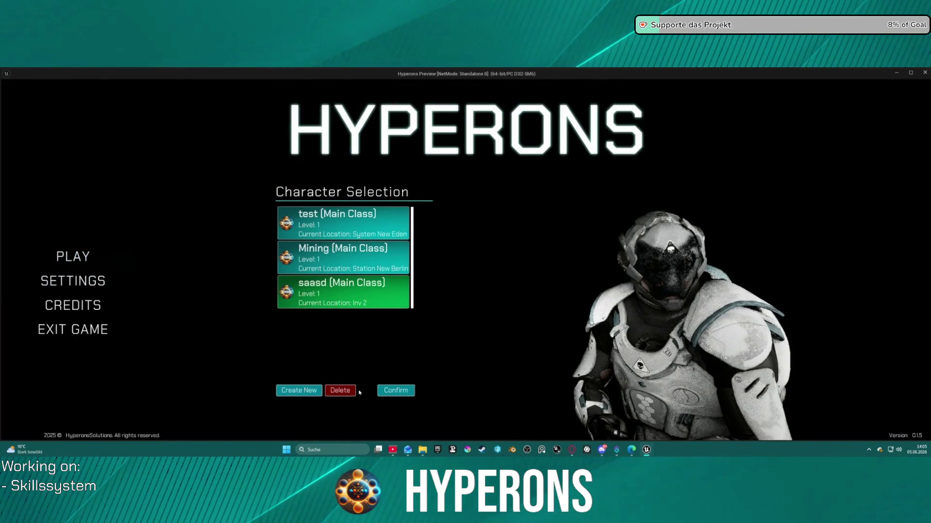
Delete saasd, create character 'das', and run it over the platform toward the teleport.
click(344, 393)
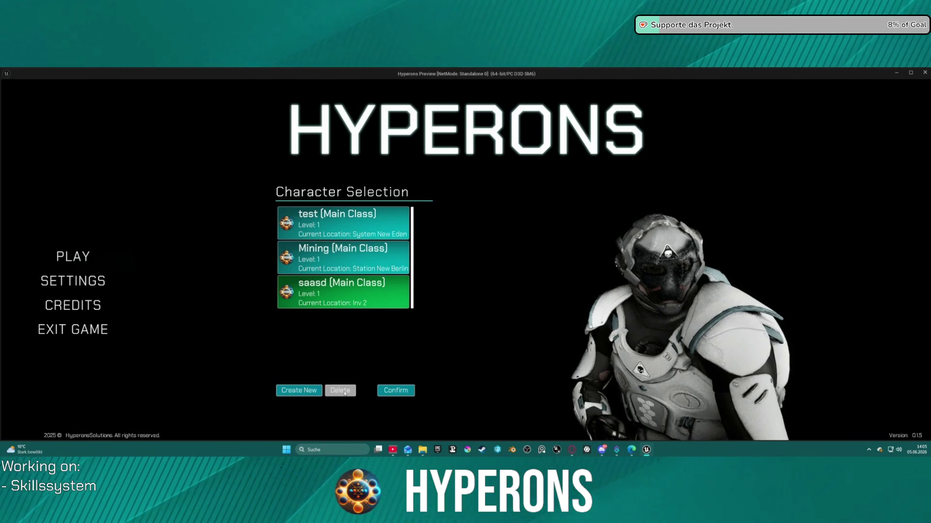
click(308, 392)
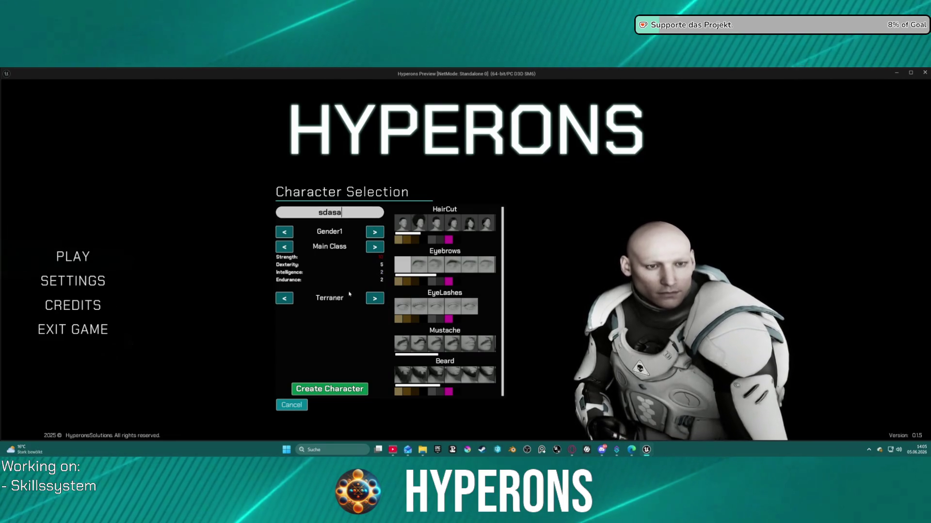
text(das)
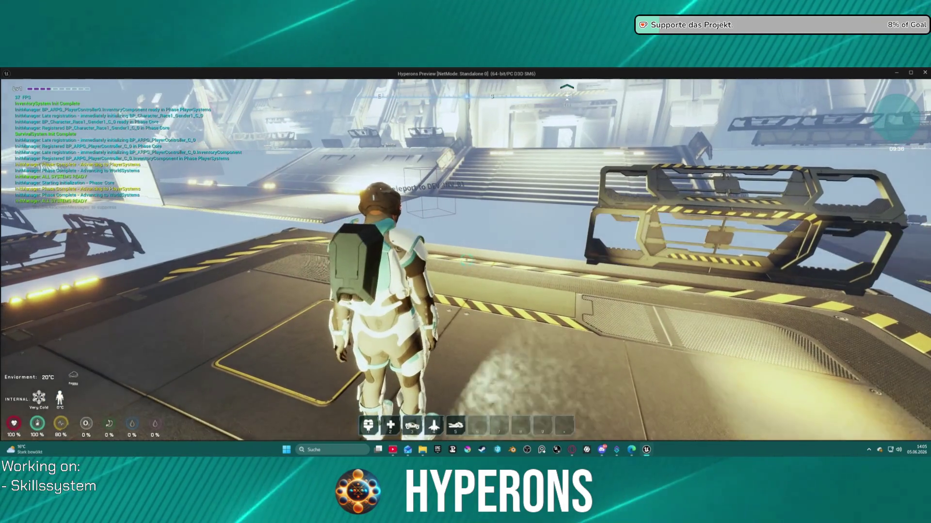
key(space)
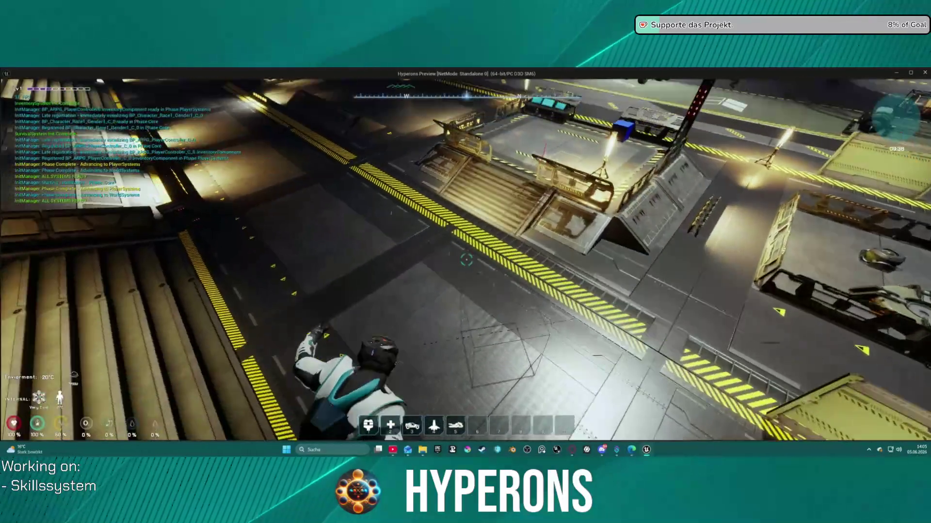
key(w)
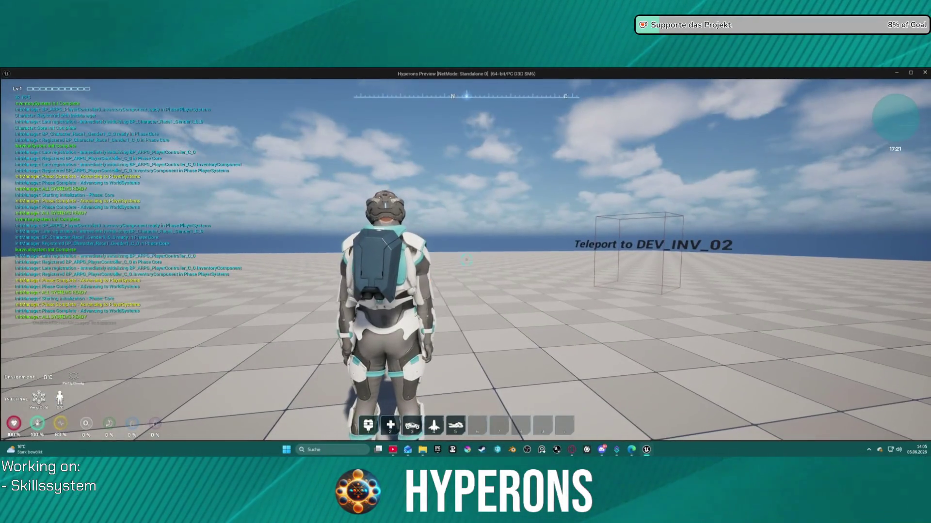
mouse_move(466, 261)
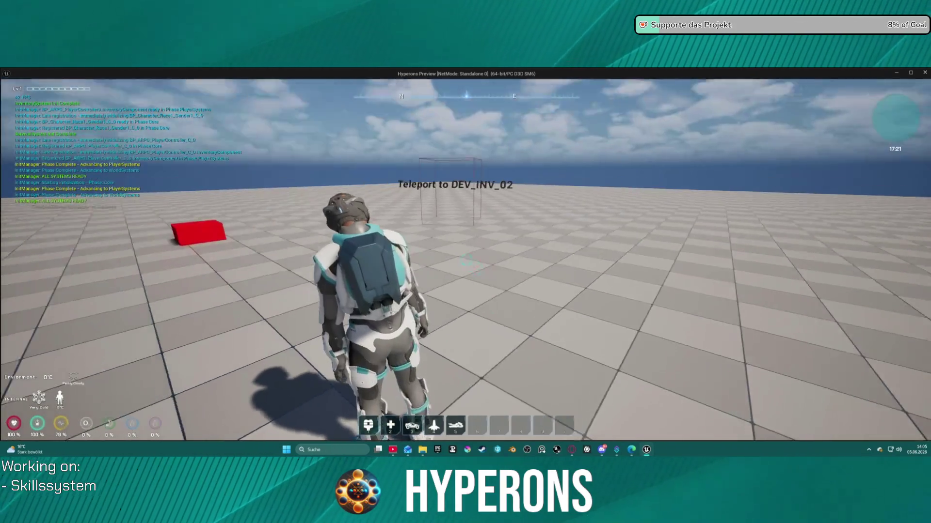
End the play session, close the Message Log and return to the Map_Lobby0 level.
key(alt+Tab)
key(Escape)
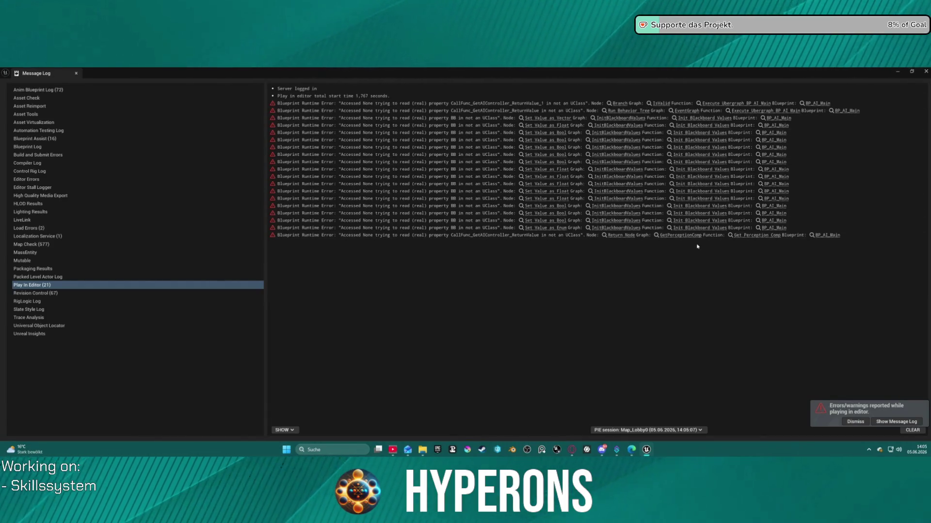
click(76, 74)
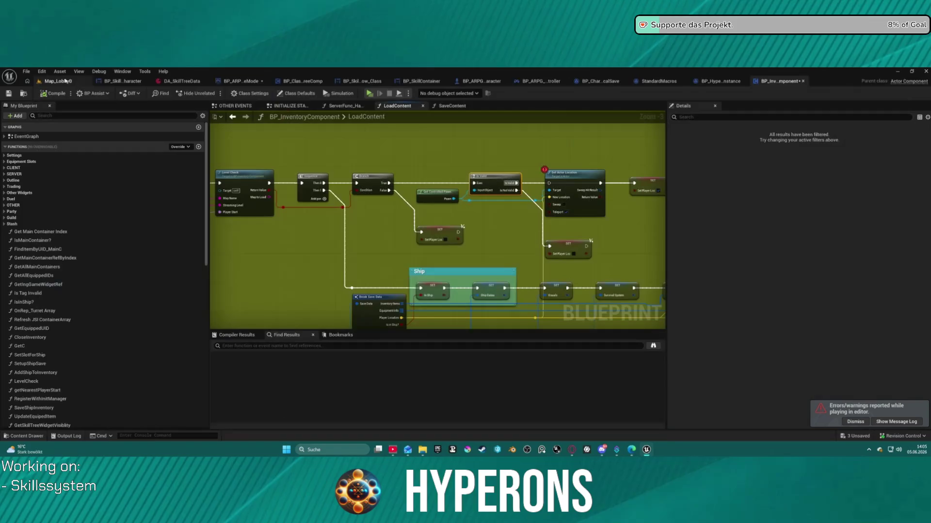
click(65, 81)
click(26, 71)
Open the DEV_INV_01 level from recent levels and select its PlayerStart.
mouse_move(112, 121)
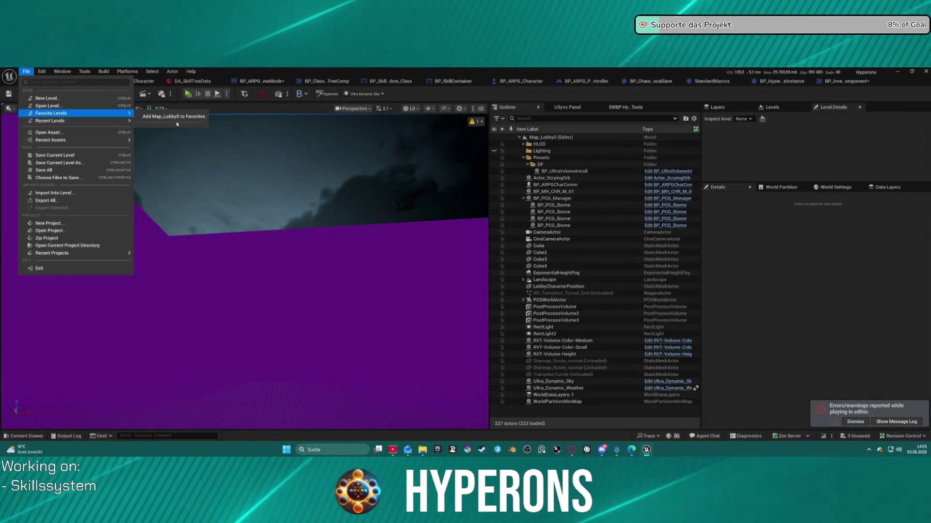
click(157, 142)
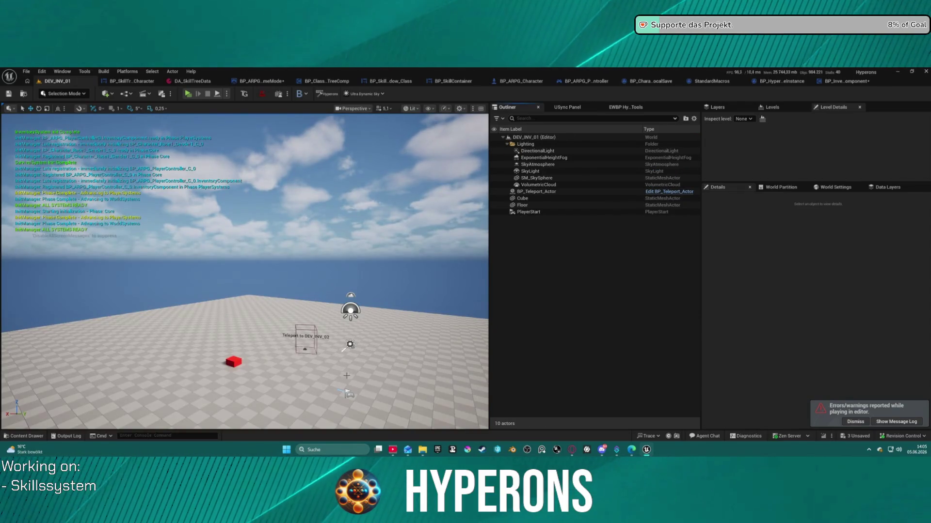
click(347, 392)
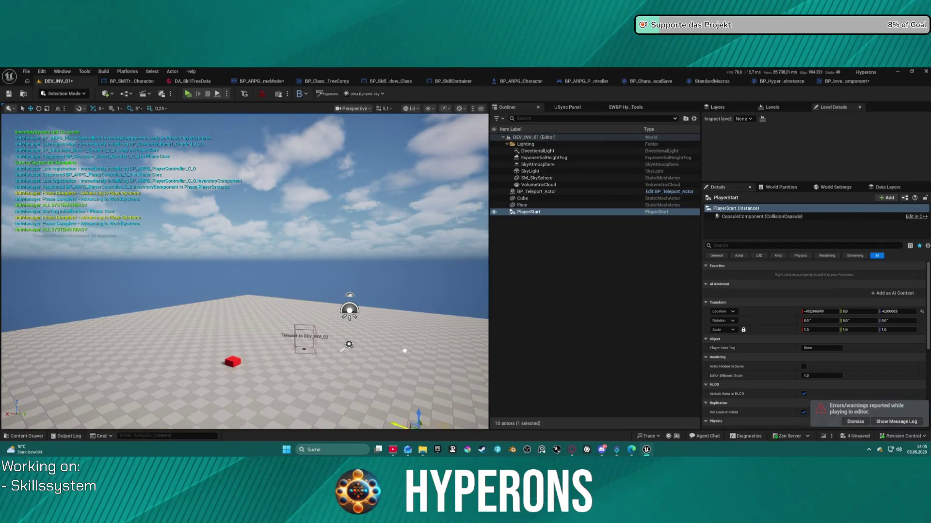
scroll(482, 405, down, 5)
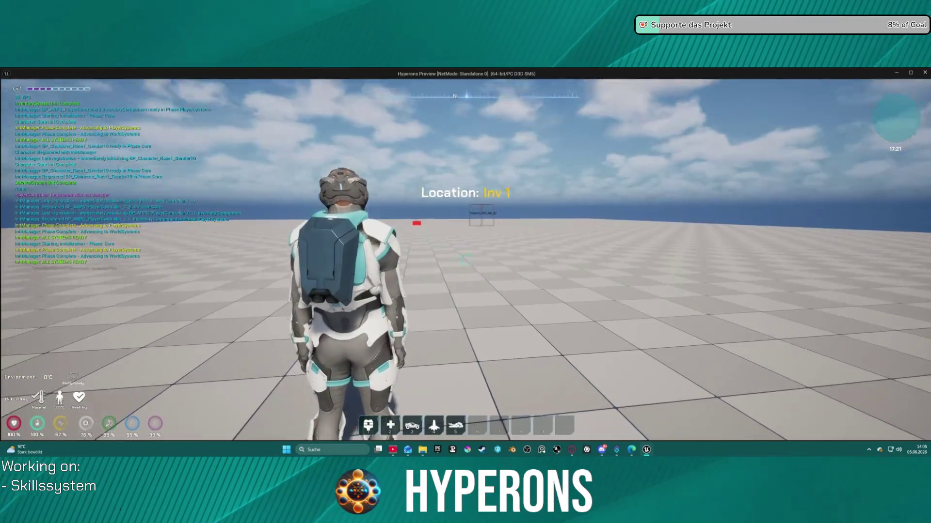
Turn the character around and run it from the Inv 1 spawn toward the DEV_INV_02 teleport box.
key(s)
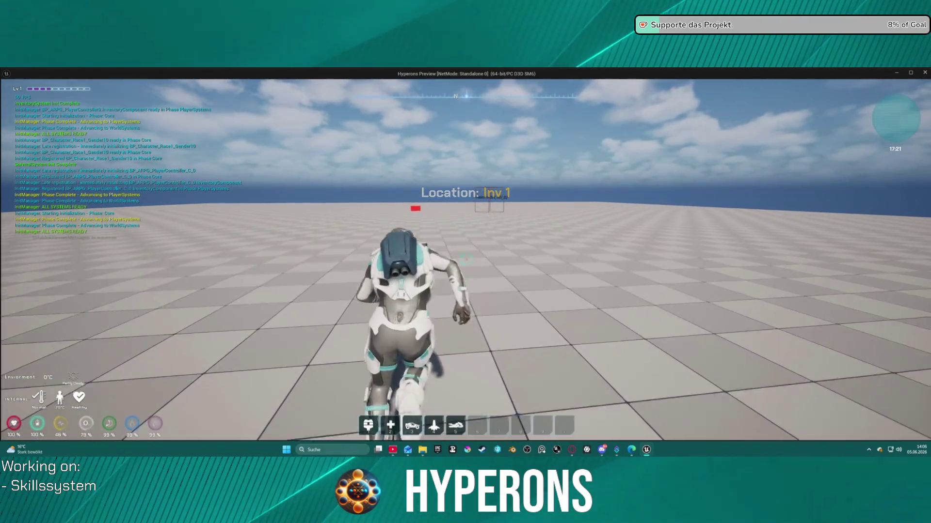
key(w)
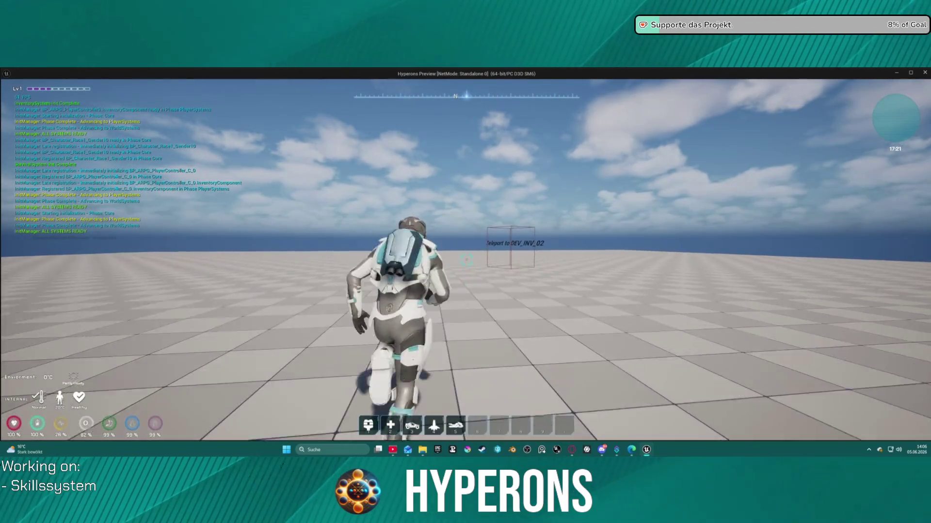
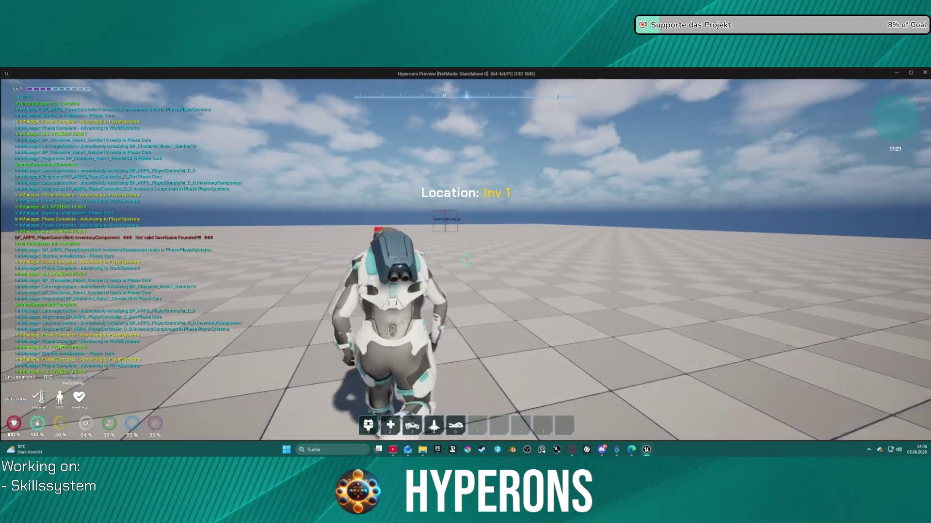
Exit the game preview, open Map_Lobby0 from Recent Levels saving DEV_INV_01, and close the Message Log.
key(w)
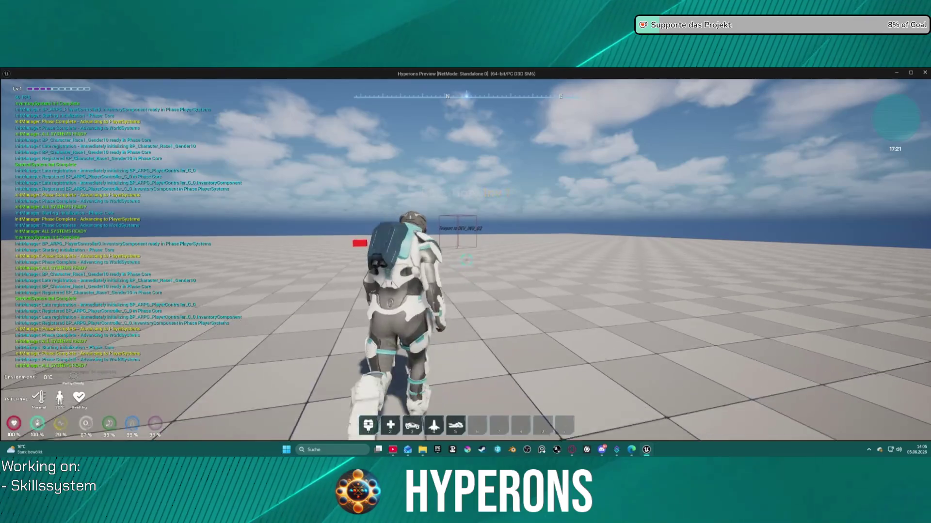
key(Escape)
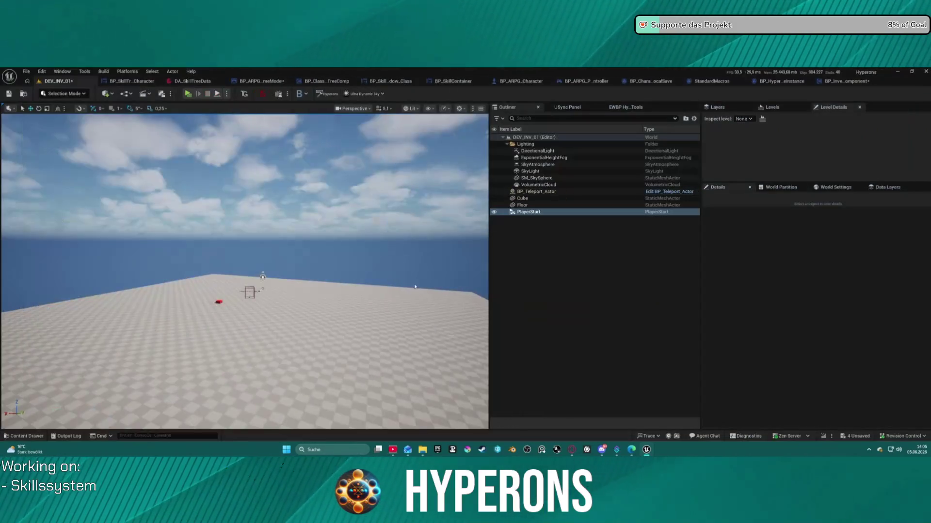
click(26, 72)
mouse_move(65, 121)
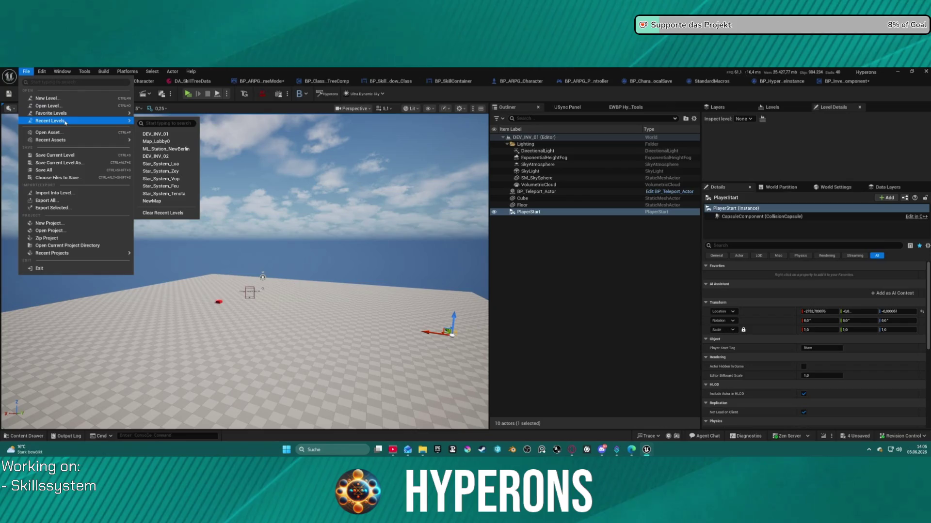
click(180, 138)
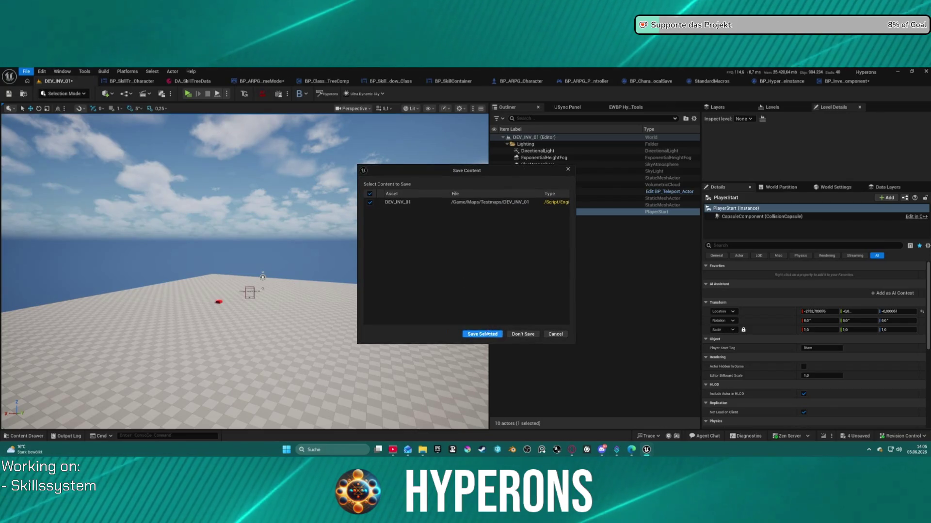
click(483, 334)
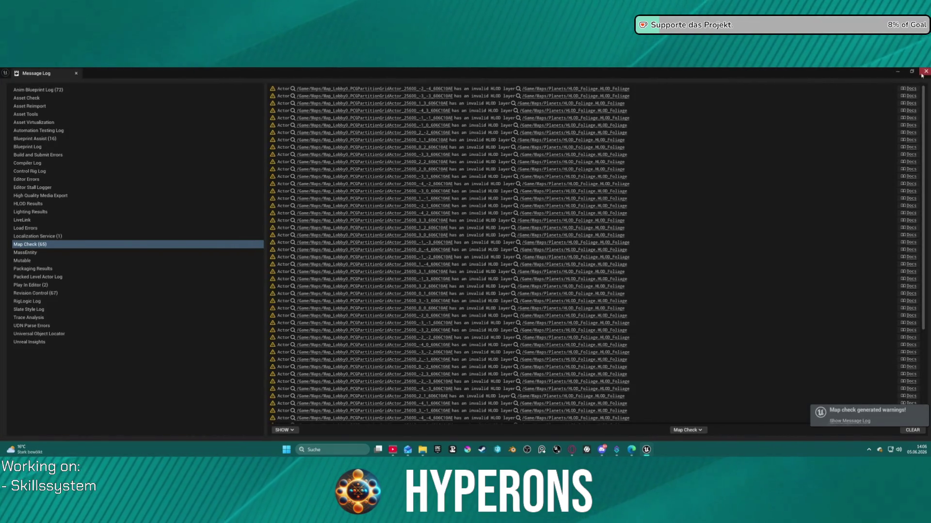
click(925, 72)
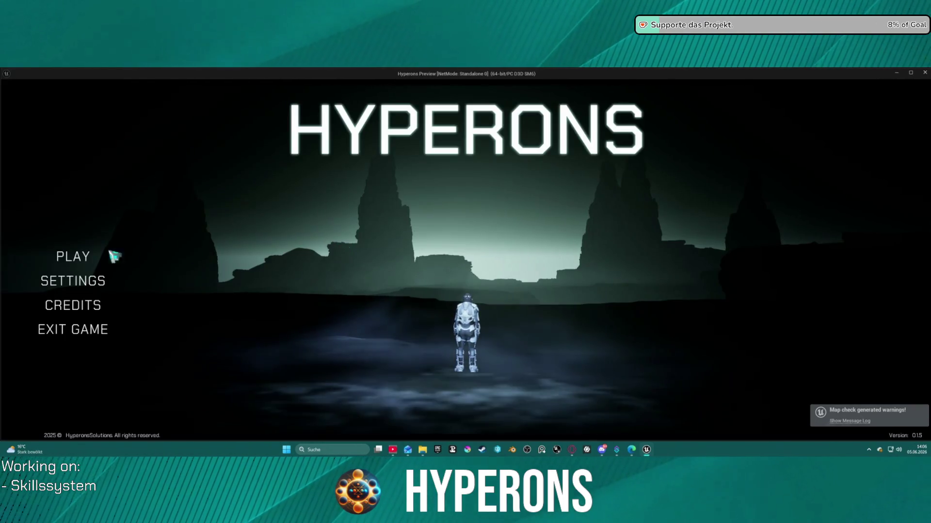
click(114, 251)
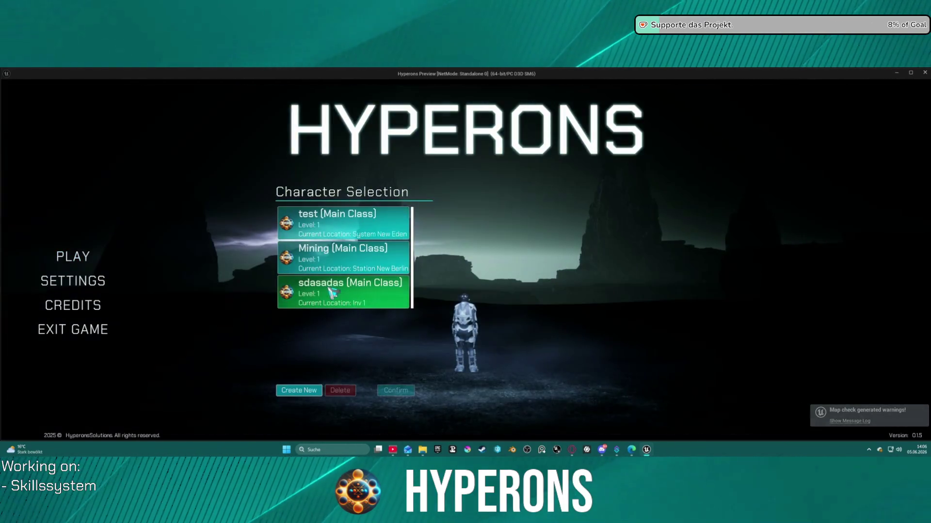
click(331, 292)
click(650, 387)
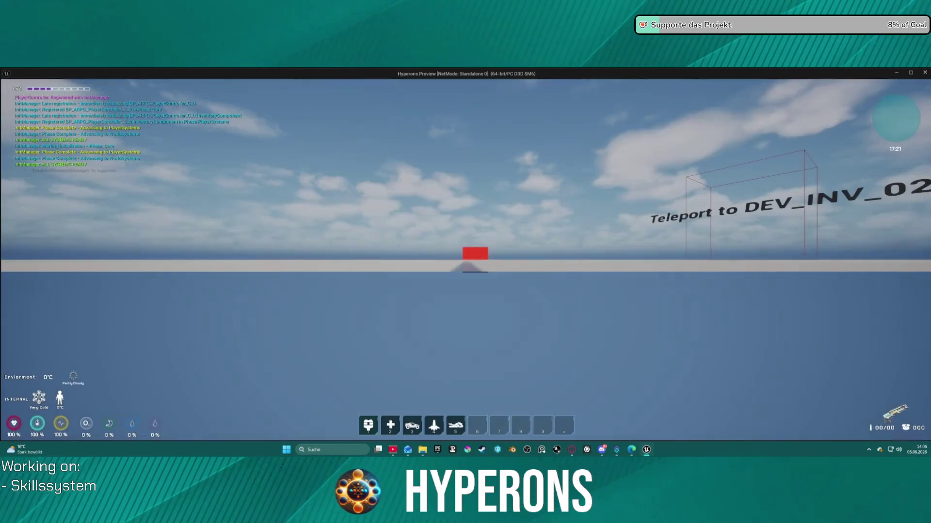
key(w)
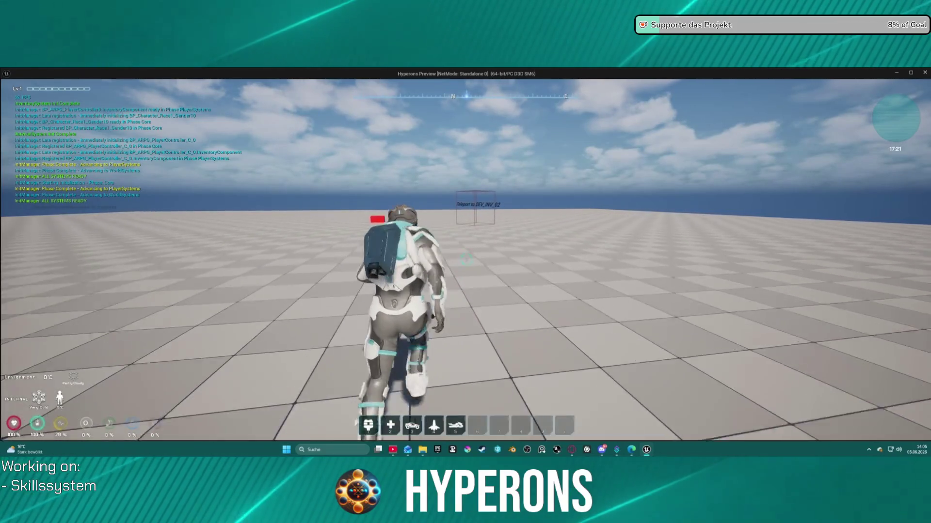
key(w)
key(w)
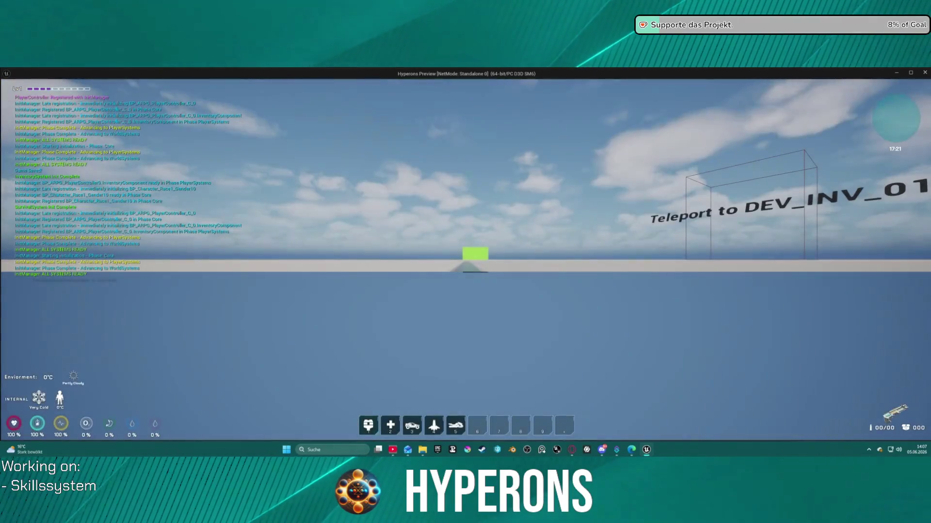
key(w)
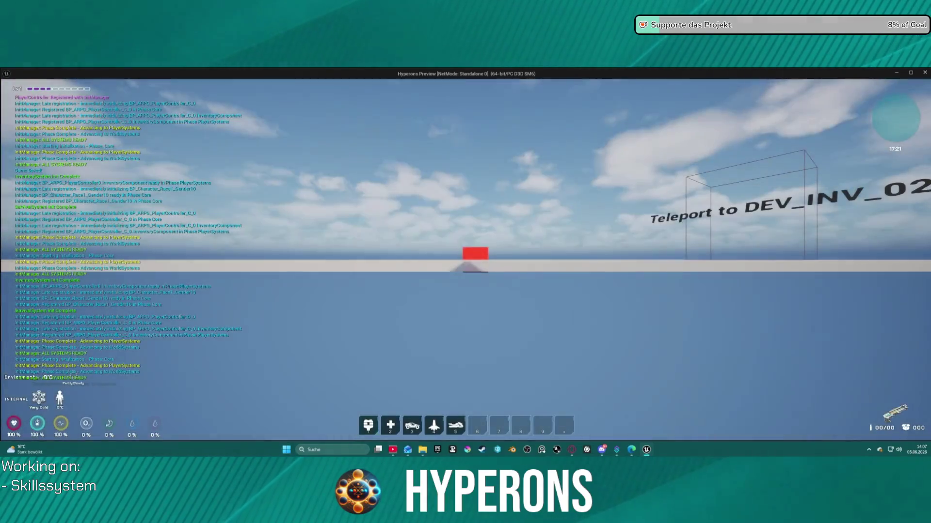
key(Escape)
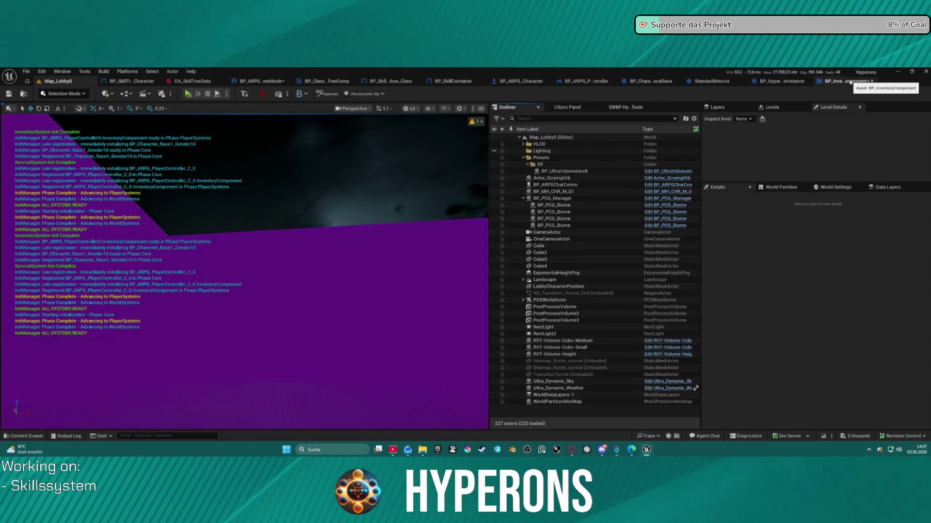
click(850, 83)
Inspect the Load Saves node and the ServerFunc_HandleLoadingSavedChar graph's Load Content and save-existence checks.
scroll(503, 244, down, 5)
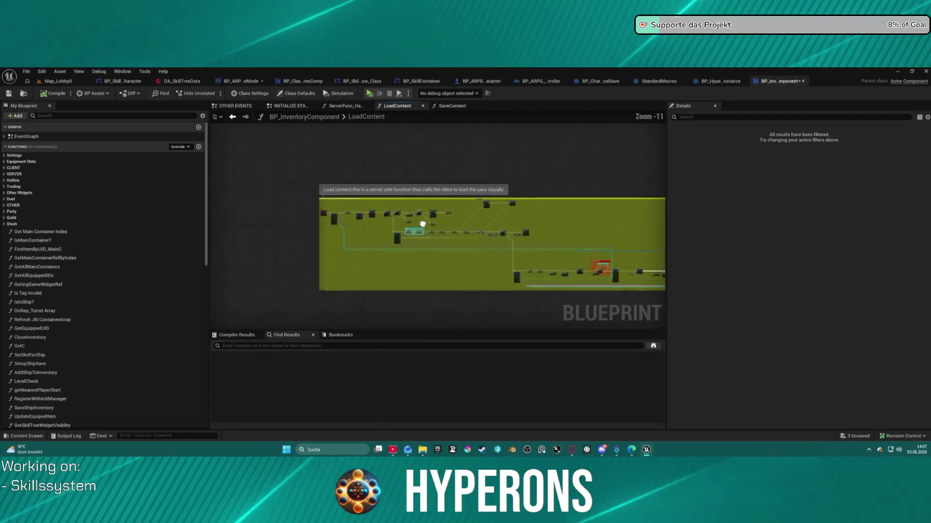
scroll(366, 228, up, 5)
scroll(369, 237, up, 2)
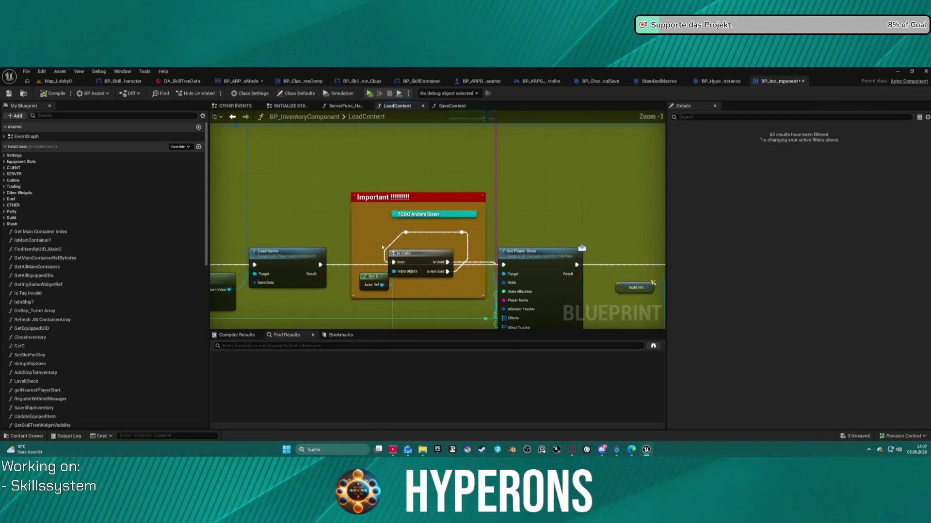
click(326, 266)
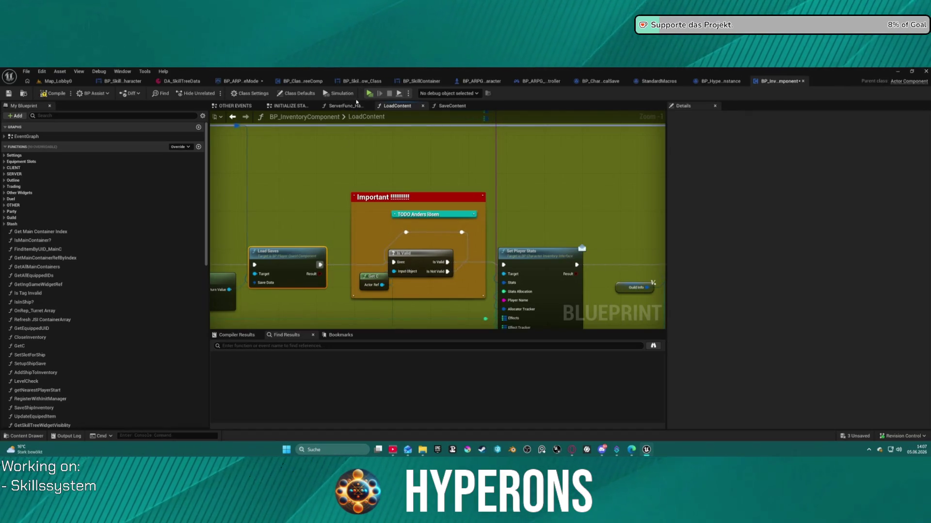
click(348, 106)
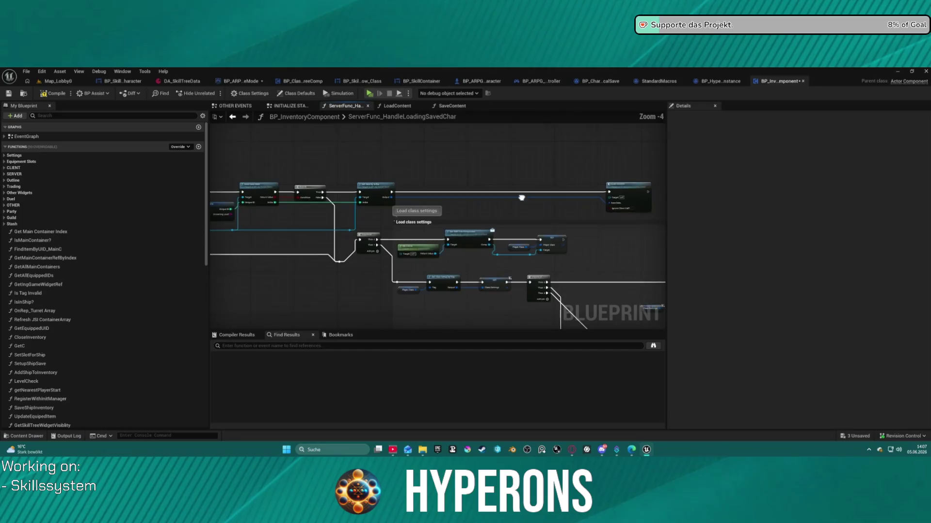
mouse_move(522, 193)
mouse_down()
mouse_move(377, 183)
mouse_move(405, 181)
mouse_up()
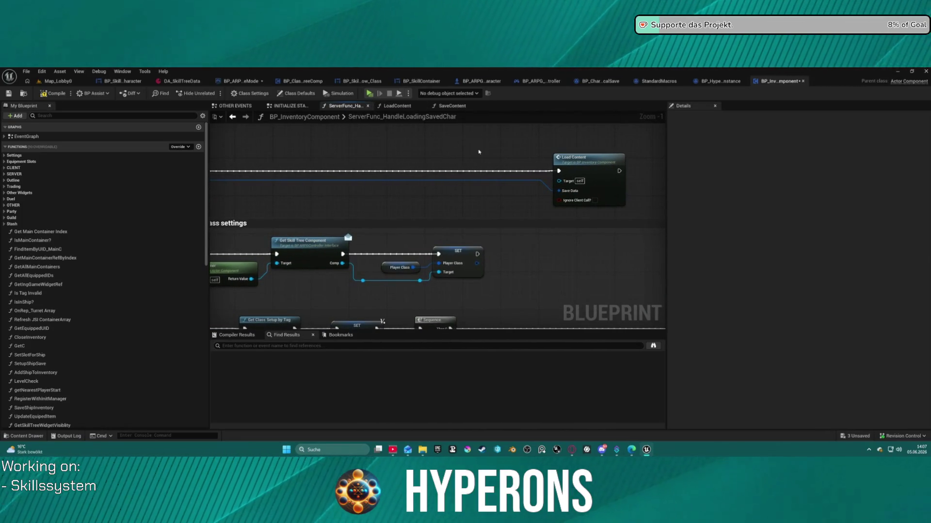
mouse_move(372, 154)
mouse_down()
mouse_move(759, 153)
mouse_move(345, 150)
mouse_move(470, 144)
mouse_up()
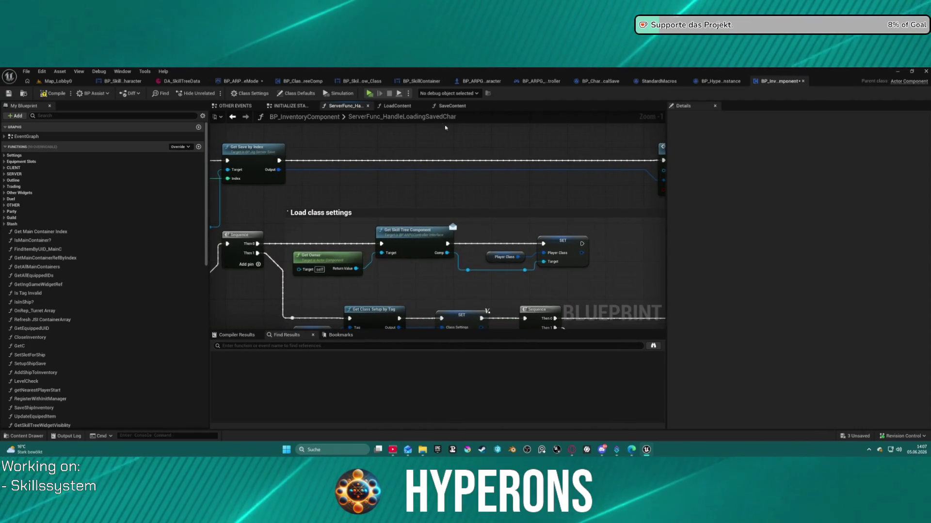
Browse SaveContent, LoadContent and the event sections, then compile and launch the game.
click(397, 106)
click(442, 107)
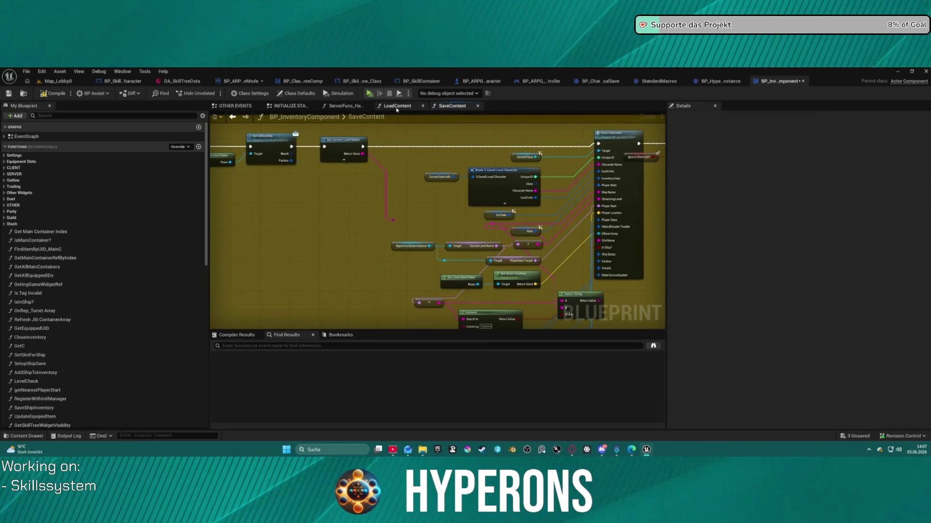
click(395, 107)
click(286, 107)
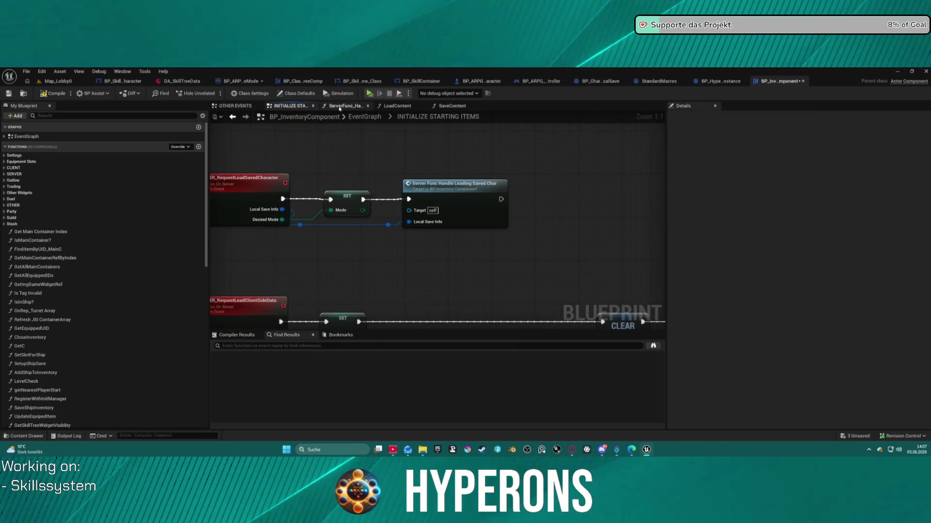
click(242, 106)
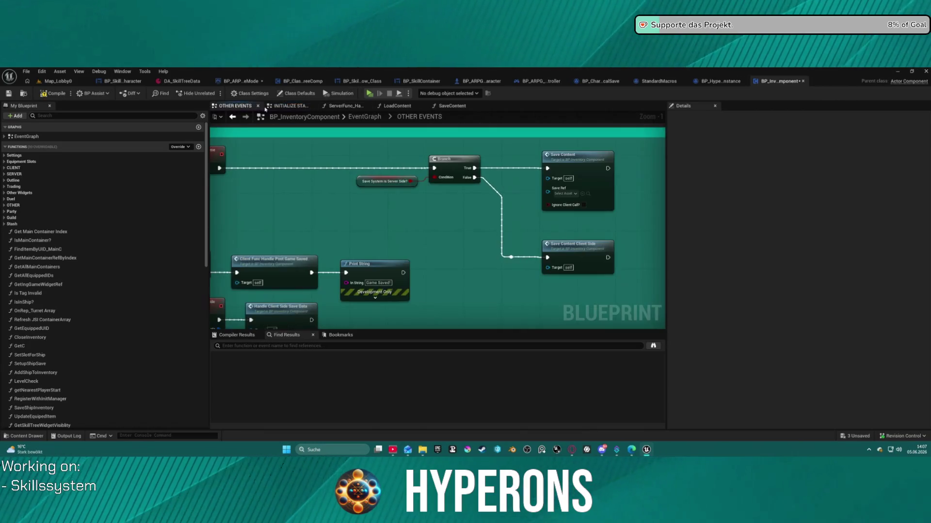
click(396, 106)
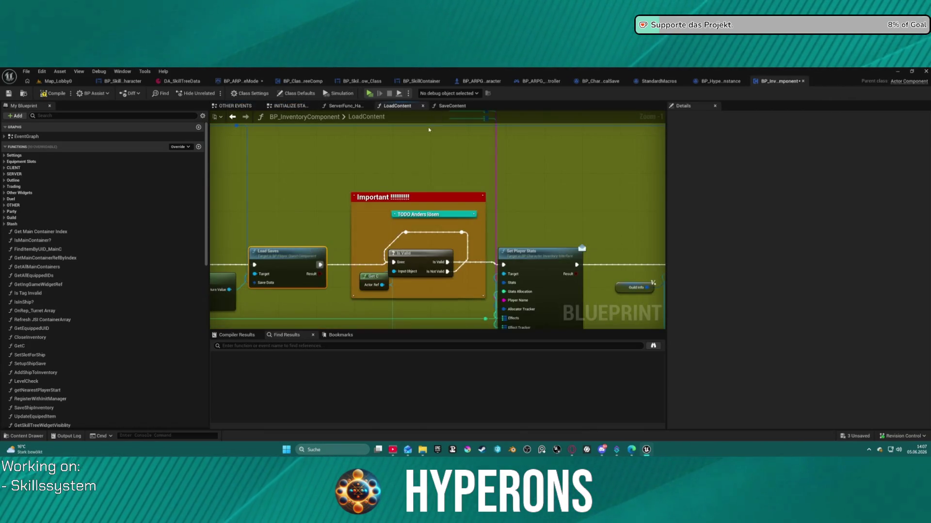
scroll(443, 275, down, 3)
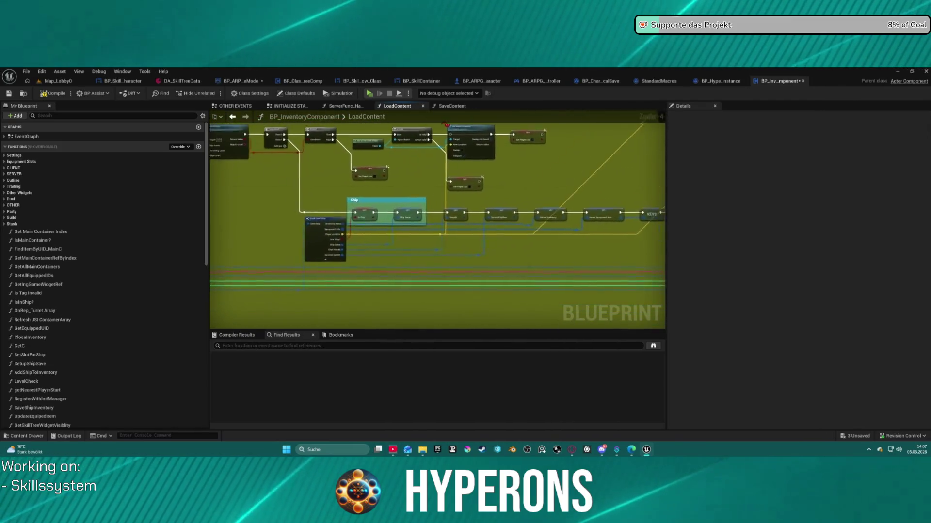
drag(611, 250, 449, 182)
mouse_move(393, 140)
mouse_down()
mouse_move(606, 203)
mouse_move(640, 184)
mouse_up()
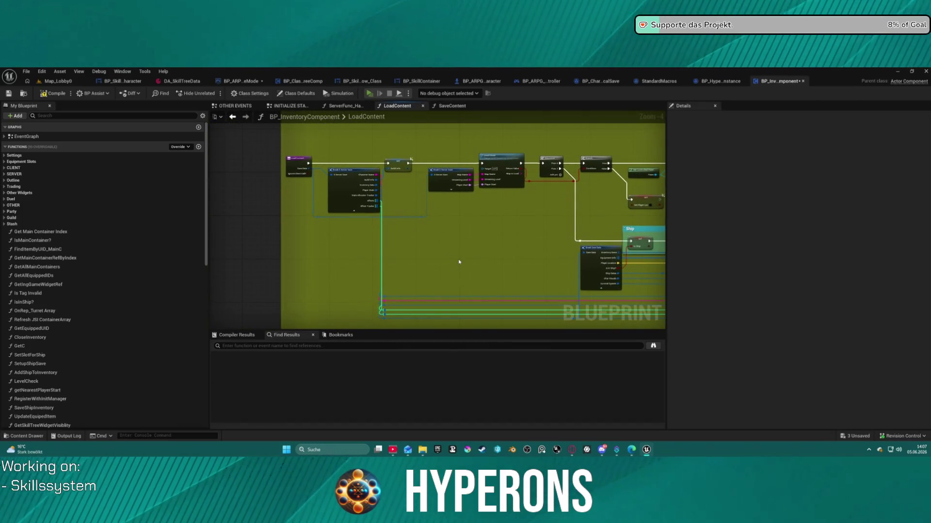
key(F7)
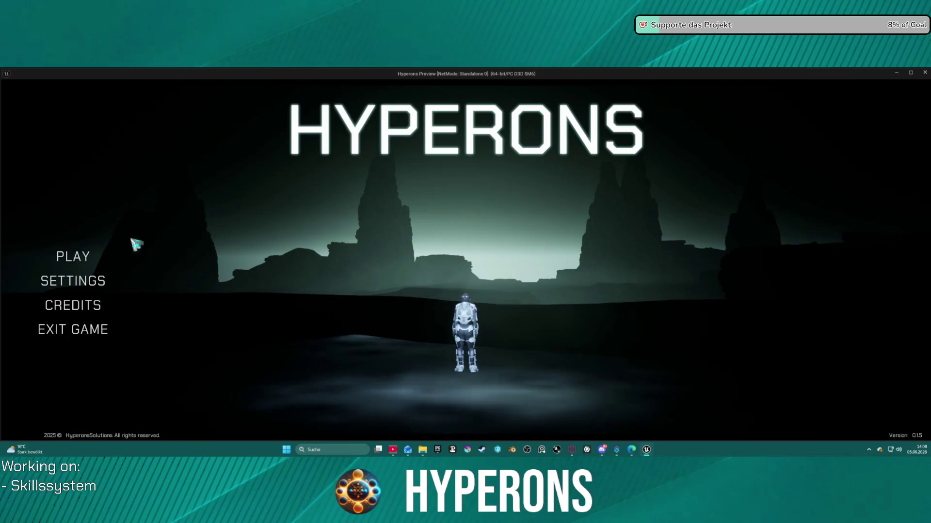
click(73, 257)
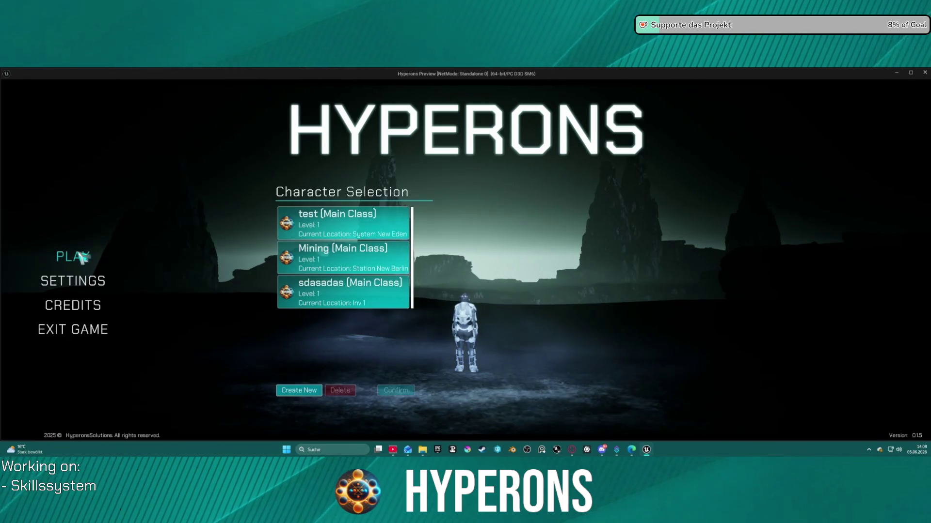
Load the sdasadas character, then go to BP_ARPG_GameMode's event graph at the Play Camera Fade node.
double_click(361, 300)
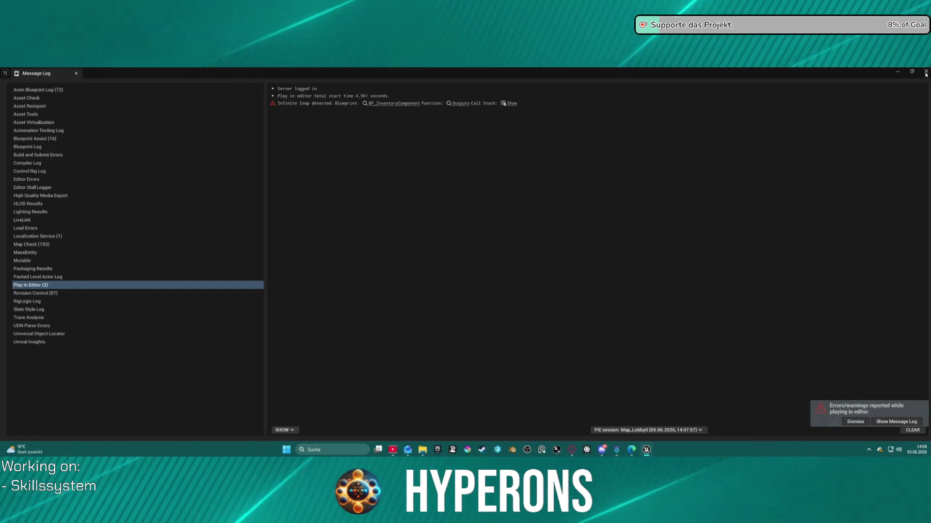
click(393, 103)
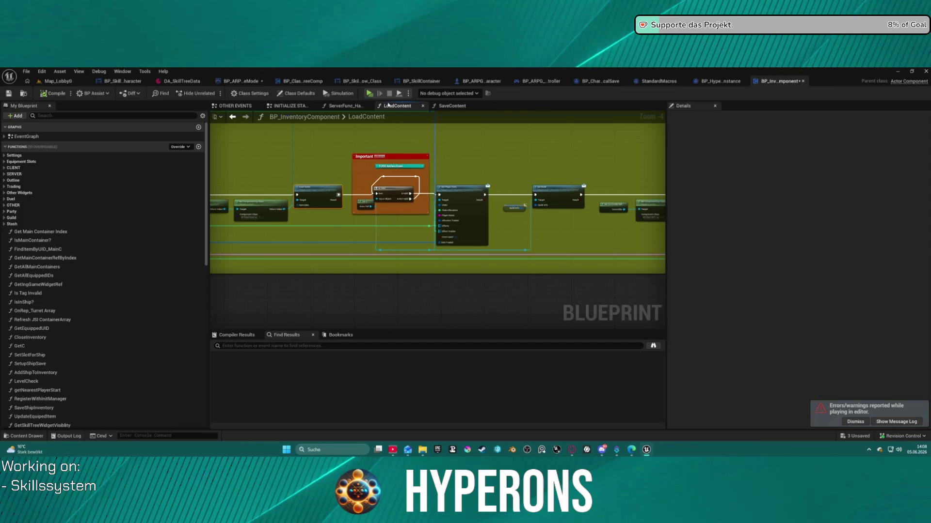
click(241, 82)
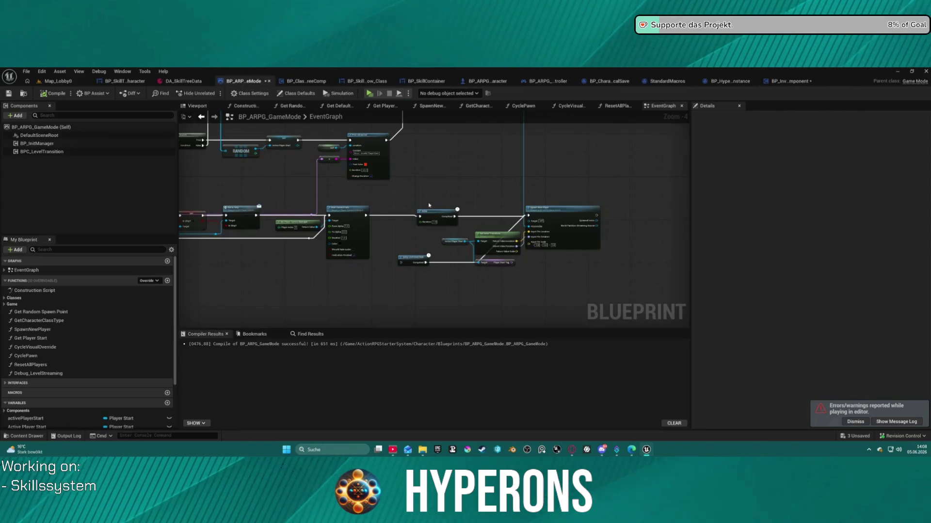
click(366, 212)
Wire execution into Spawn New Player, move the Delay node up, and relaunch in standalone.
drag(531, 219, 529, 216)
drag(437, 212, 435, 191)
click(347, 209)
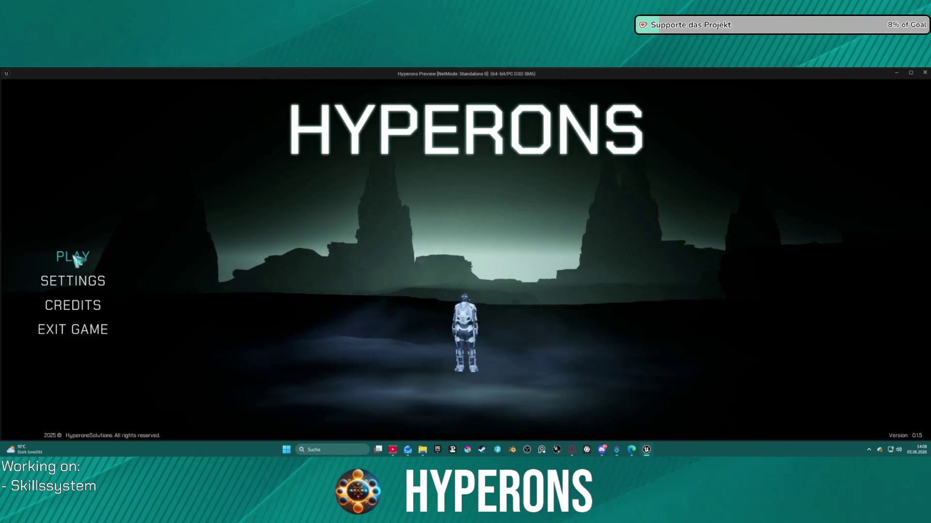
click(68, 256)
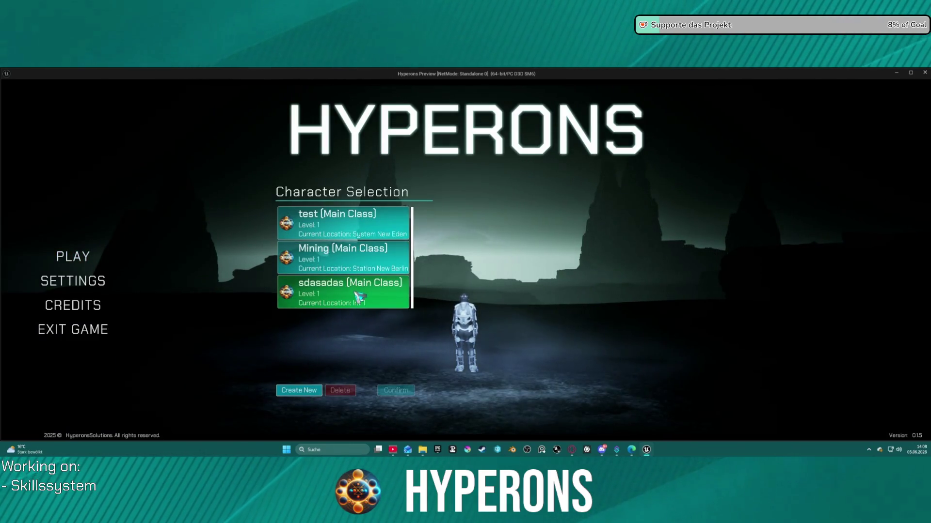
Start the game with the third saved character and run toward the teleport box.
click(395, 299)
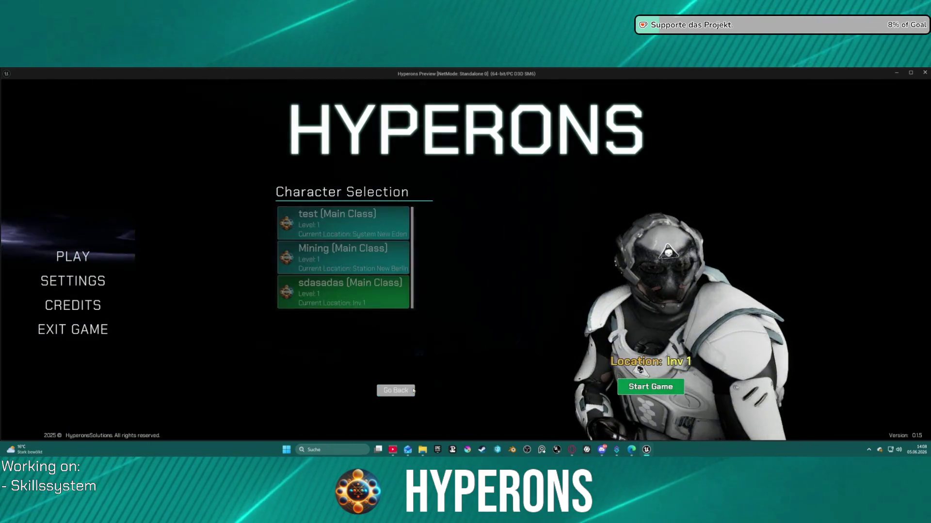
click(400, 390)
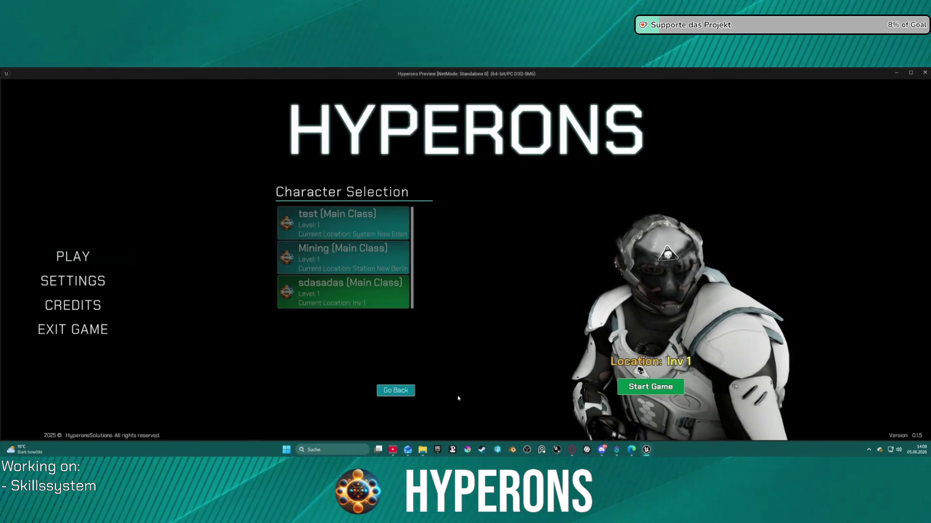
click(647, 390)
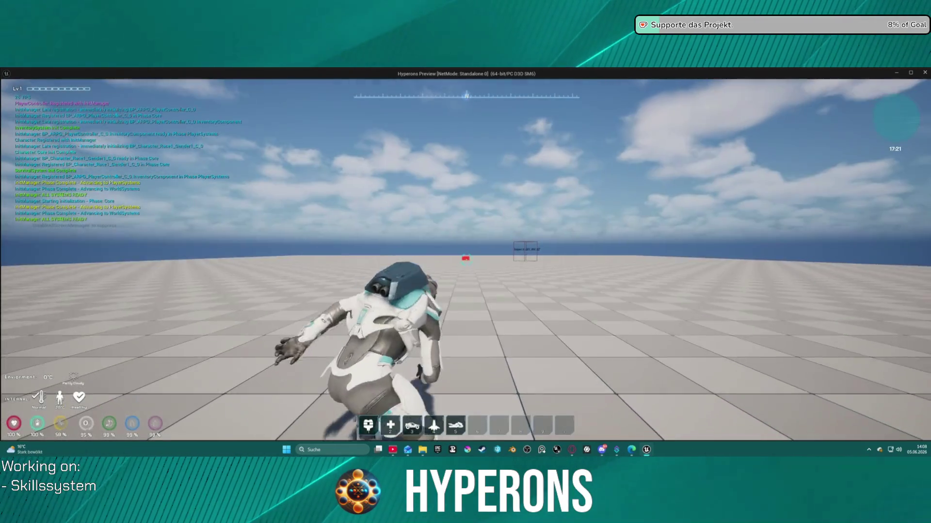
key(w)
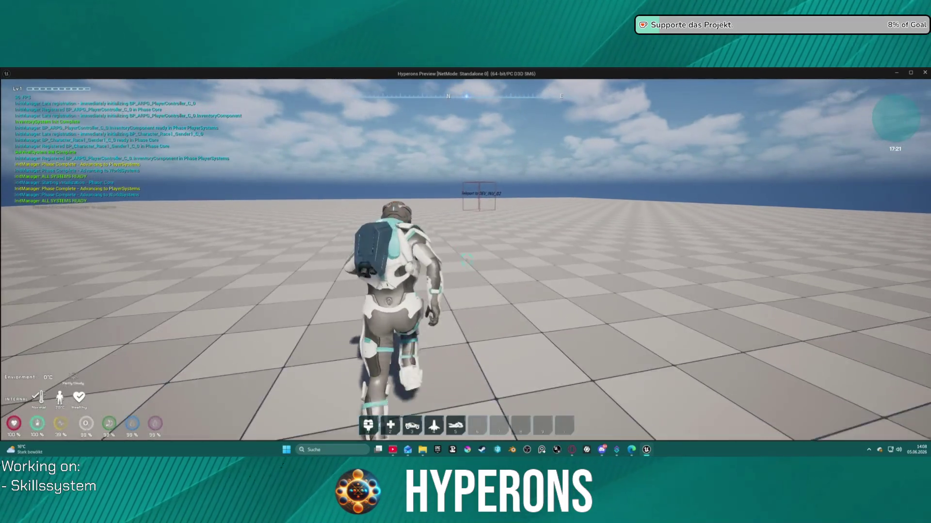
key(w)
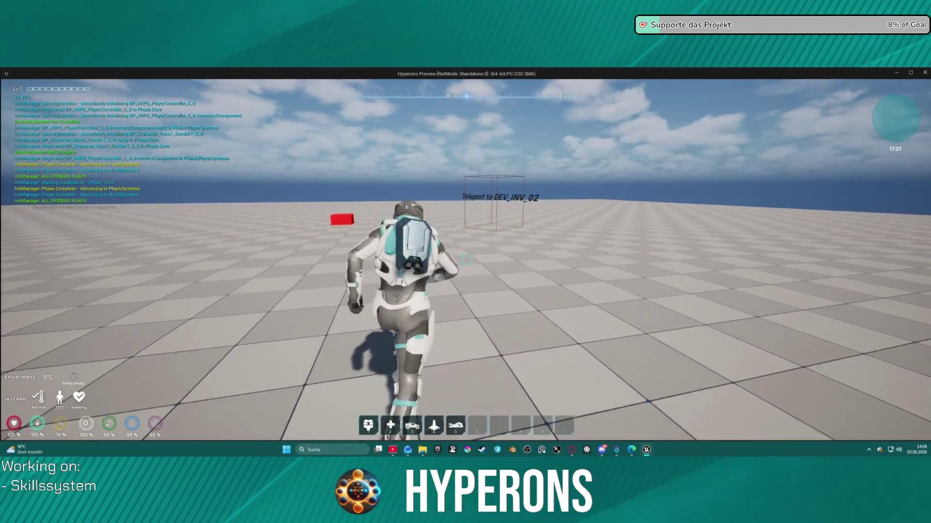
key(w)
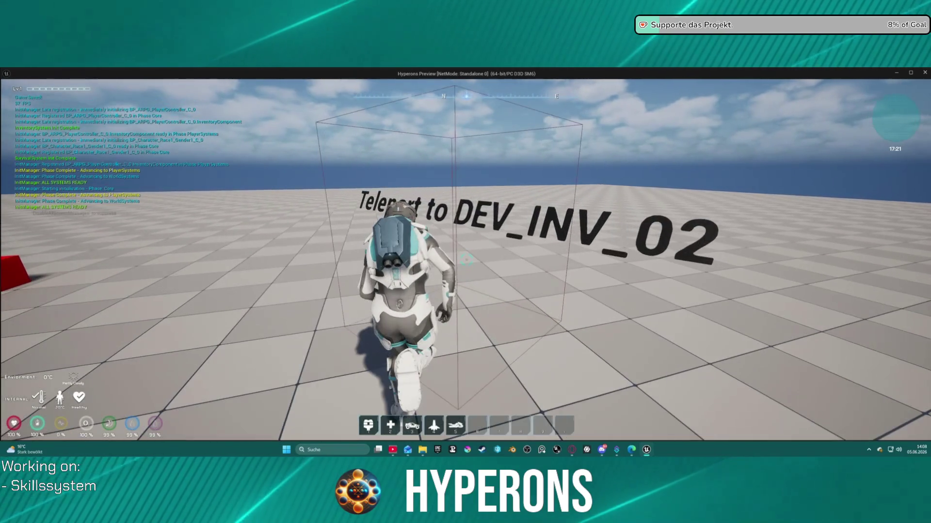
key(w)
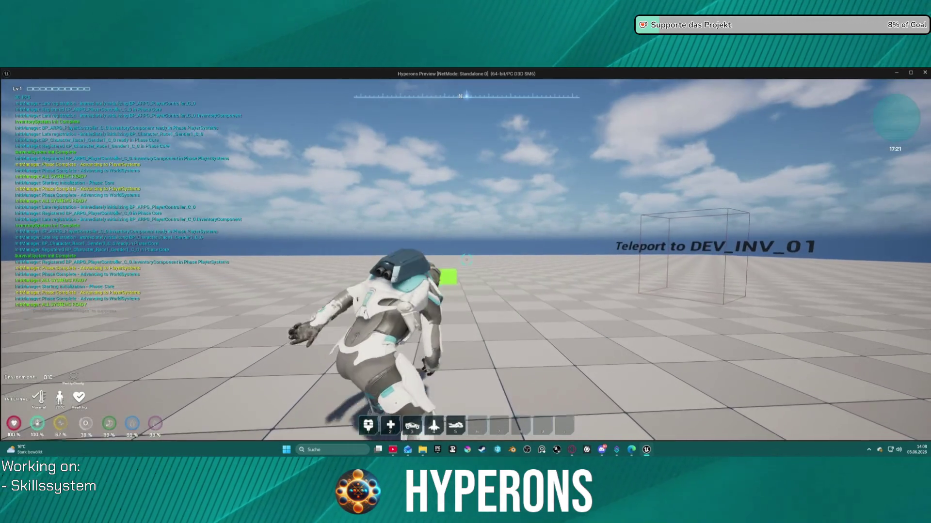
Consume two Exp items from the inventory to level the character up.
key(i)
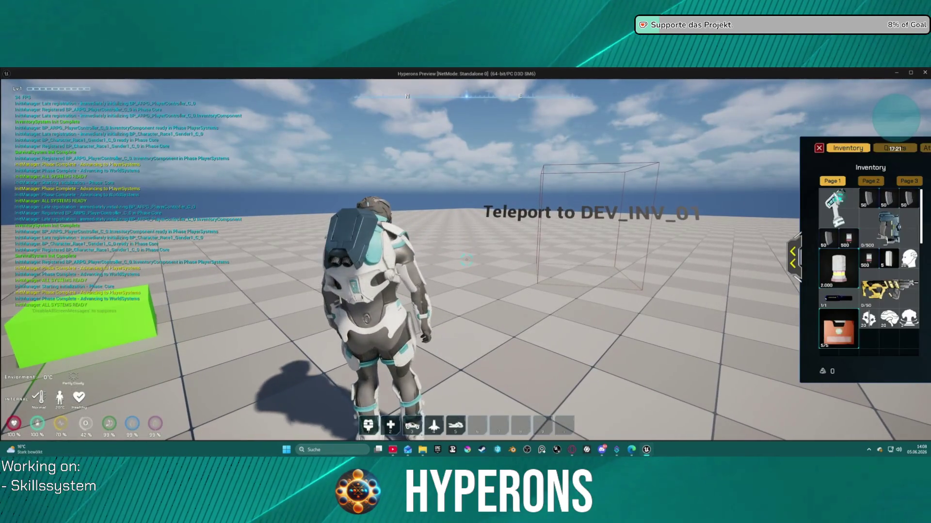
right_click(886, 324)
right_click(886, 324)
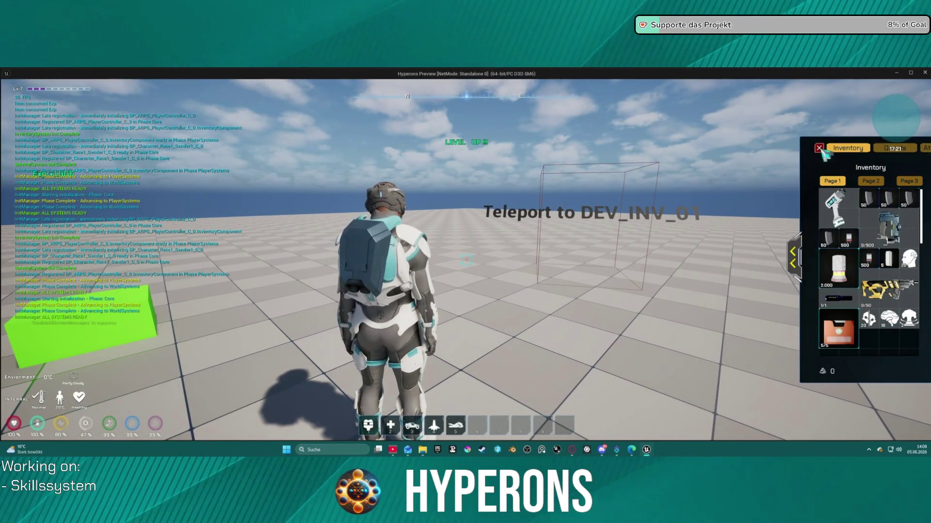
click(819, 149)
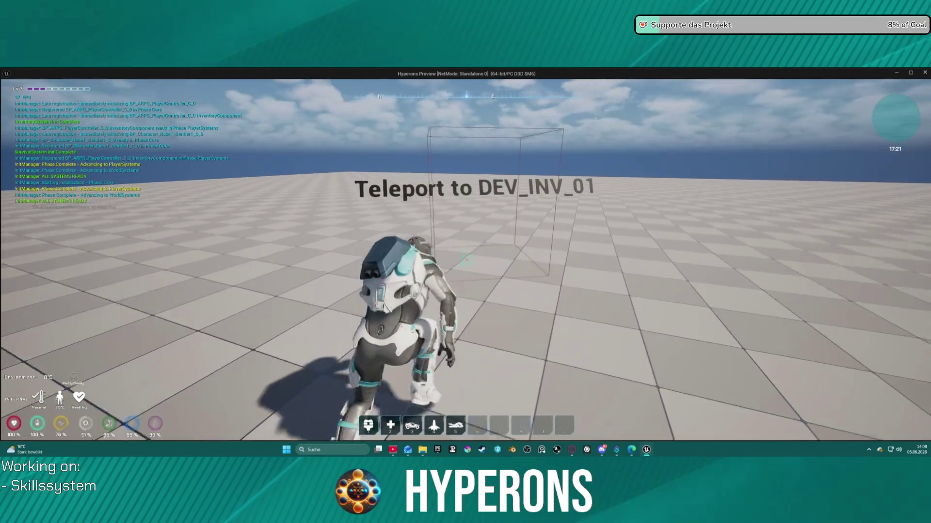
Run into the teleport box to travel to the DEV_INV_01 level.
key(w)
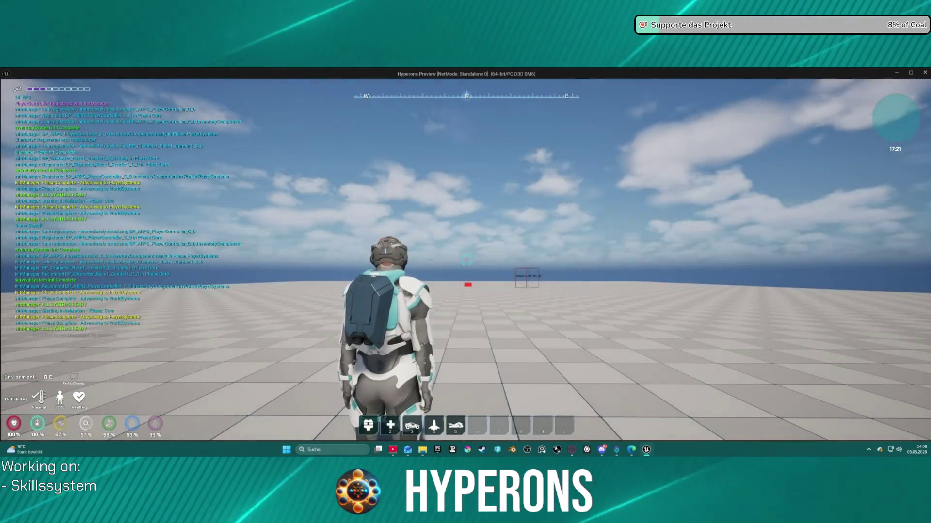
key(w)
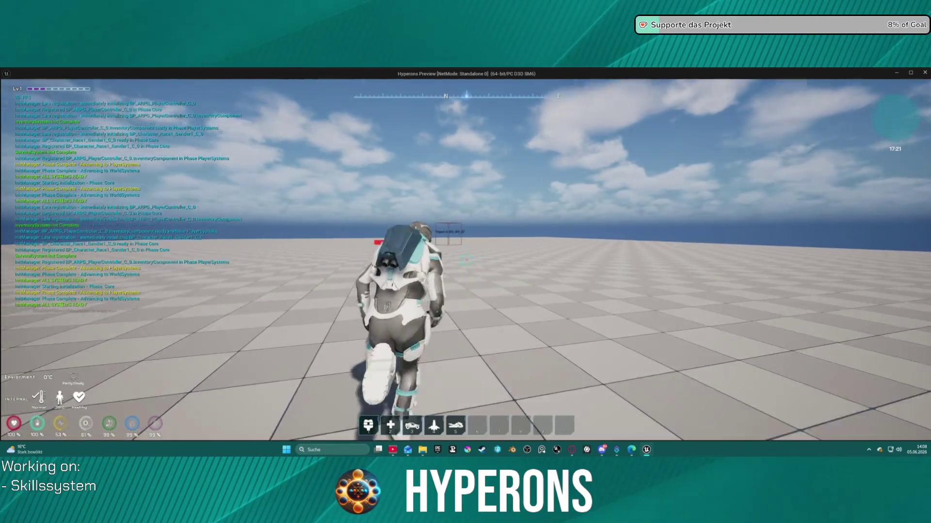
key(a)
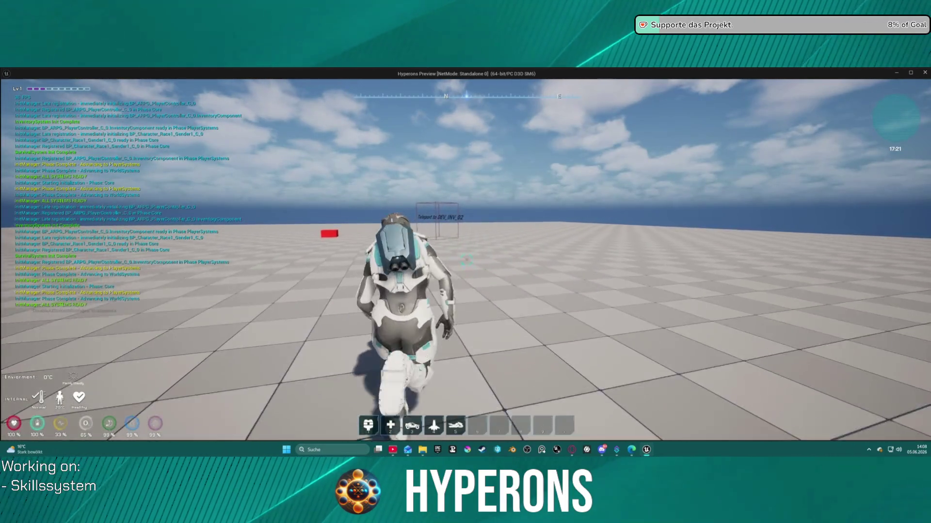
key(w)
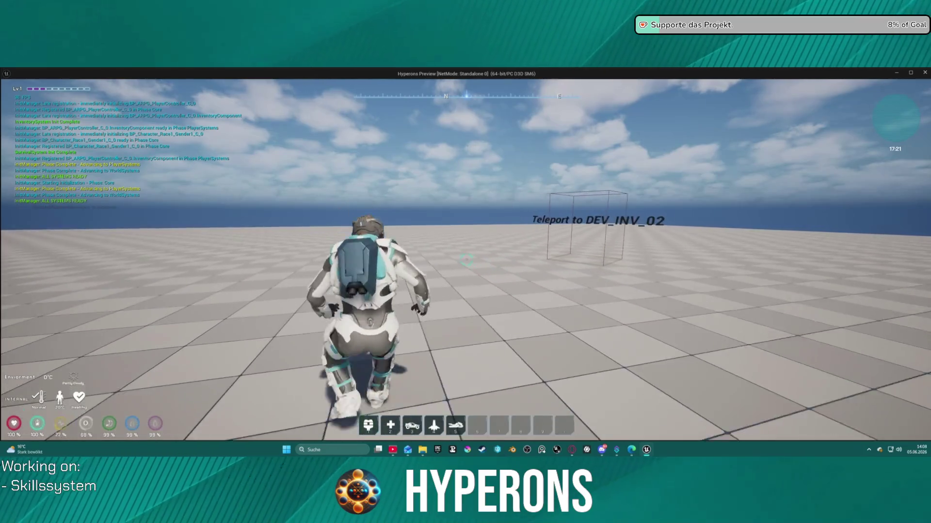
key(w)
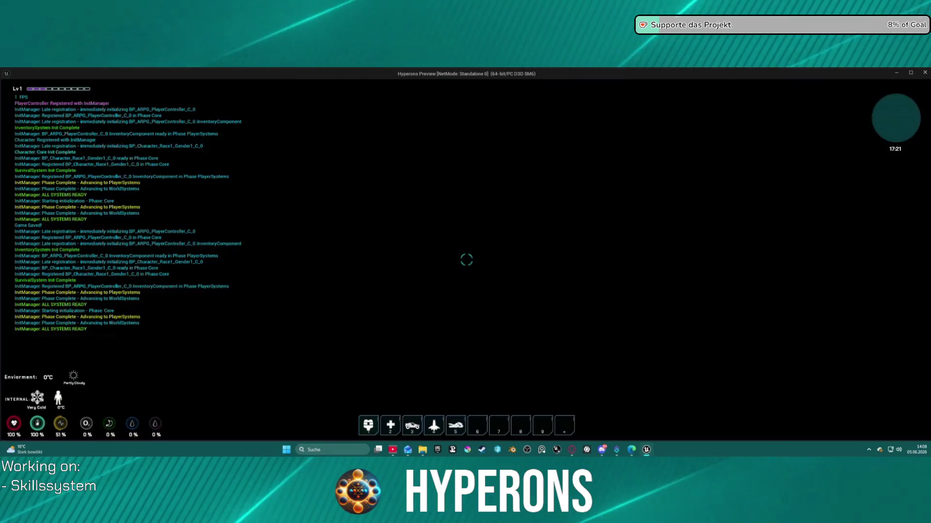
key(a)
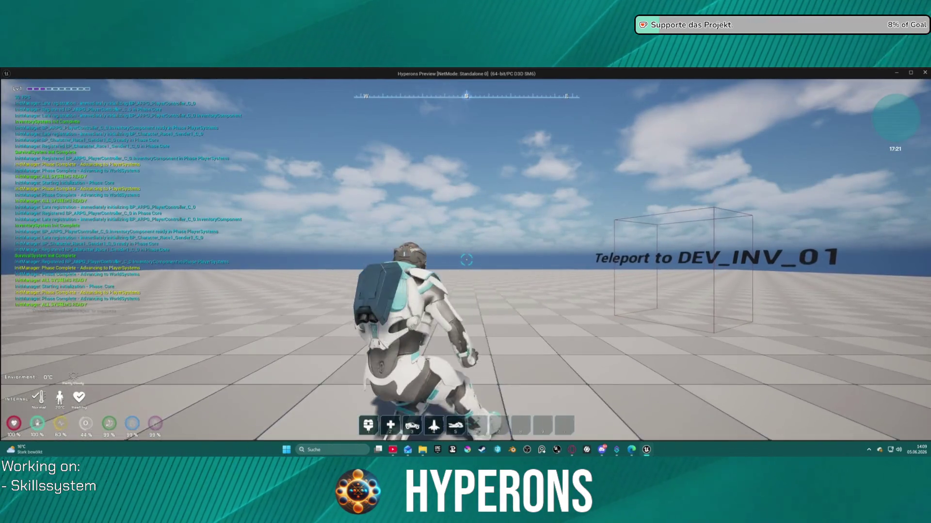
Check the Attributes list in the character panel to confirm level 7 persisted.
key(i)
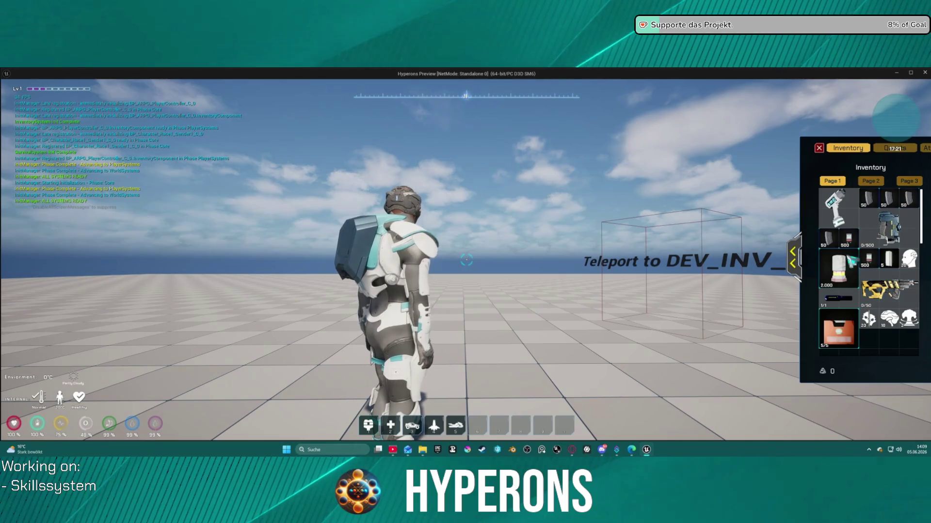
click(795, 258)
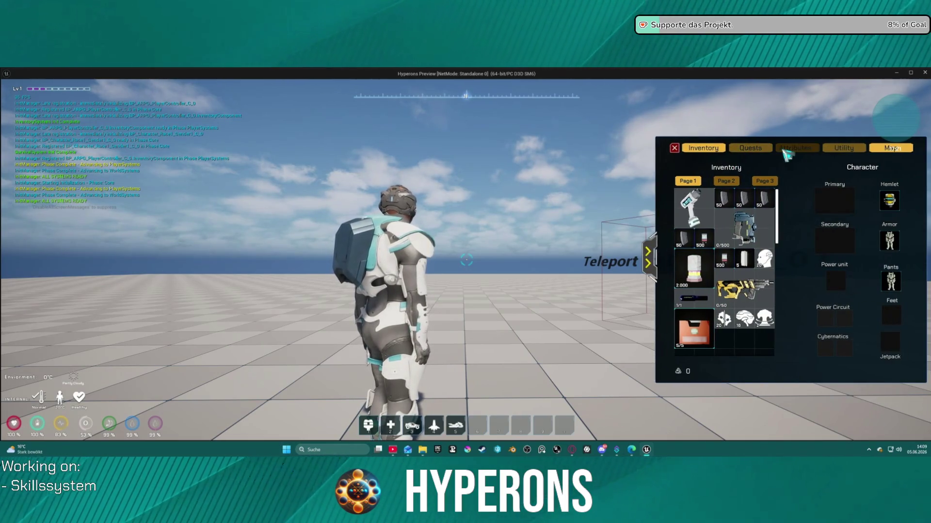
click(787, 151)
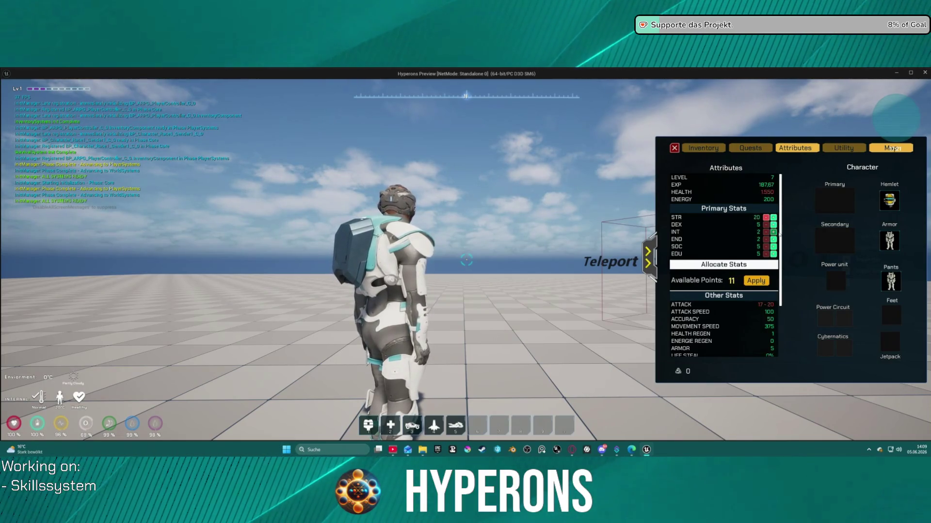
scroll(776, 231, down, 1)
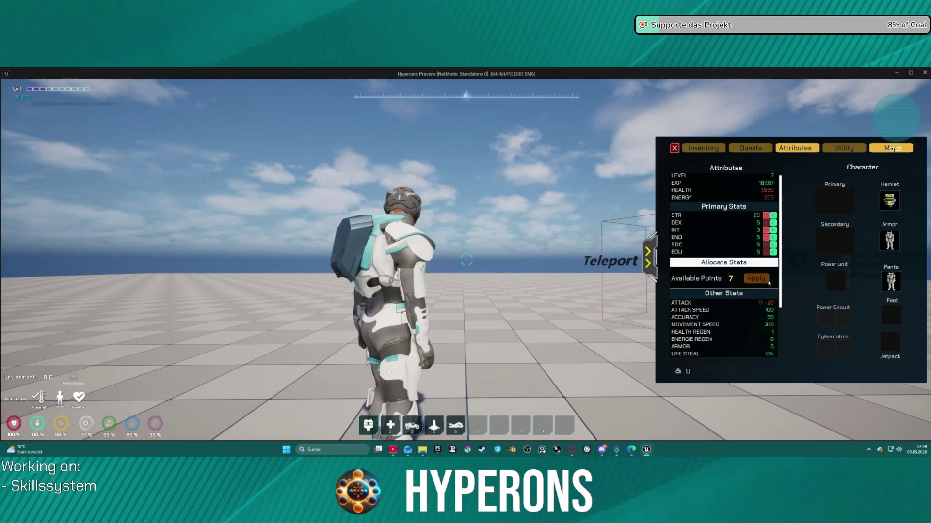
click(674, 149)
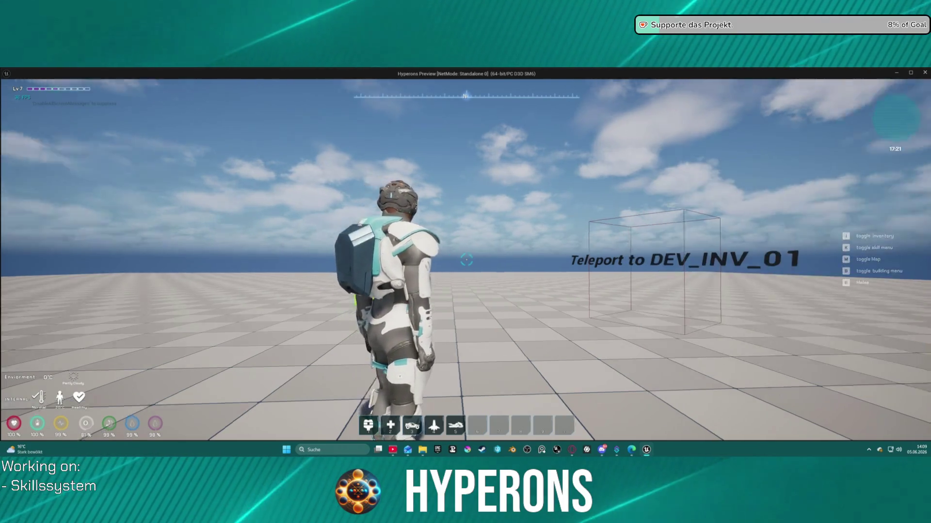
key(w)
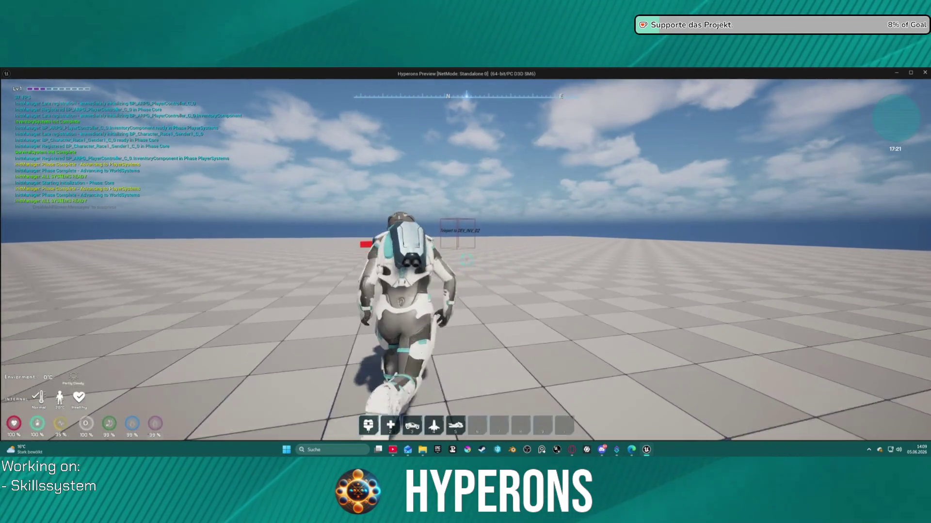
Run through the DEV_INV_02 and DEV_INV_01 teleport boxes, then exit the preview with Esc.
key(w)
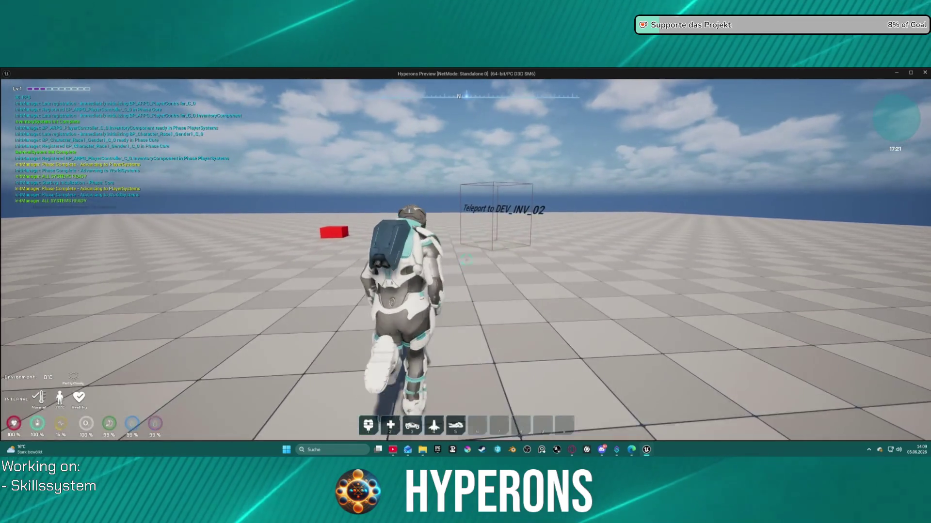
key(w)
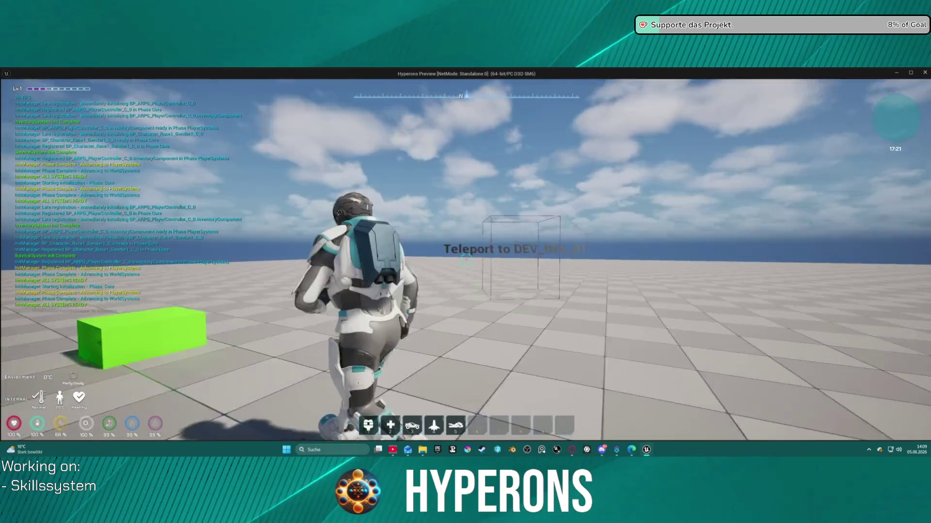
key(w)
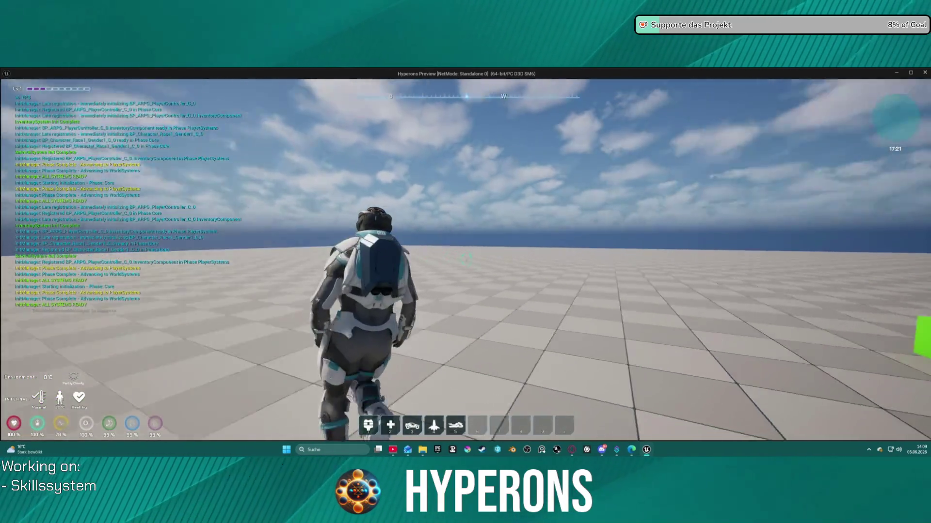
key(w)
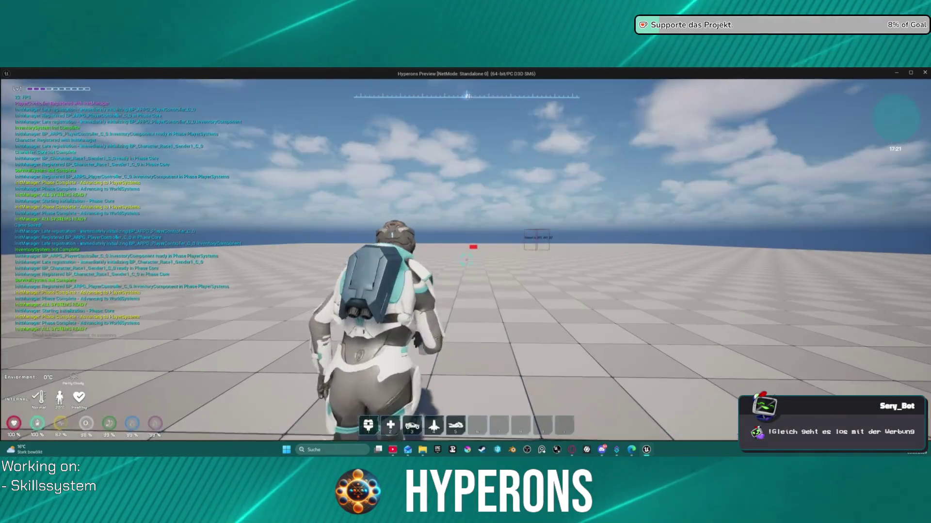
key(Escape)
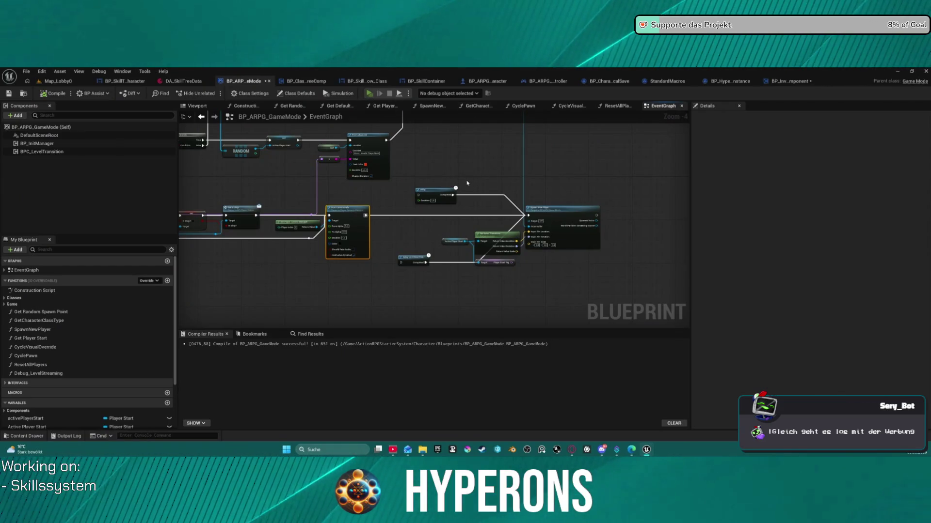
key(alt+p)
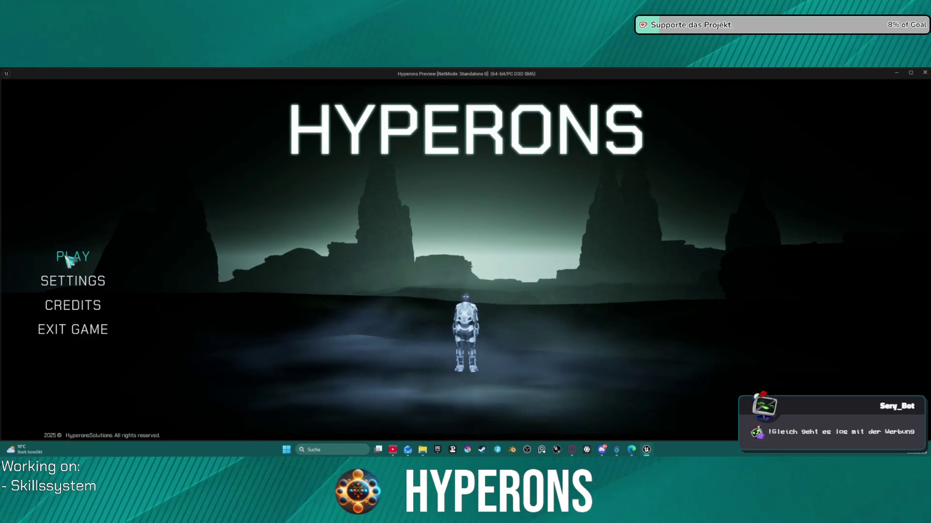
click(70, 260)
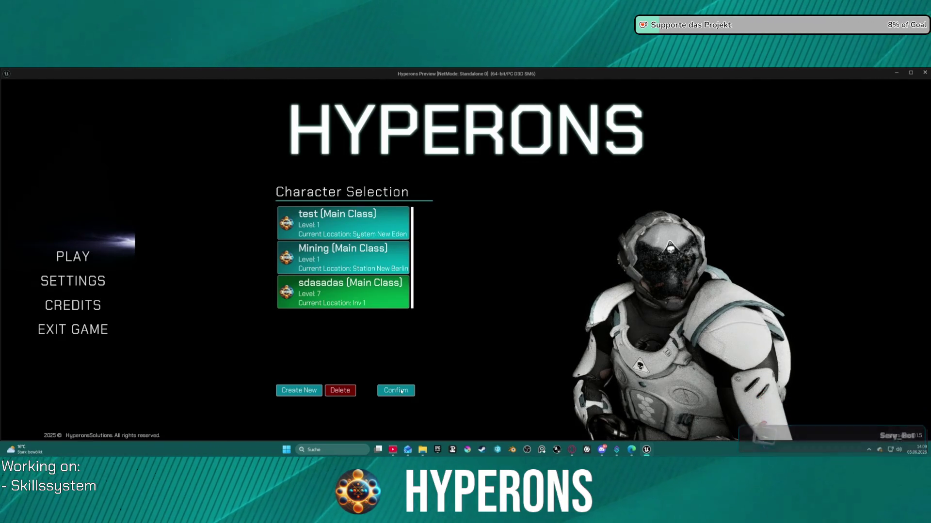
click(400, 393)
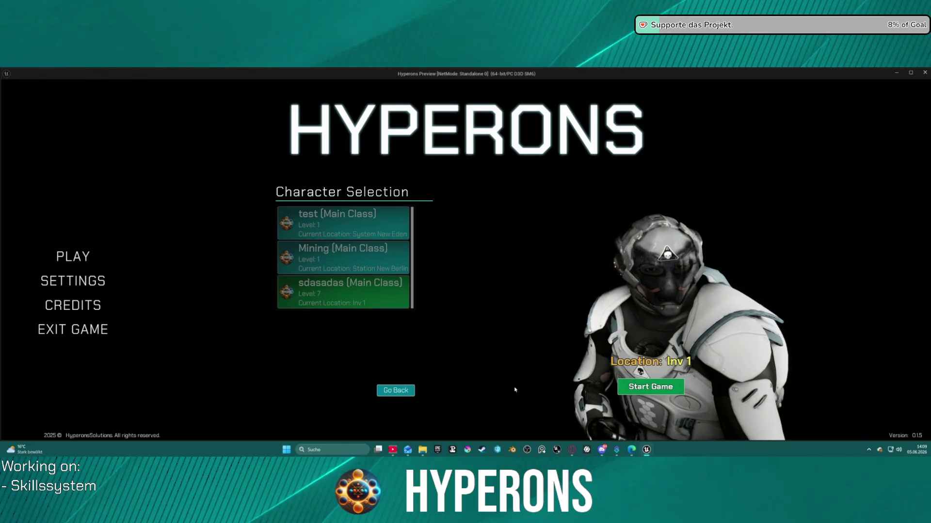
click(649, 387)
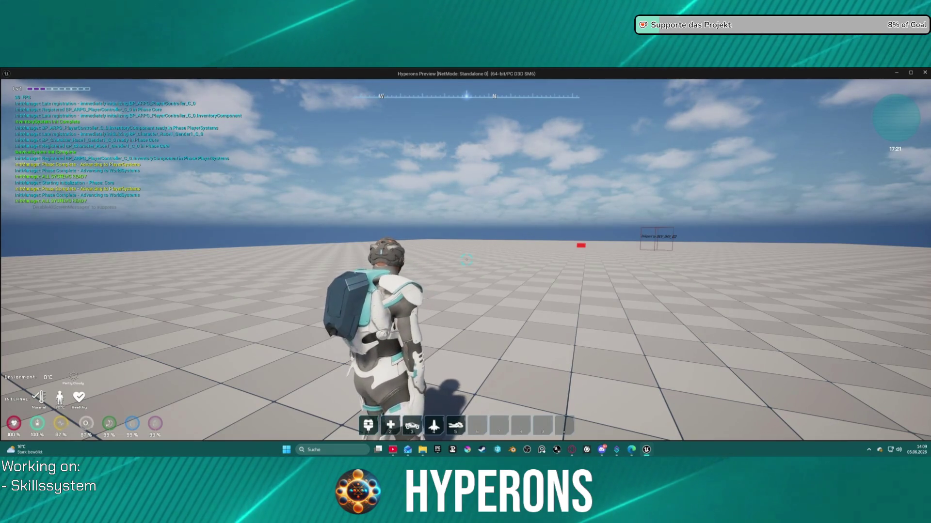
key(Escape)
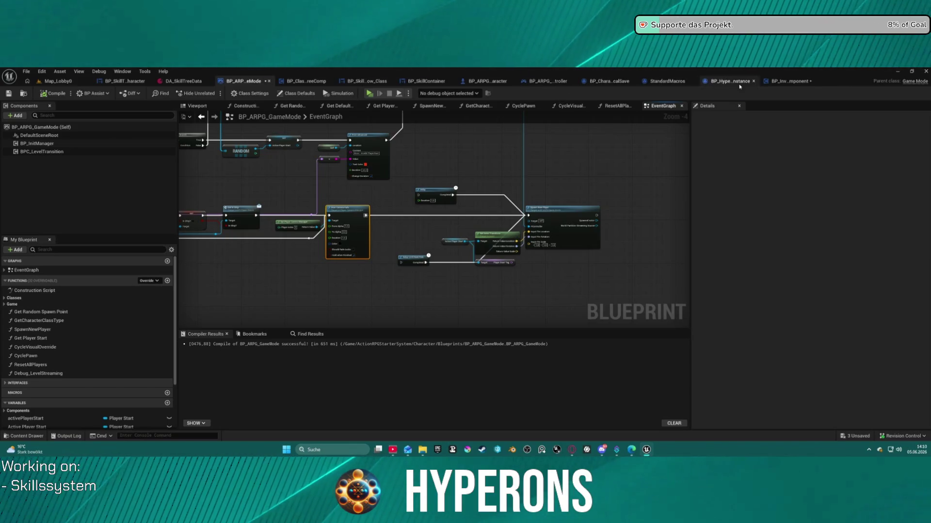
Pan BP_InventoryComponent's LoadContent graph toward the Important comment, then view BP_ARPG_Character's AddHair function.
click(777, 81)
scroll(505, 226, up, 4)
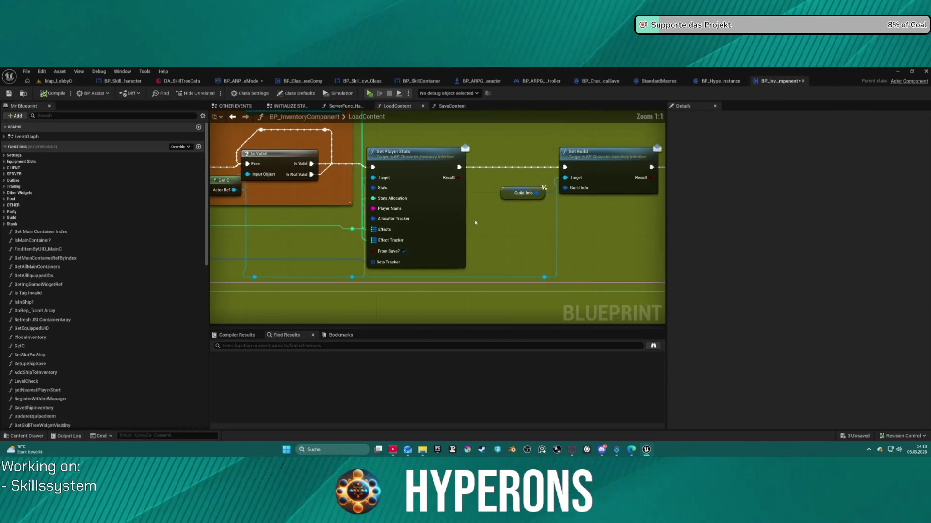
mouse_move(461, 236)
mouse_down()
mouse_move(407, 234)
mouse_move(601, 275)
mouse_move(559, 223)
mouse_move(622, 287)
mouse_move(540, 286)
mouse_up()
scroll(576, 266, down, 1)
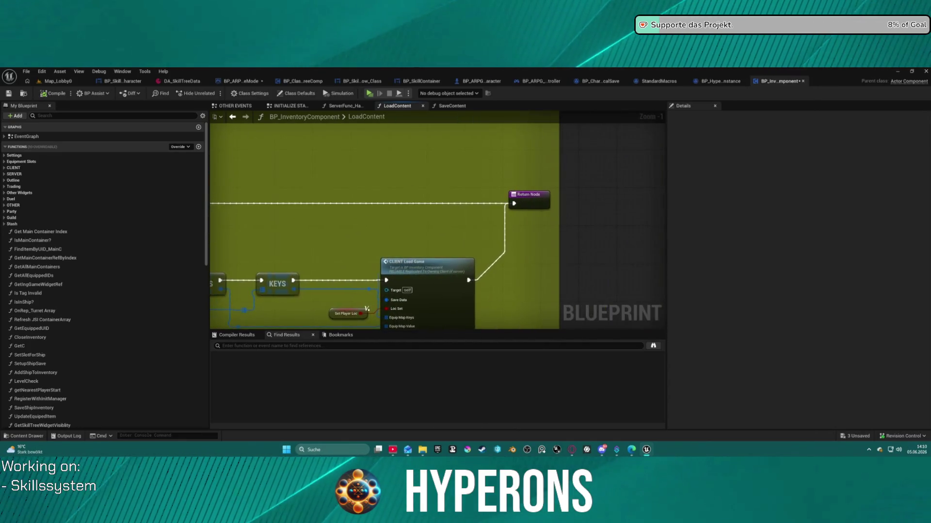
scroll(539, 287, down, 5)
scroll(628, 283, up, 1)
drag(627, 284, 501, 248)
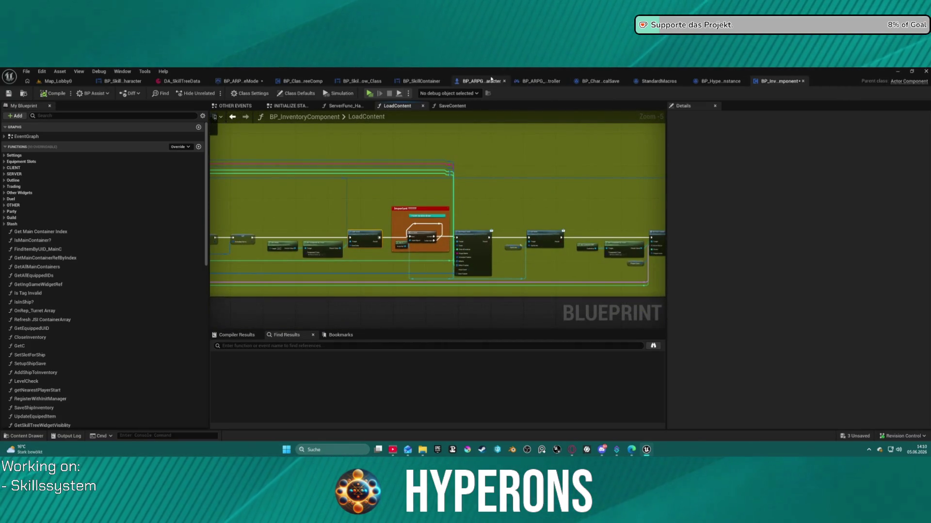
click(485, 80)
key(Home)
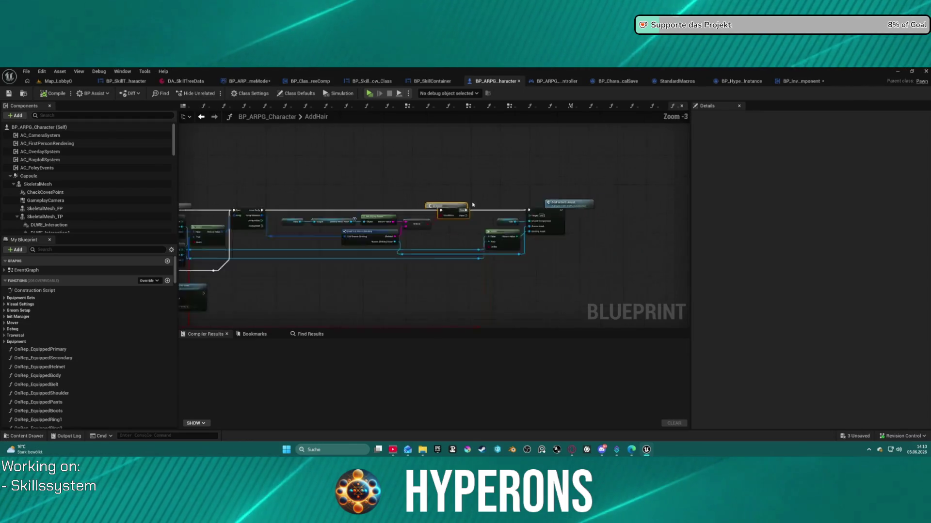
Open the HandlePlayerStatReplication function and select its Make S Simulated Rep Stats node.
click(200, 117)
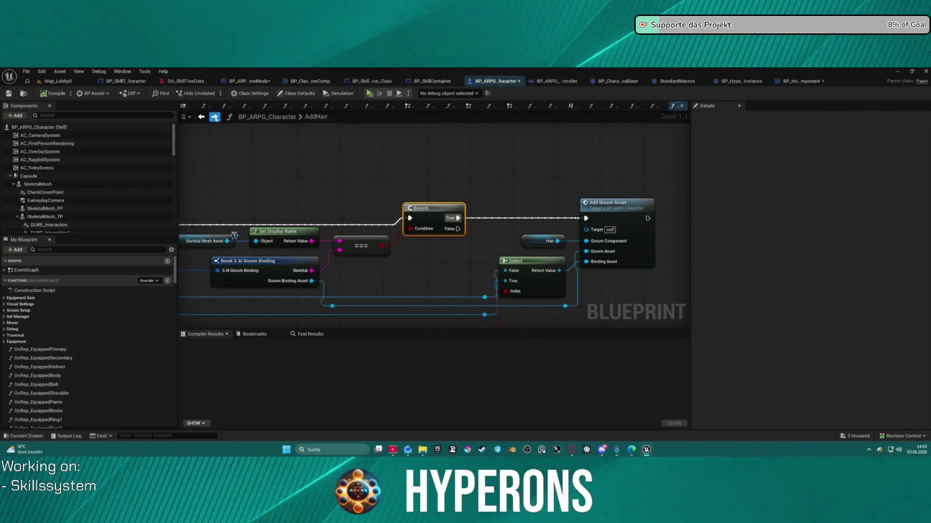
click(656, 106)
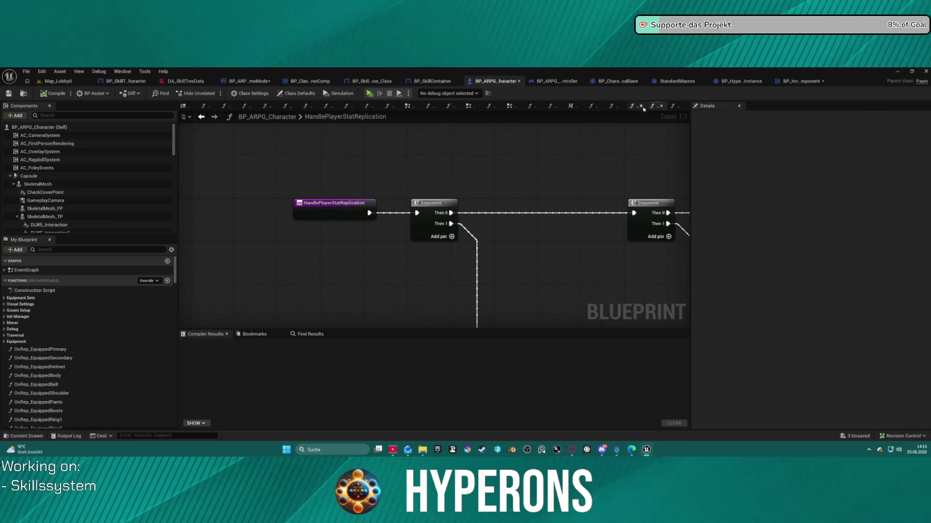
scroll(608, 200, down, 3)
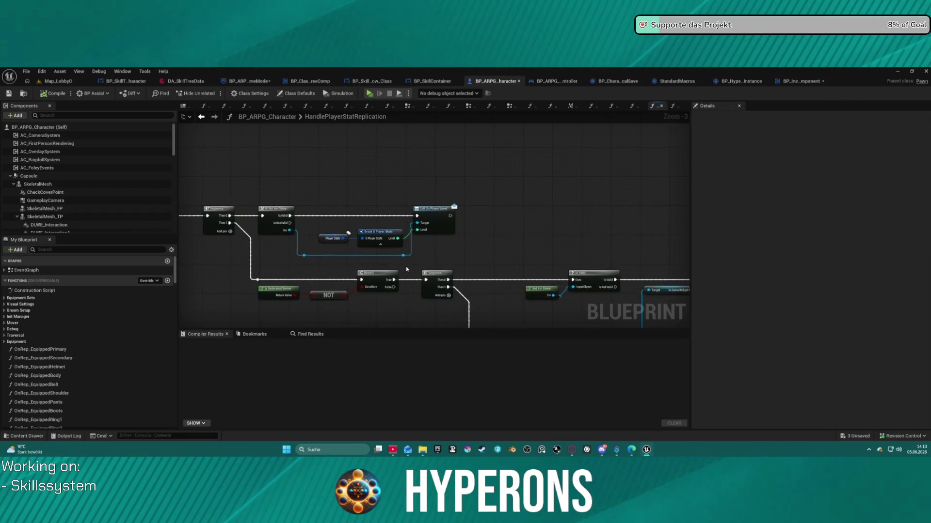
scroll(406, 269, up, 1)
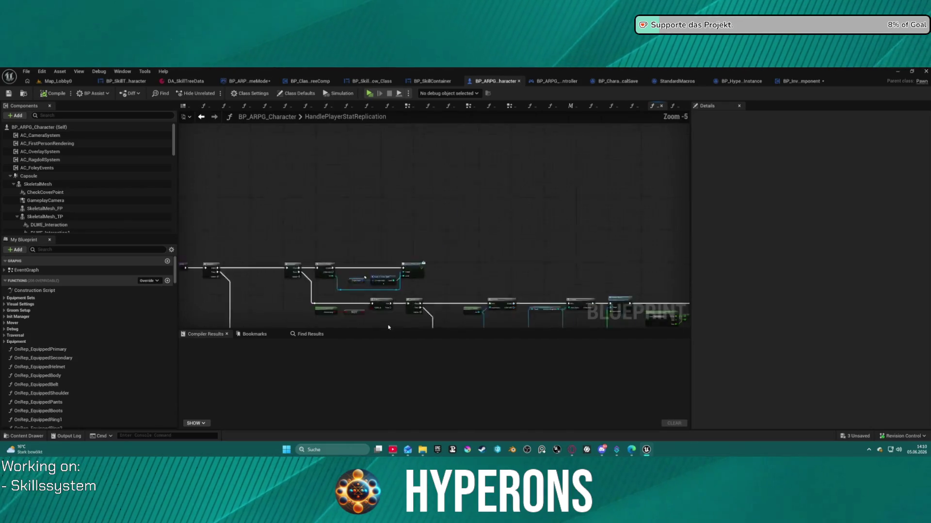
scroll(474, 137, down, 3)
scroll(439, 174, up, 4)
click(514, 189)
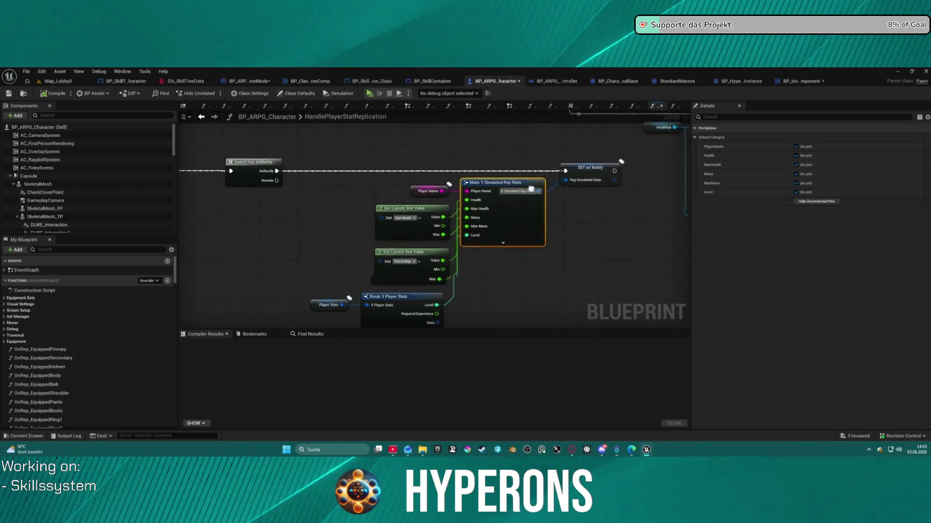
Pan to the Update EXP and Update Stats nodes, then open the Content Drawer with Ctrl+Space.
scroll(514, 218, down, 3)
drag(533, 218, 184, 224)
scroll(636, 253, up, 3)
drag(272, 194, 630, 203)
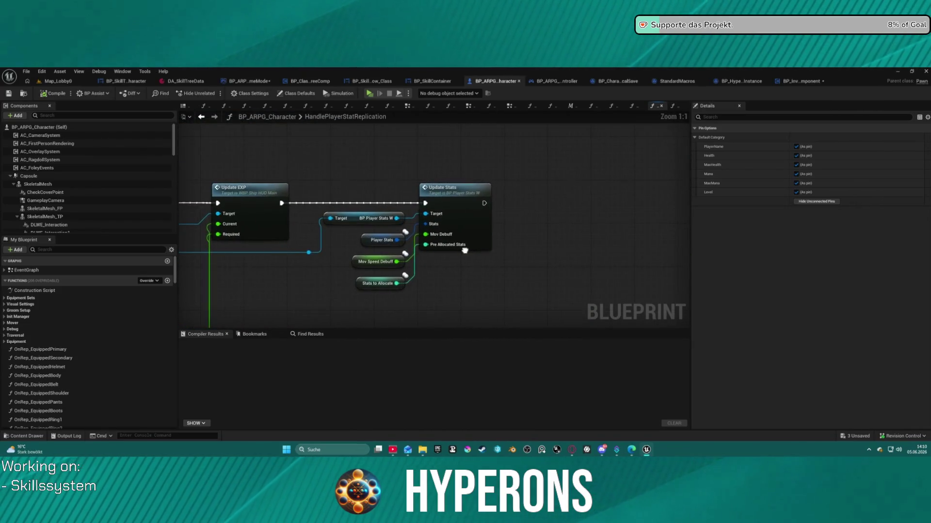
scroll(461, 161, down, 3)
drag(461, 161, 597, 173)
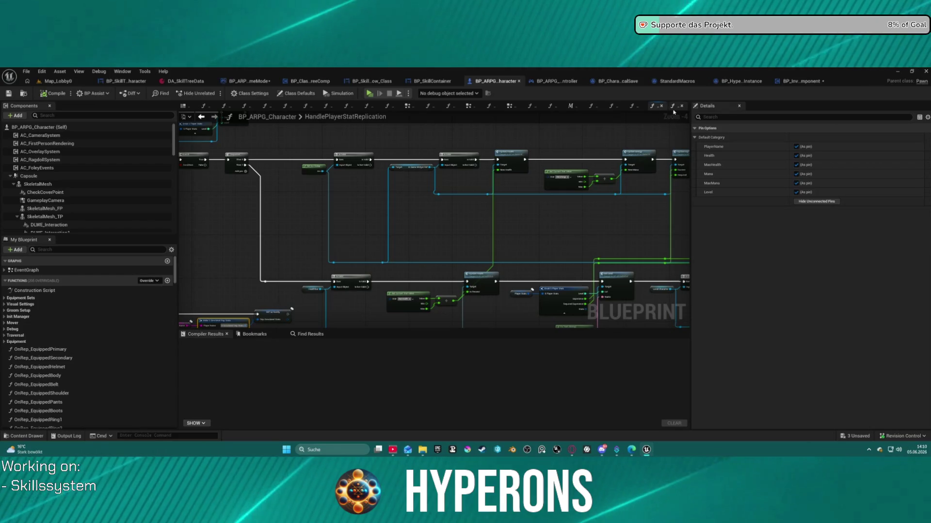
key(ctrl+space)
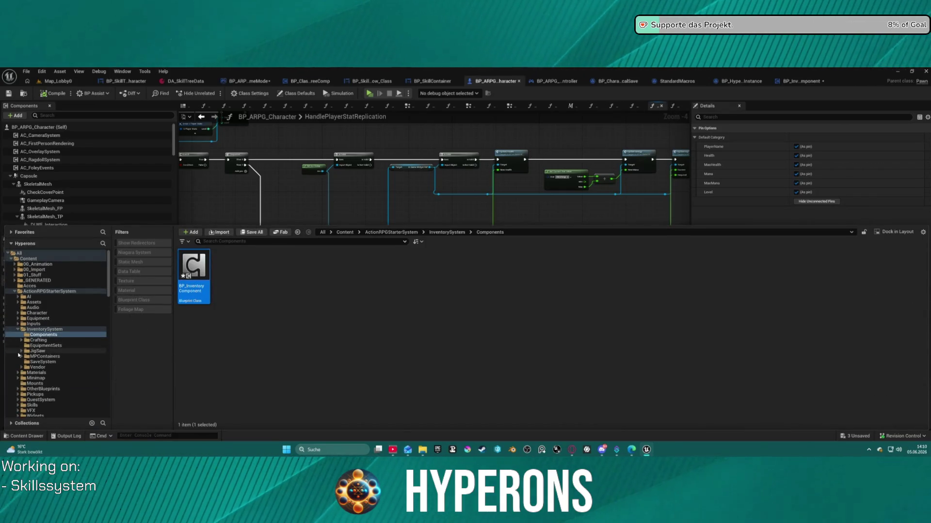
Open BP_InGameW from the Widgets folder, select LevelTxt in the Designer, and switch to Graph view.
scroll(41, 392, down, 3)
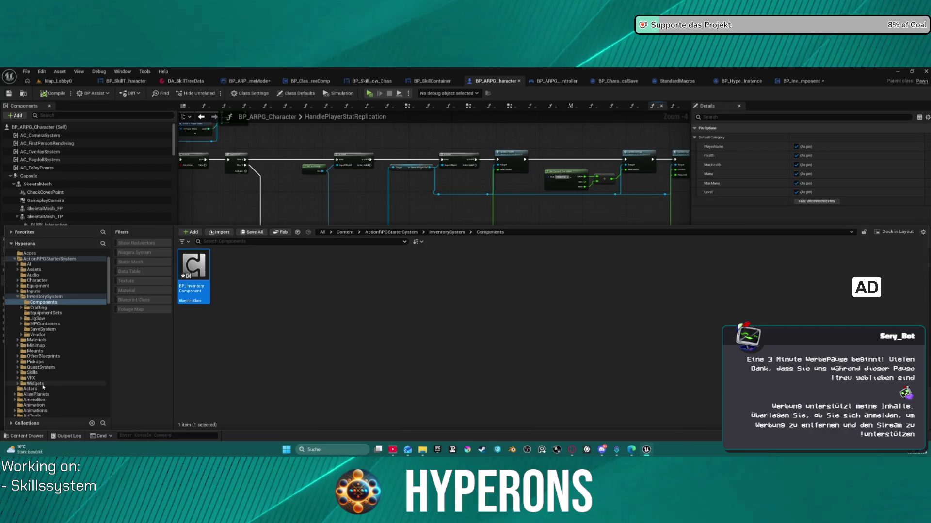
click(35, 384)
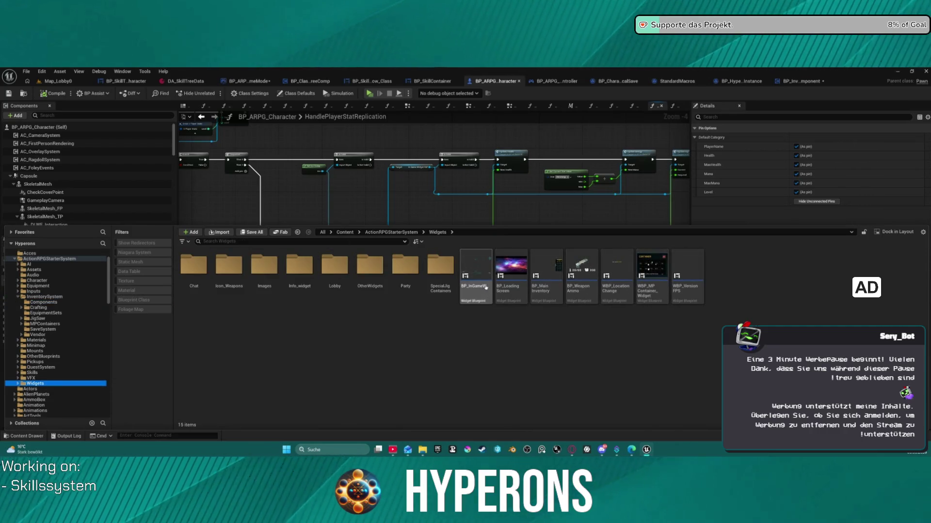
double_click(483, 284)
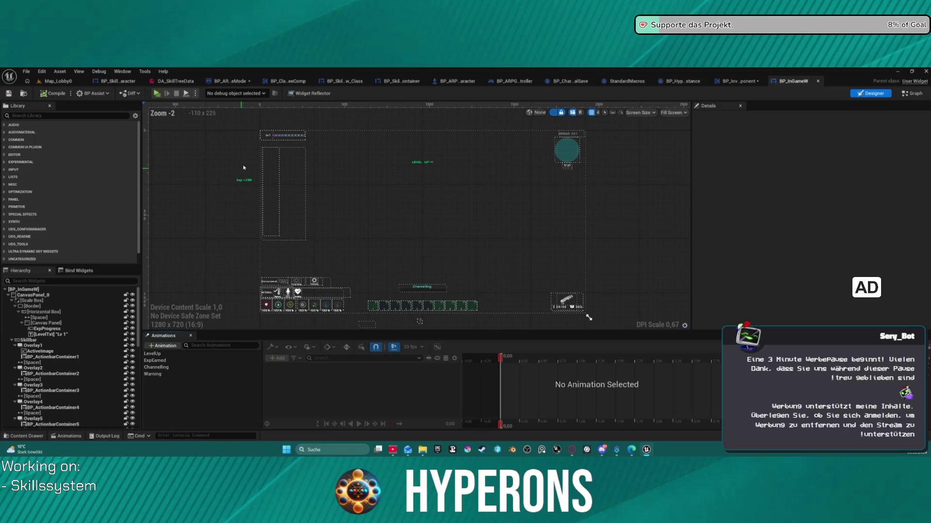
click(269, 137)
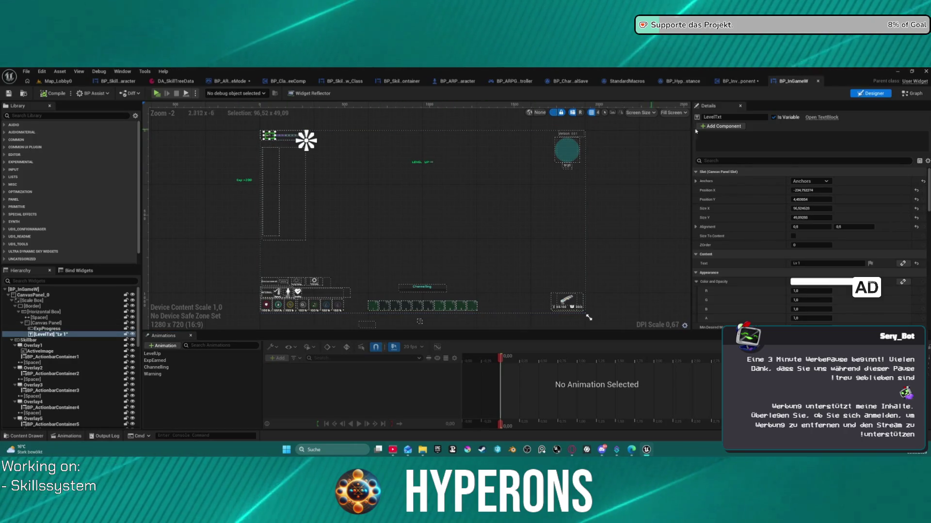
scroll(255, 206, up, 1)
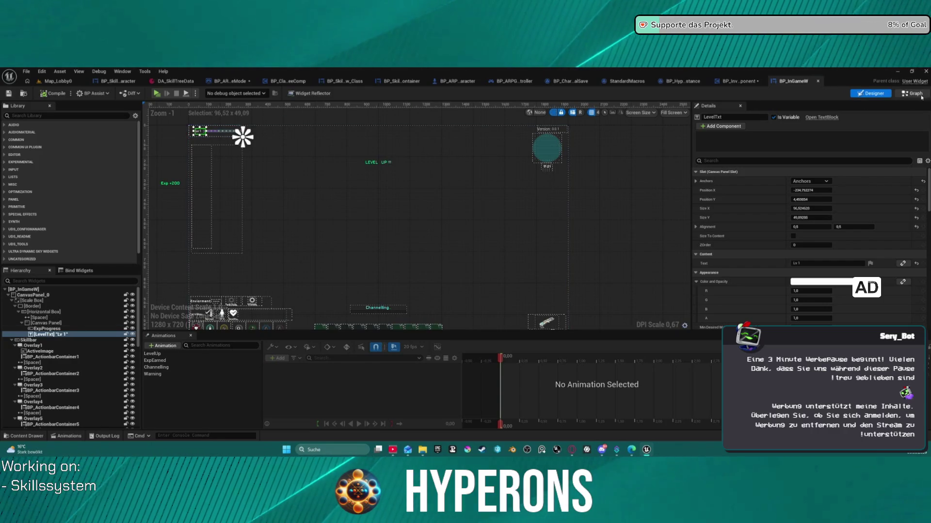
key(ctrl+shift+alt+g)
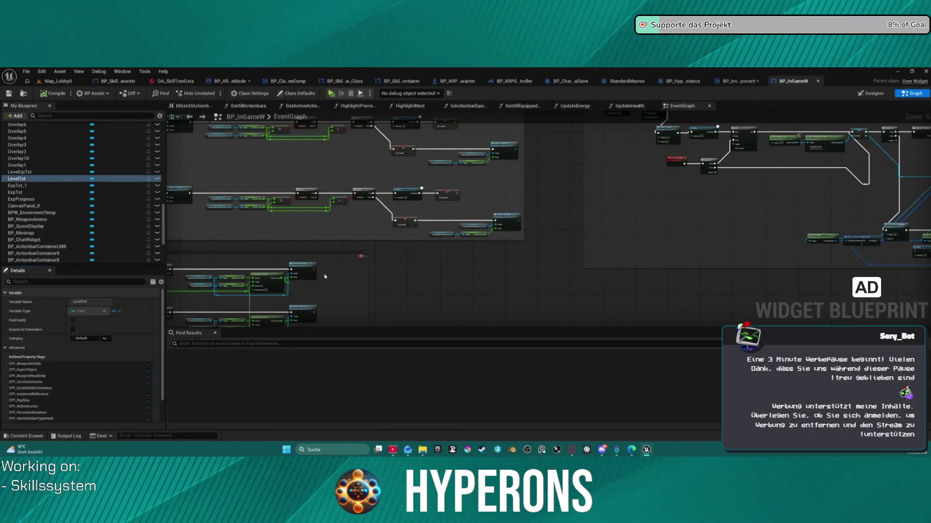
scroll(423, 278, down, 5)
mouse_move(423, 275)
mouse_down()
mouse_move(401, 156)
mouse_move(370, 135)
mouse_move(383, 118)
mouse_up()
scroll(193, 233, up, 10)
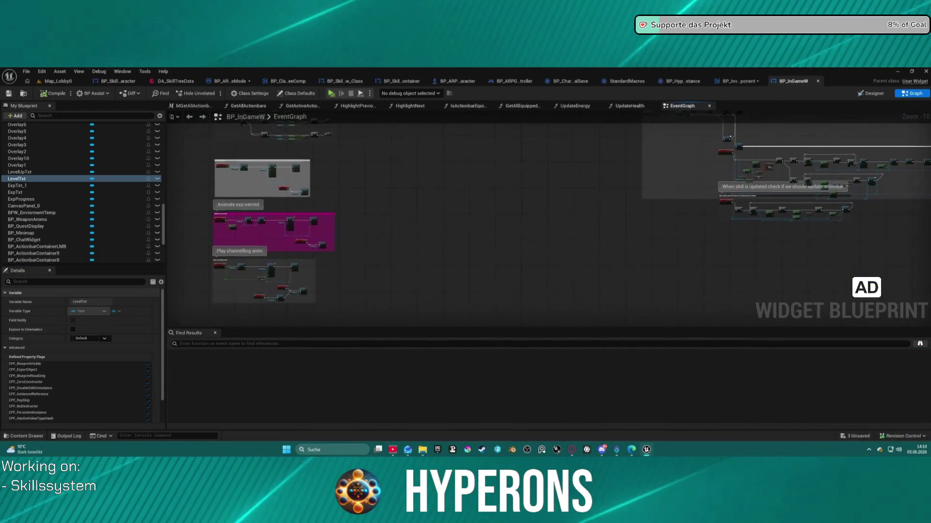
mouse_move(590, 299)
mouse_down()
mouse_move(407, 280)
mouse_move(449, 234)
mouse_move(443, 148)
mouse_move(469, 187)
mouse_move(428, 316)
mouse_move(427, 388)
mouse_up()
scroll(406, 280, down, 5)
scroll(394, 322, up, 5)
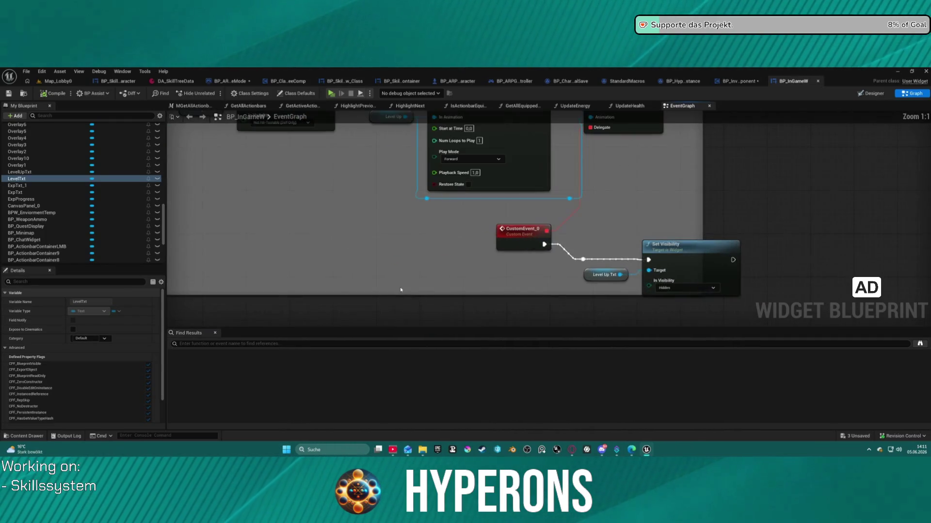
mouse_move(395, 322)
mouse_down()
mouse_move(316, 324)
mouse_move(440, 322)
mouse_up()
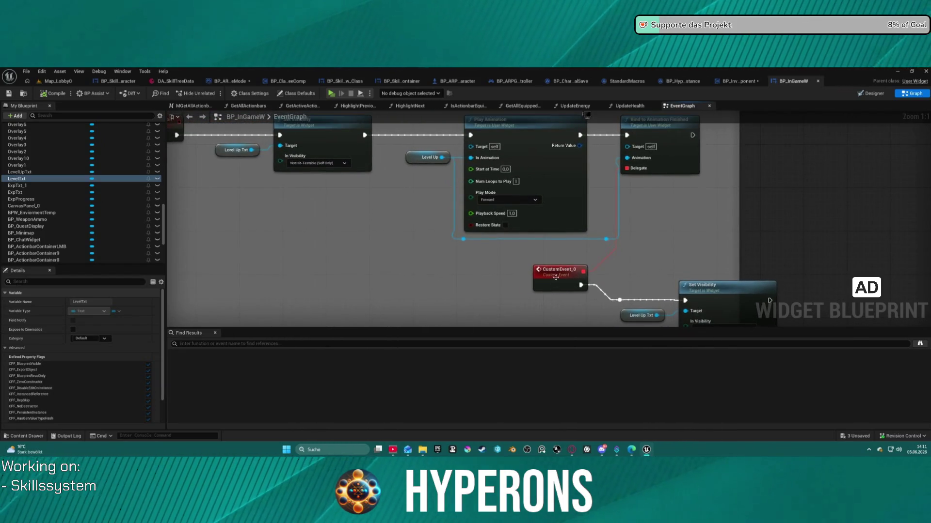
drag(556, 277, 436, 275)
mouse_move(721, 305)
mouse_down()
mouse_move(670, 267)
mouse_move(688, 266)
mouse_up()
click(431, 267)
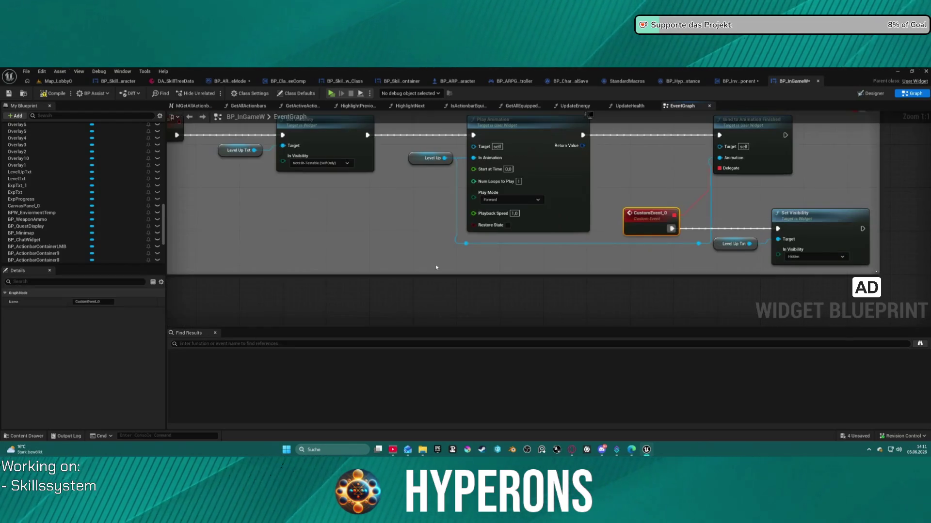
scroll(389, 263, up, 3)
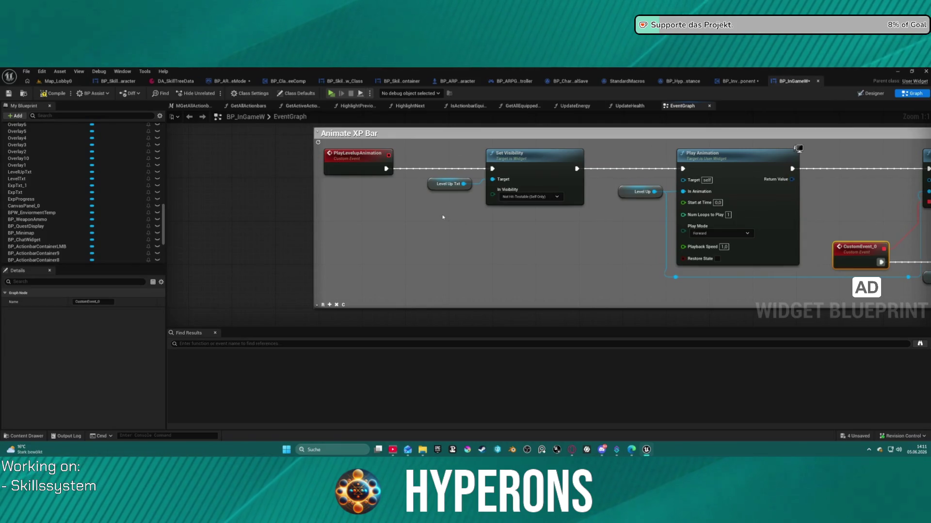
drag(498, 245, 250, 239)
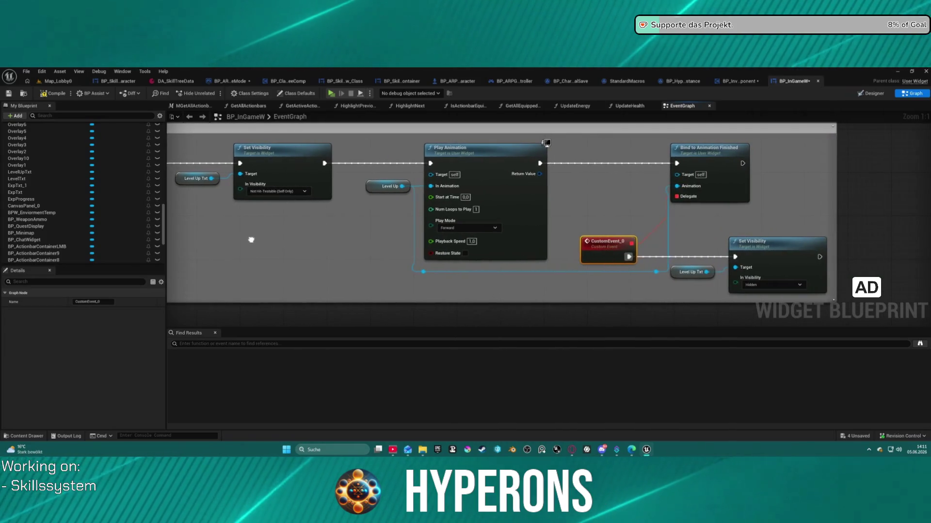
scroll(251, 239, down, 6)
scroll(460, 126, up, 2)
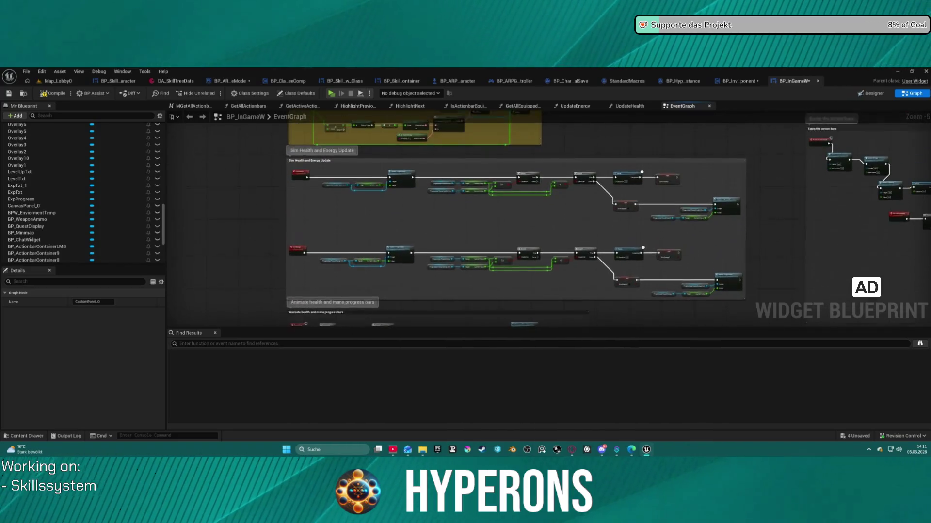
Browse the event graph's action bar, mouse press, Re-InitActionbar and Set Tree Skill Equipped sections.
mouse_move(460, 126)
mouse_down()
mouse_move(417, 133)
mouse_move(349, 180)
mouse_move(178, 174)
mouse_up()
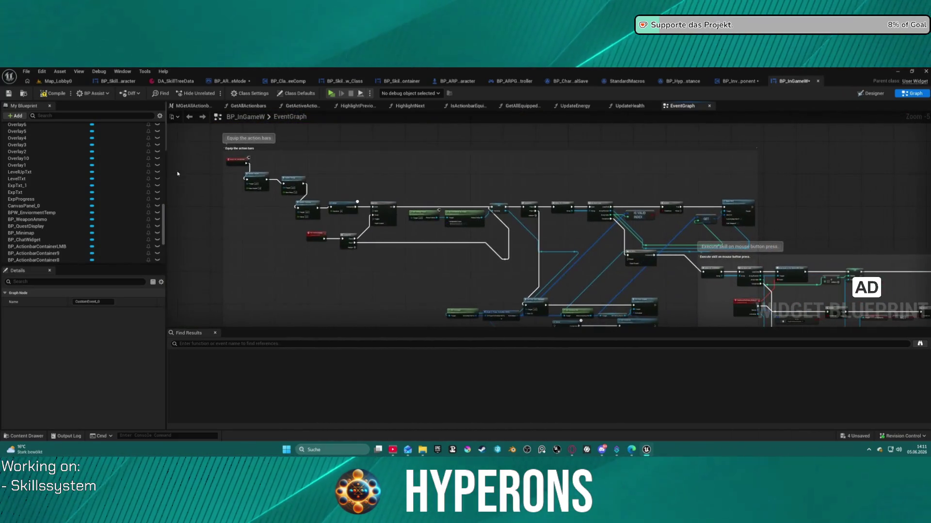
scroll(239, 163, down, 7)
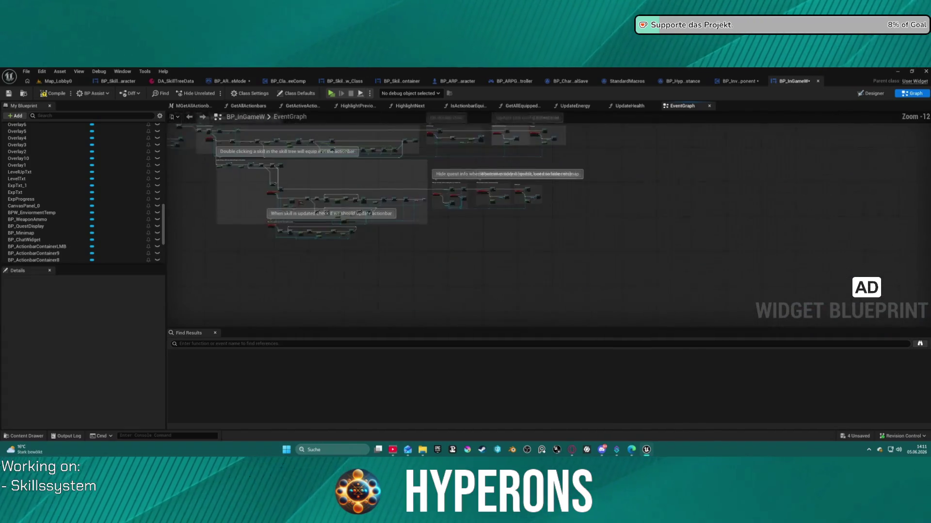
drag(239, 163, 355, 245)
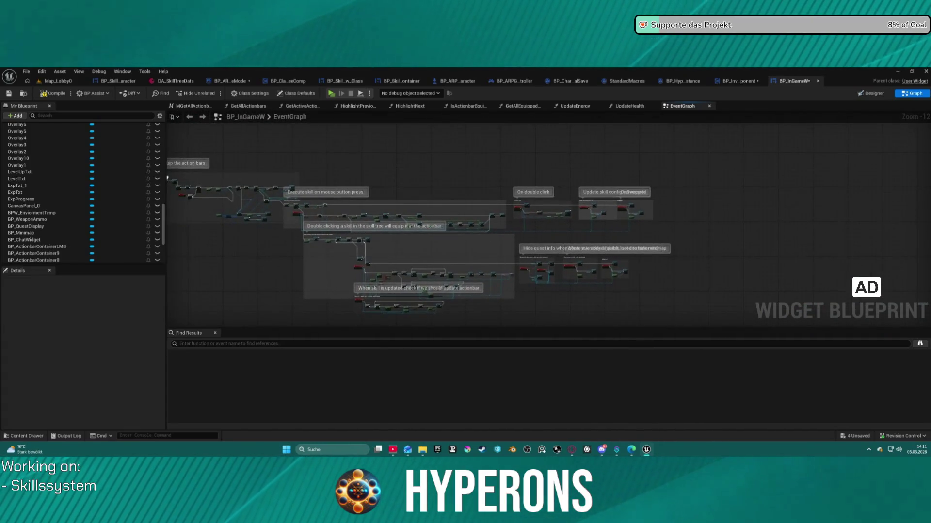
scroll(167, 177, up, 13)
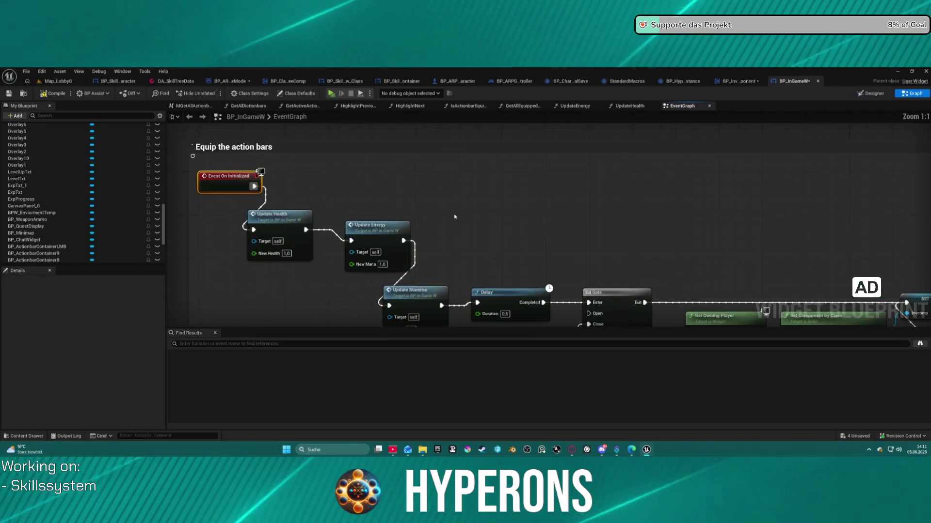
mouse_move(415, 225)
mouse_down()
mouse_move(396, 213)
mouse_move(391, 138)
mouse_move(365, 118)
mouse_move(254, 106)
mouse_up()
drag(477, 231, 370, 226)
mouse_move(591, 268)
mouse_down()
mouse_move(510, 257)
mouse_move(760, 236)
mouse_move(415, 214)
mouse_move(649, 220)
mouse_move(175, 218)
mouse_up()
mouse_move(534, 301)
mouse_down()
mouse_move(417, 323)
mouse_move(378, 181)
mouse_move(522, 119)
mouse_up()
mouse_move(340, 218)
mouse_down()
mouse_move(454, 152)
mouse_move(730, 173)
mouse_move(502, 193)
mouse_up()
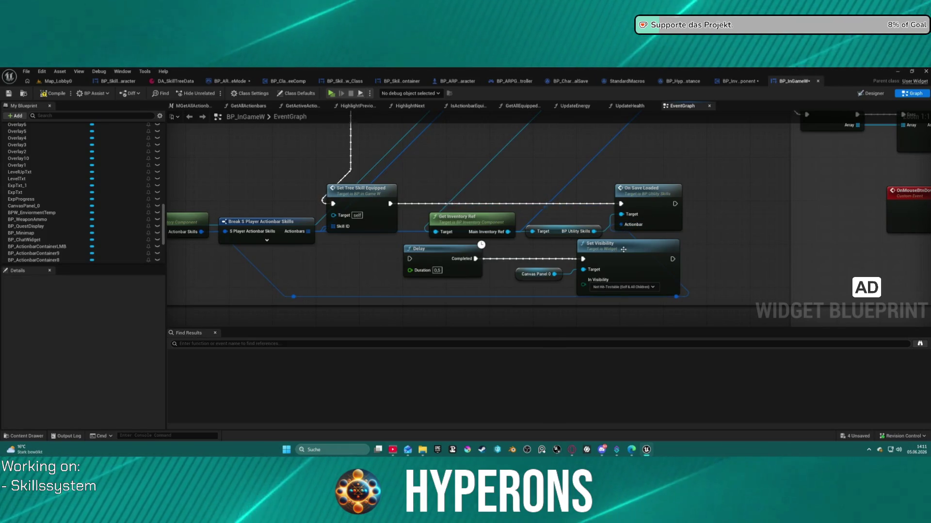
Move the Set Visibility node down-left and bring up the LevelTxt variable's context menu.
mouse_move(623, 249)
mouse_down()
mouse_move(562, 255)
mouse_move(519, 280)
mouse_move(584, 246)
mouse_move(581, 135)
mouse_move(589, 194)
mouse_move(605, 197)
mouse_move(212, 195)
mouse_up()
scroll(584, 247, down, 5)
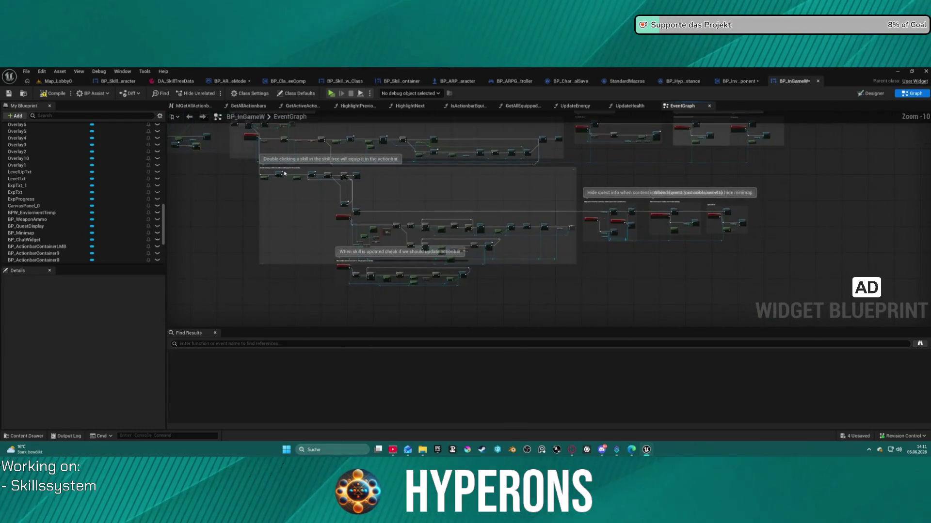
scroll(433, 281, up, 3)
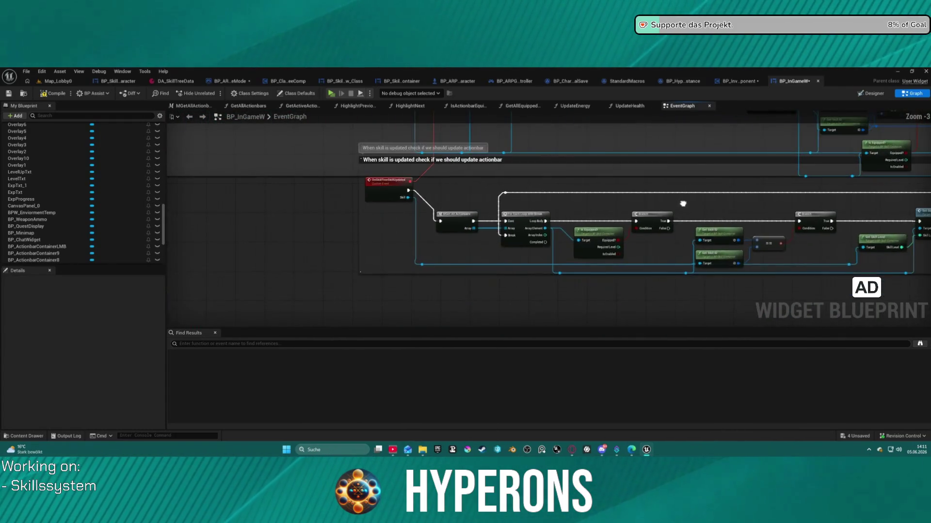
scroll(665, 290, down, 5)
right_click(16, 179)
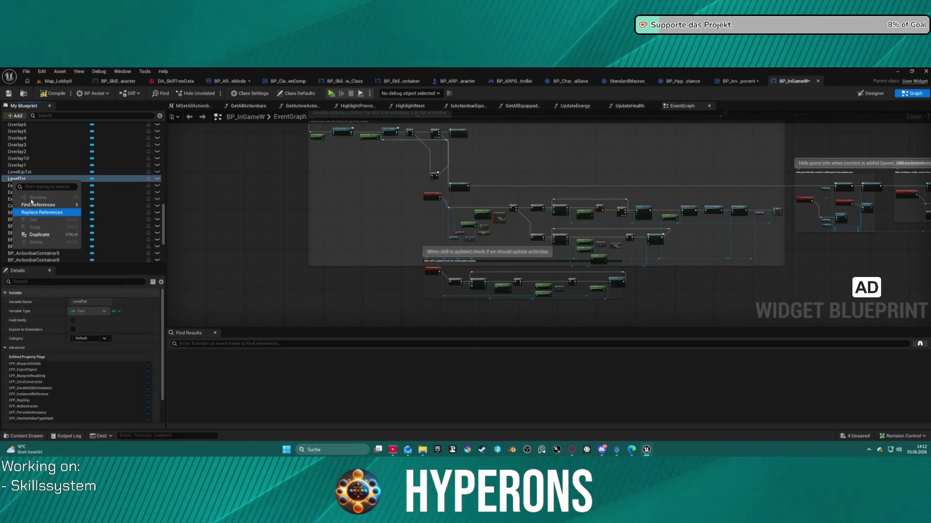
Find LevelTxt references by name and jump to its Get LevelTxt use in the Update level block.
mouse_move(53, 208)
click(102, 211)
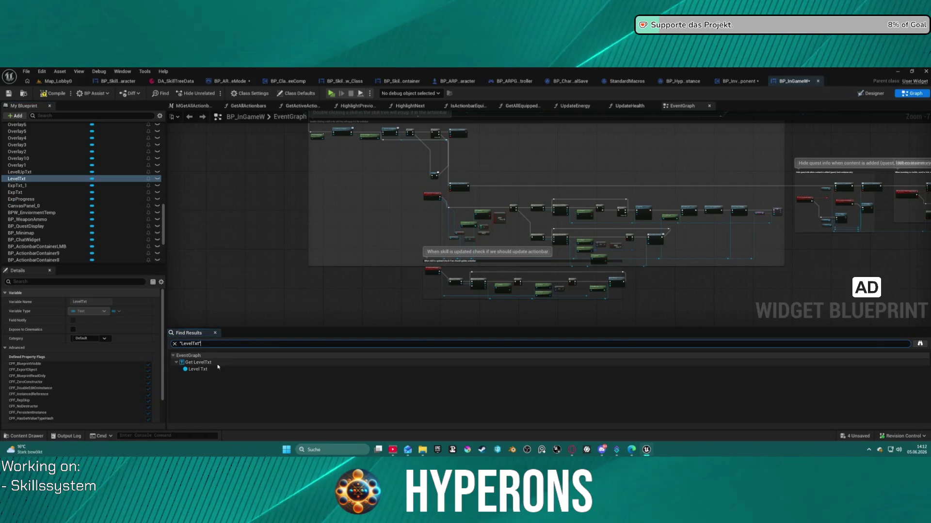
click(196, 363)
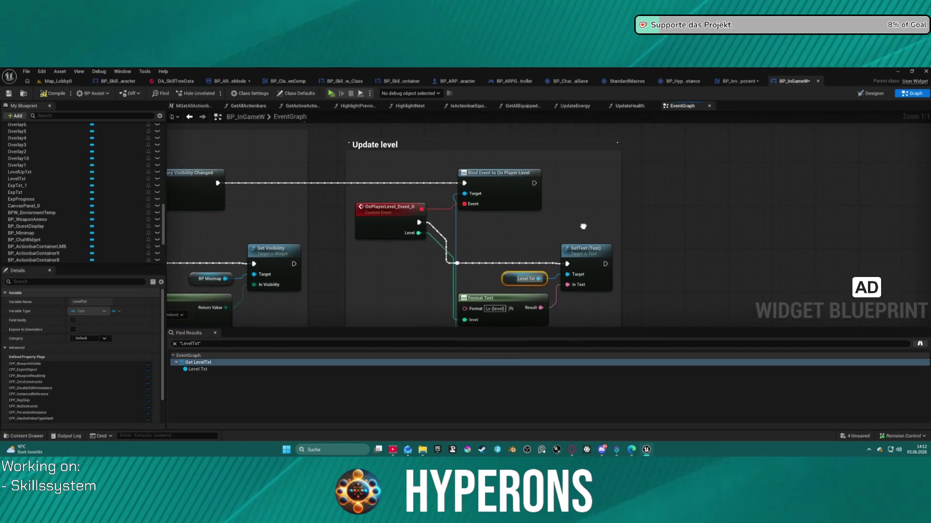
click(513, 182)
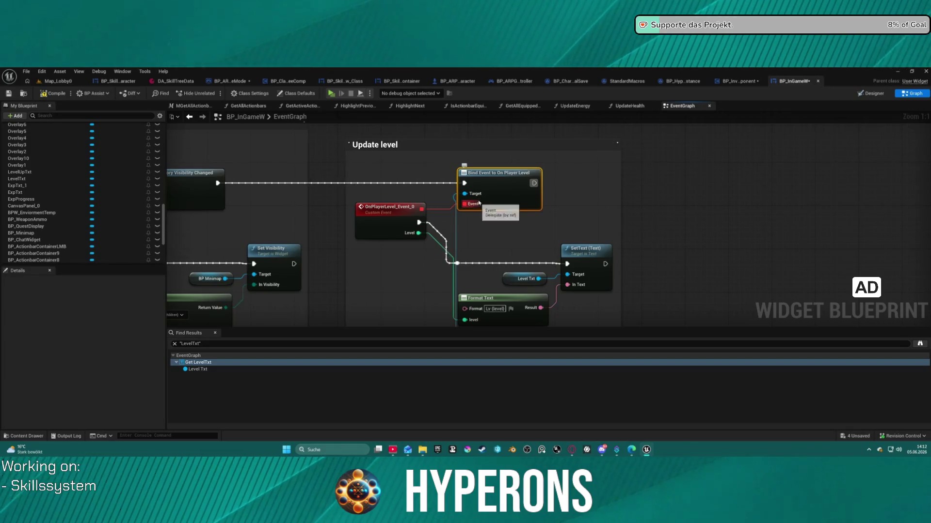
mouse_move(302, 196)
mouse_down()
mouse_move(627, 208)
mouse_move(609, 192)
mouse_move(500, 178)
mouse_up()
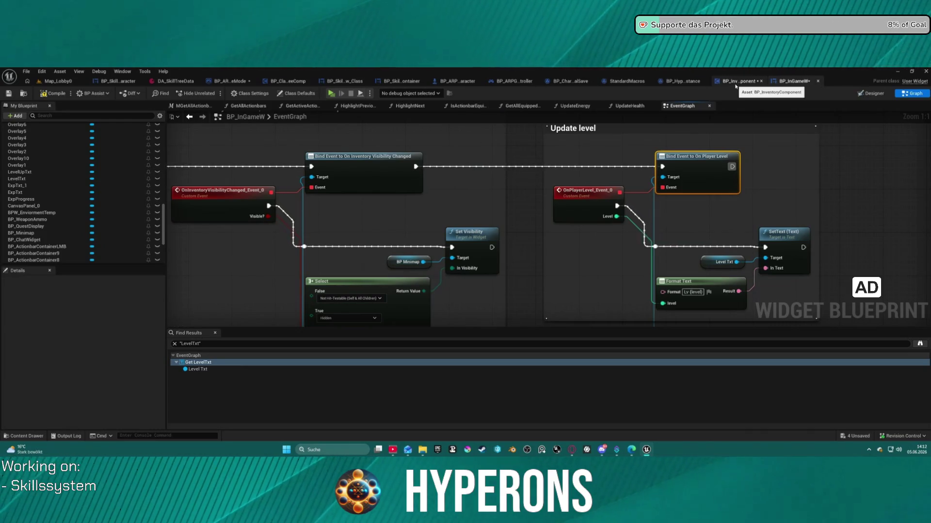
click(736, 85)
Open the SetPlayerStats function graph of BP_ARPG_Character.
scroll(446, 215, up, 5)
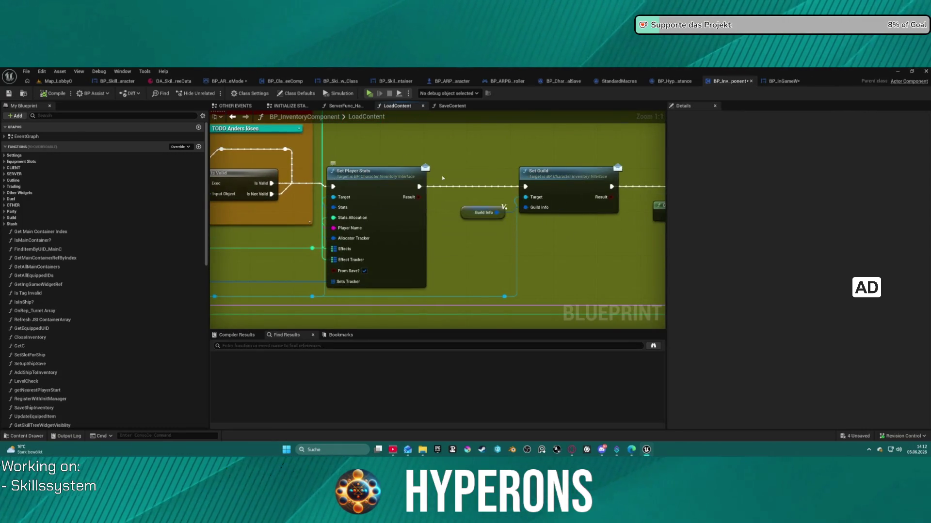
right_click(361, 184)
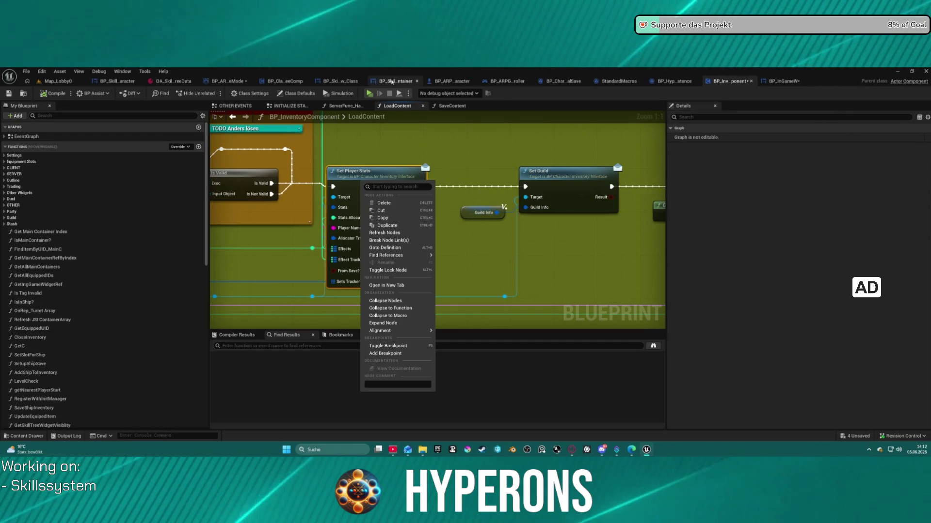
click(459, 81)
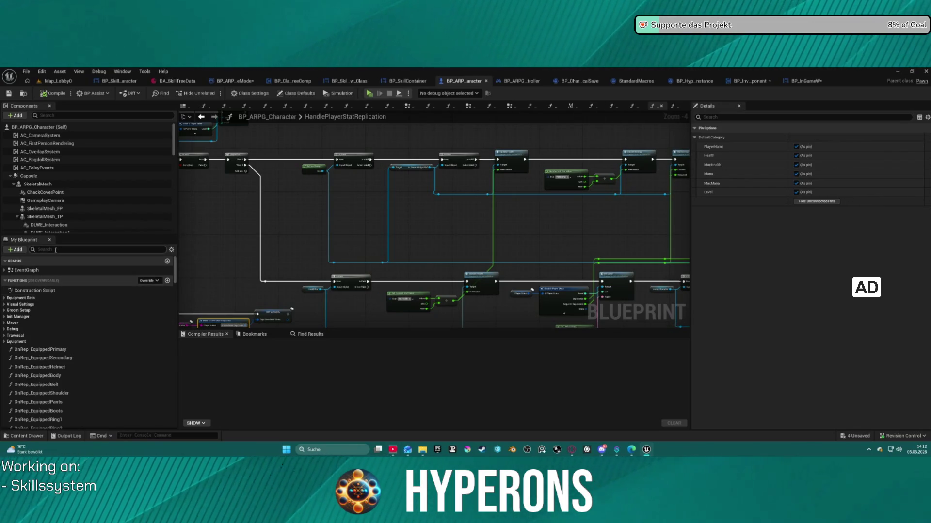
text(players)
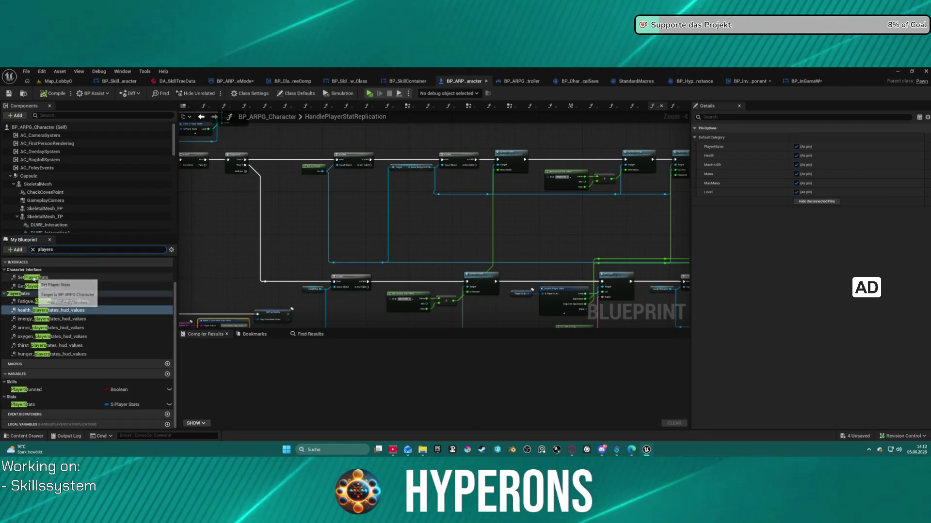
double_click(32, 277)
Tidy the SetPlayerStats nodes, break on Set members in S Player Stats, and start a test play.
scroll(509, 242, up, 4)
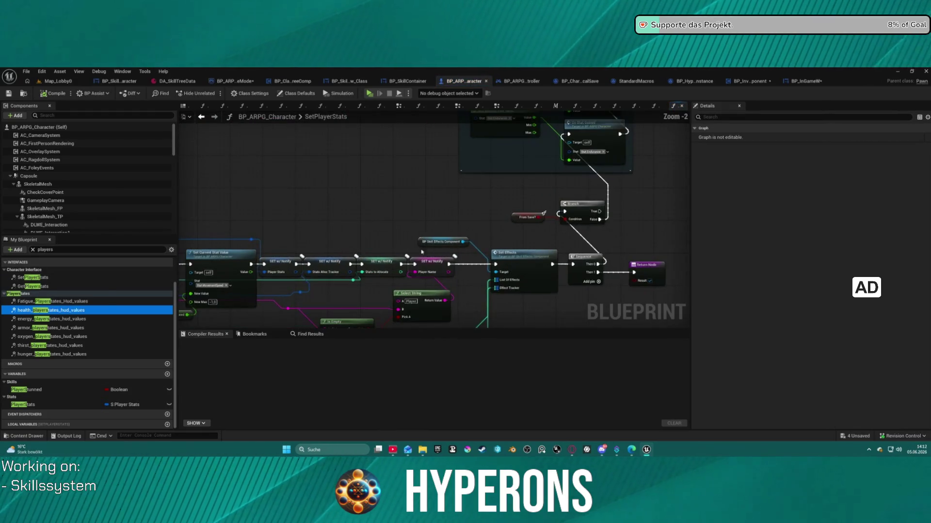
drag(579, 131, 435, 132)
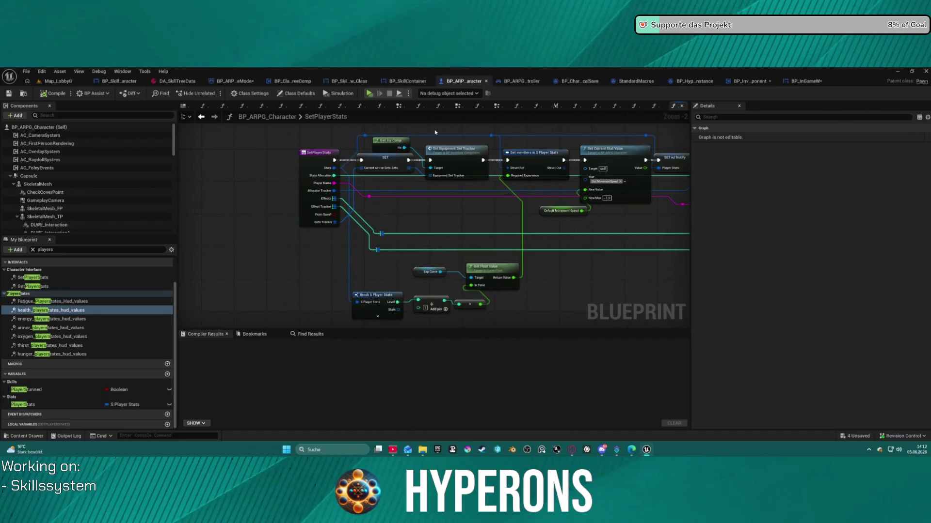
click(307, 151)
key(f)
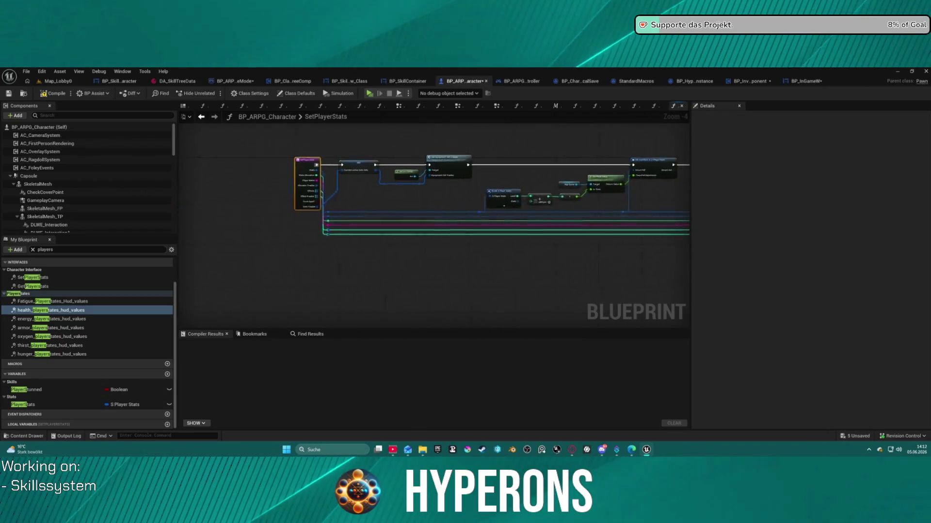
drag(429, 210, 575, 207)
click(654, 135)
key(F7)
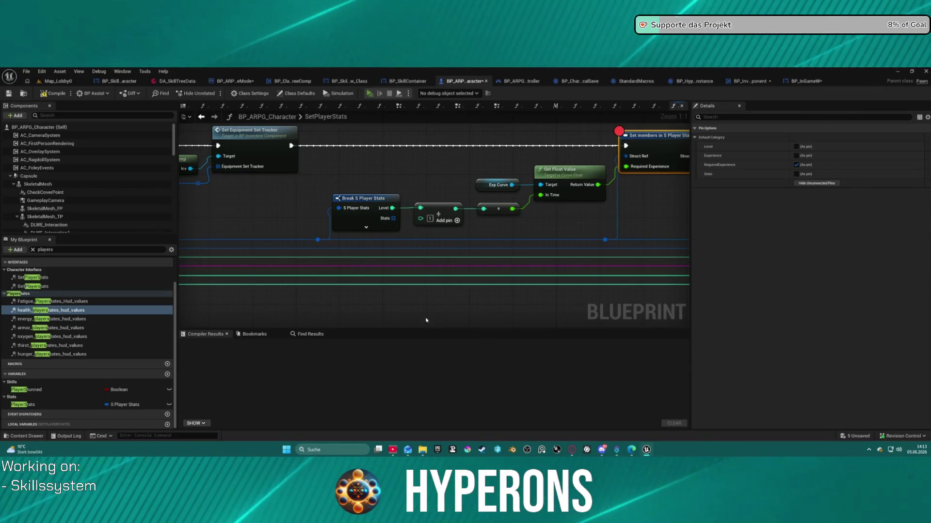
key(alt+p)
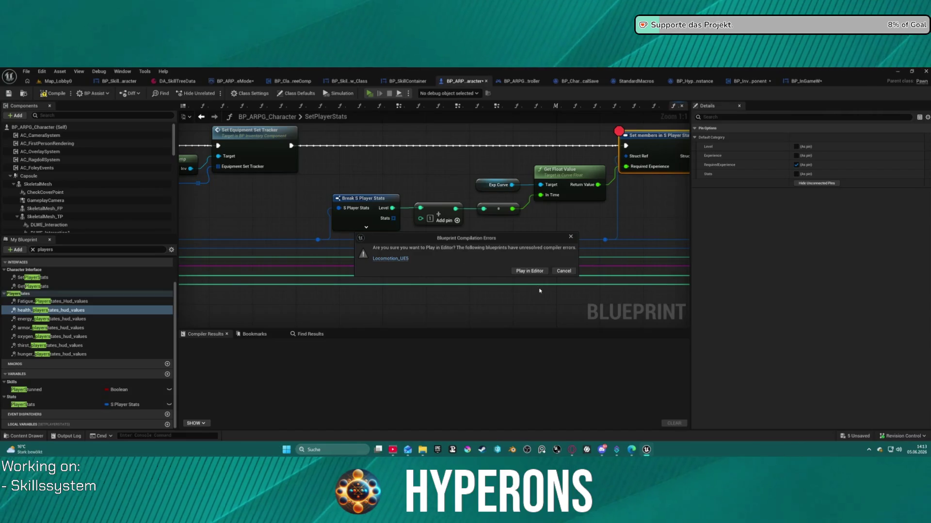
Play despite the Locomotion_UE5 compile errors, confirm the level 7 character, and start the game.
click(529, 271)
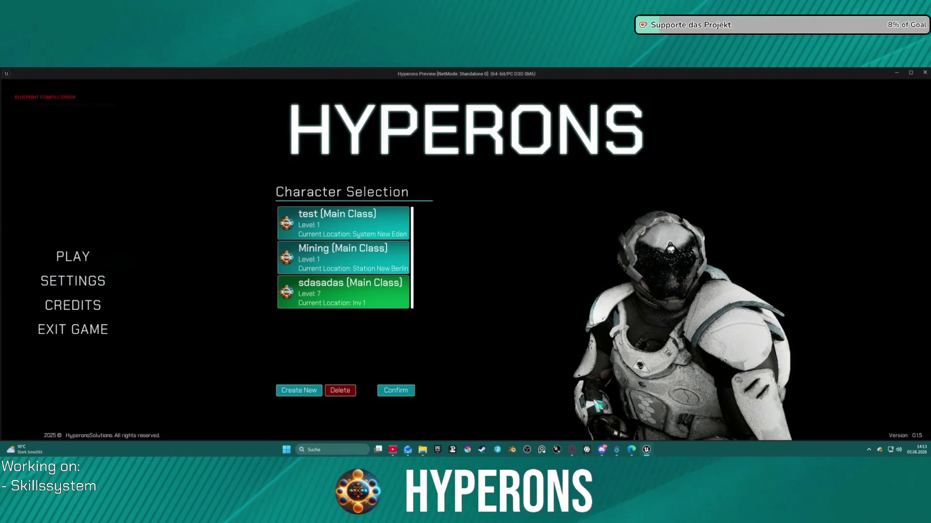
click(395, 390)
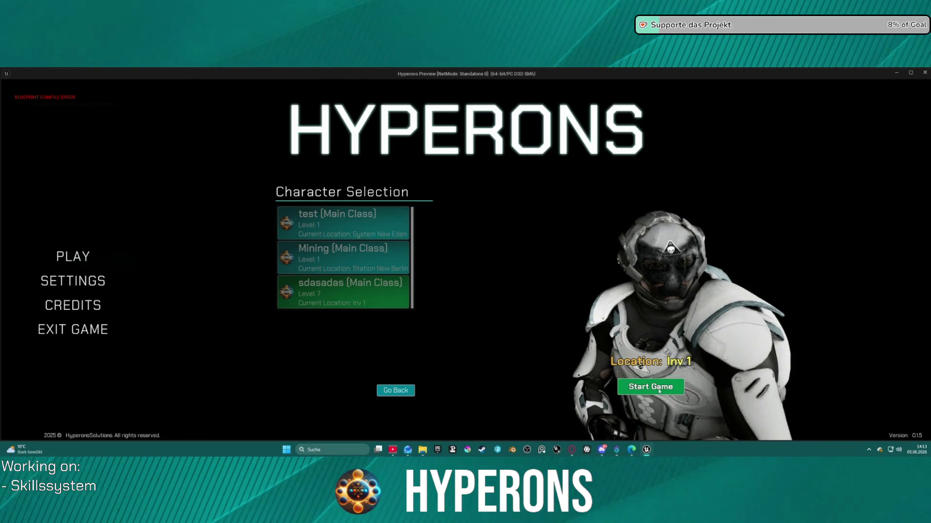
click(667, 388)
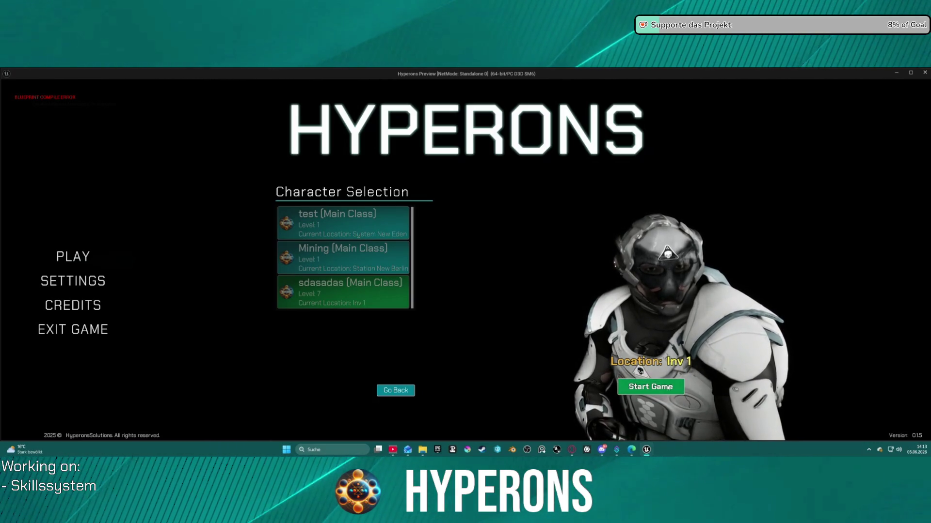
click(669, 387)
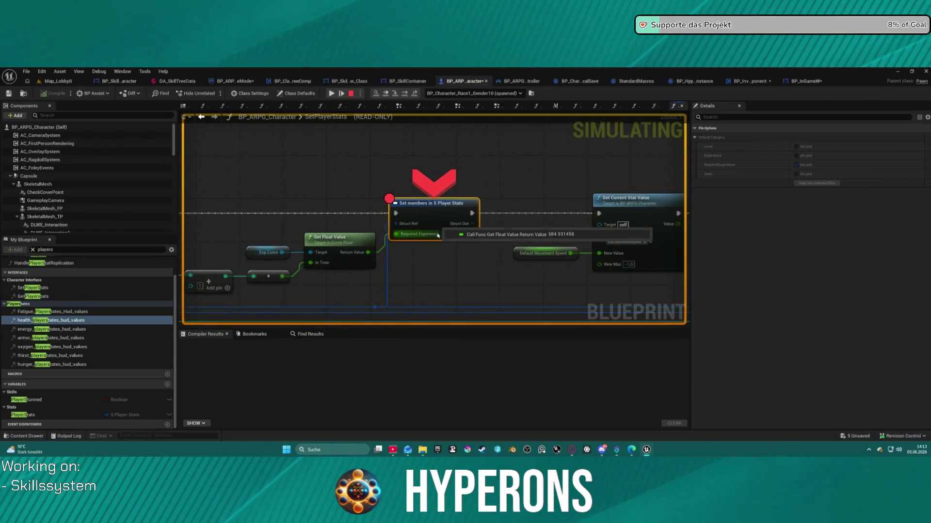
Inspect the Break S Player Stats values at the breakpoint, then resume the paused game.
mouse_move(421, 239)
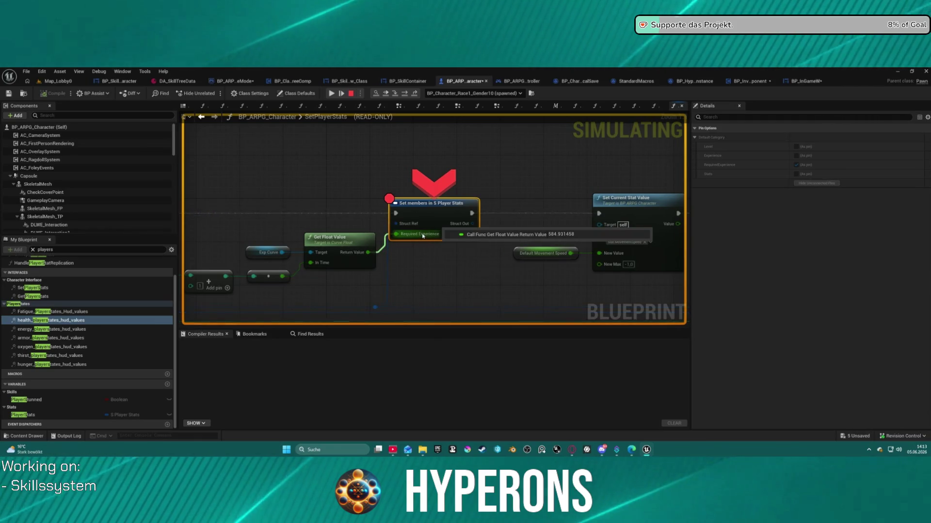
drag(221, 272, 398, 224)
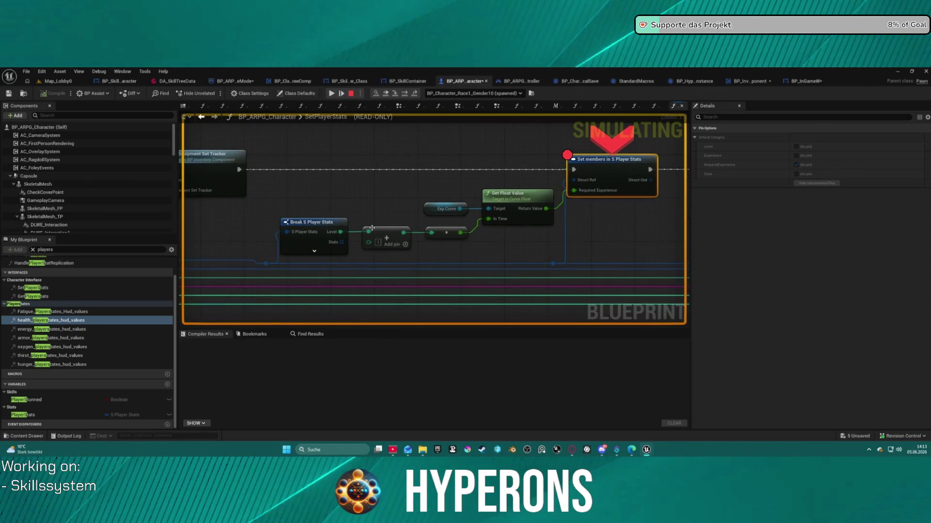
mouse_move(295, 233)
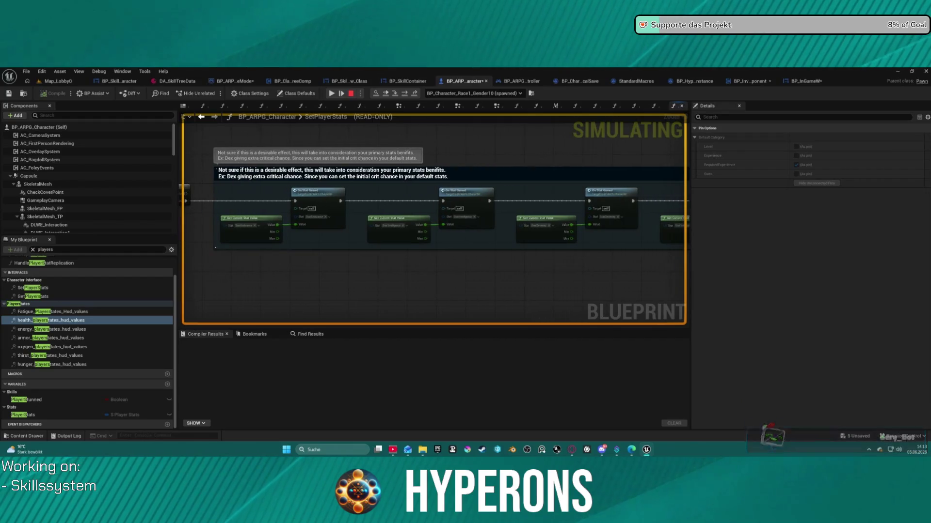
mouse_move(437, 234)
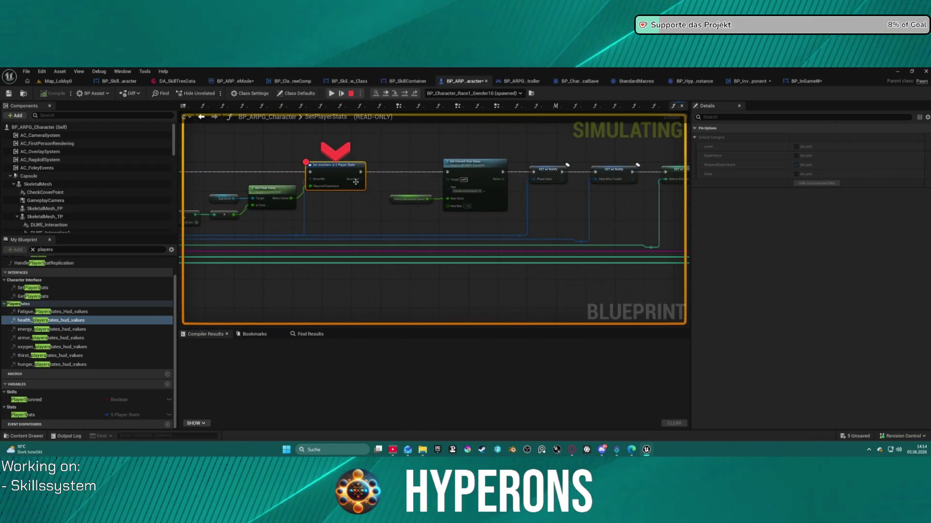
scroll(391, 211, up, 1)
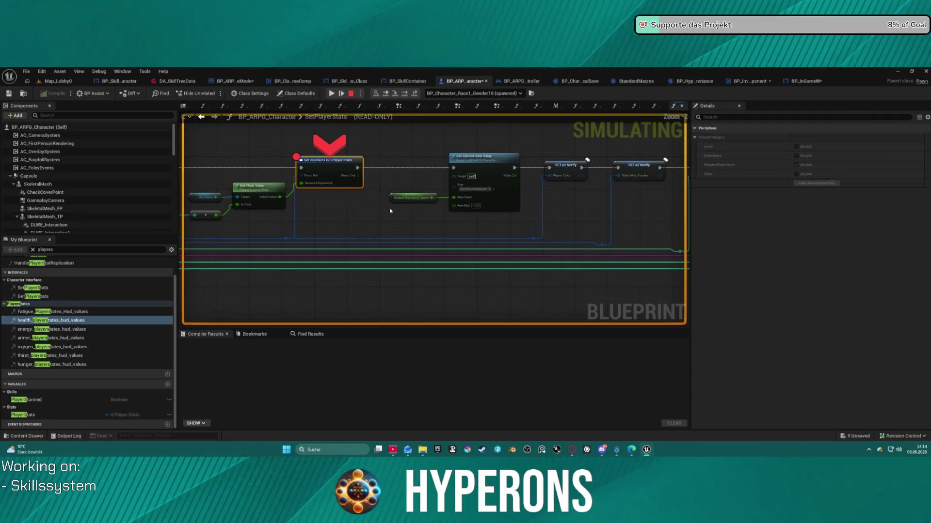
click(386, 94)
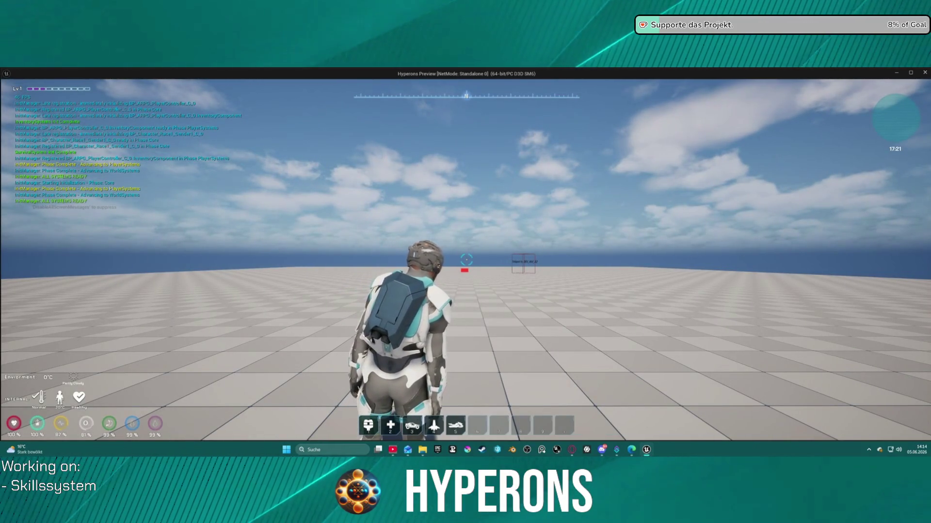
Consume the Exp item from the inventory, stop play, and return to the LoadContent graph.
key(i)
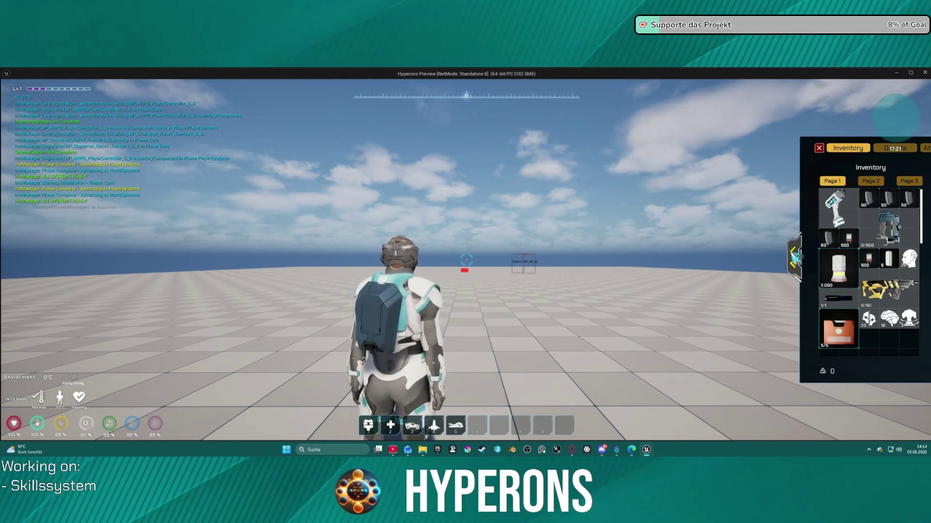
right_click(891, 322)
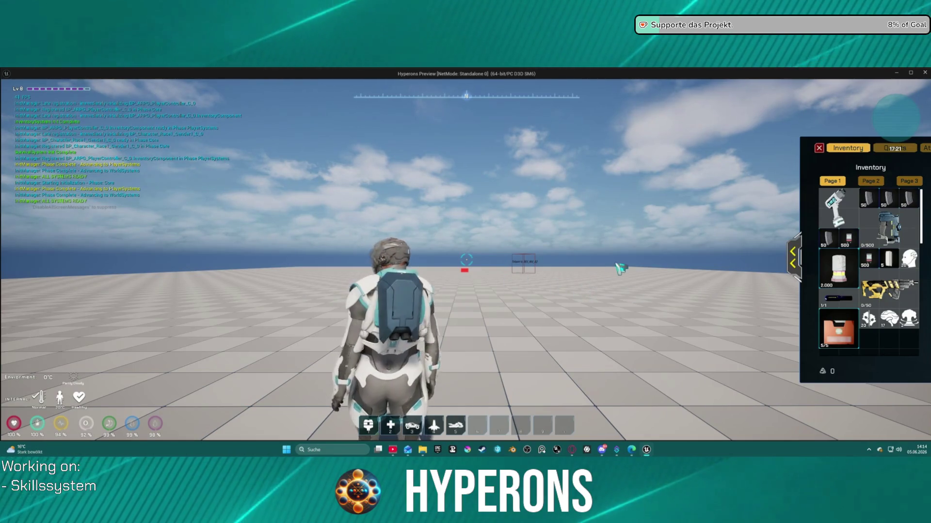
drag(588, 241, 647, 197)
key(Escape)
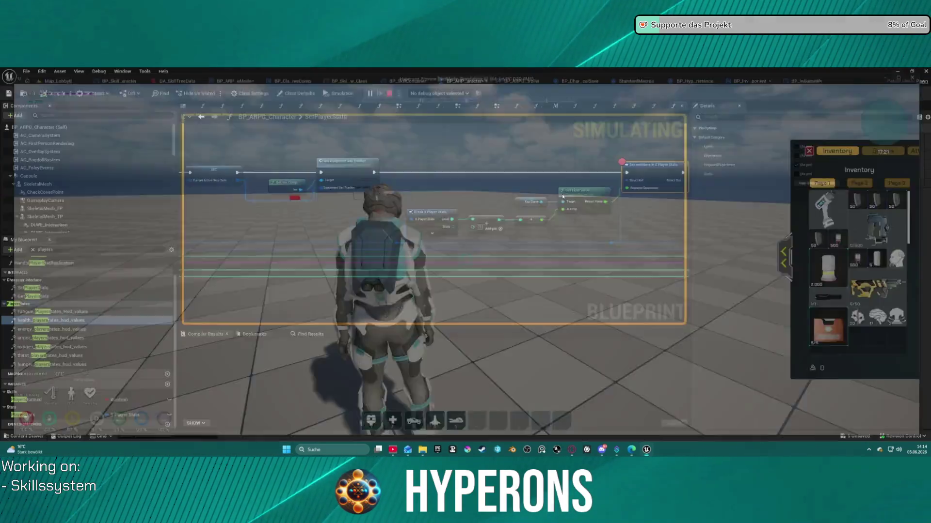
click(741, 82)
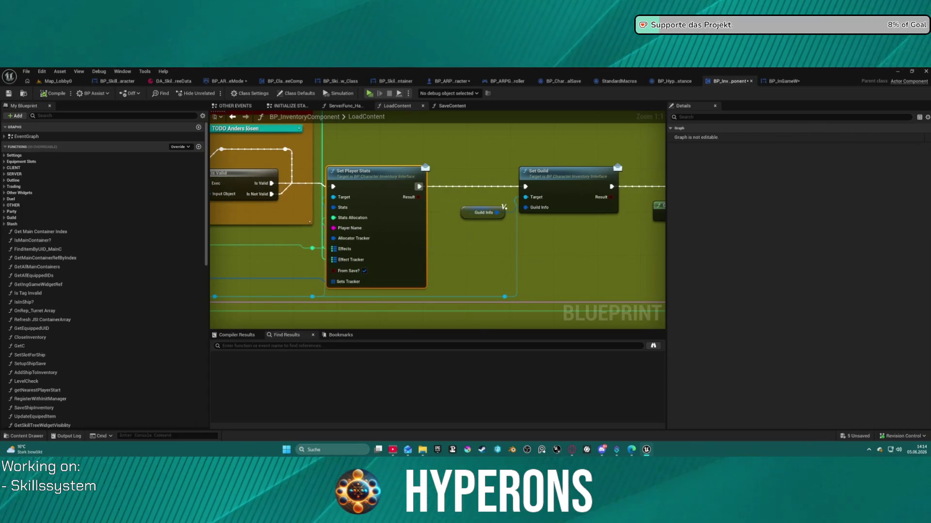
Search BP_InventoryComponent for 'level' and open the Required Level result in RequestPickup.
mouse_move(346, 256)
mouse_down()
mouse_move(447, 253)
mouse_move(393, 264)
mouse_move(314, 261)
mouse_move(511, 264)
mouse_up()
scroll(336, 230, down, 2)
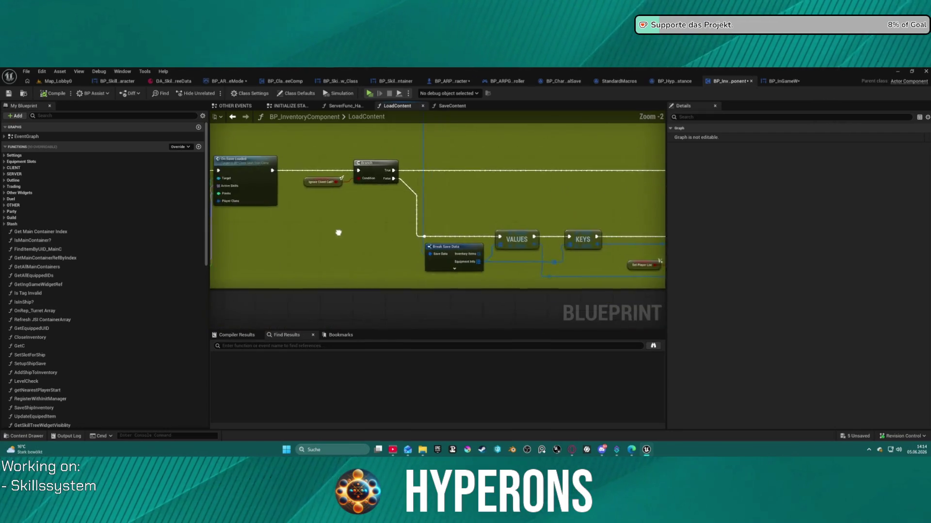
drag(336, 231, 313, 265)
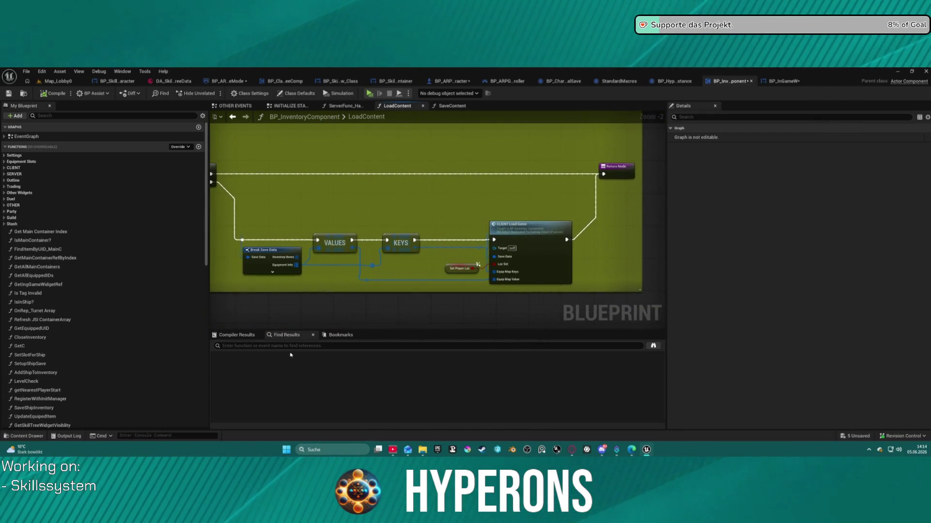
text(level)
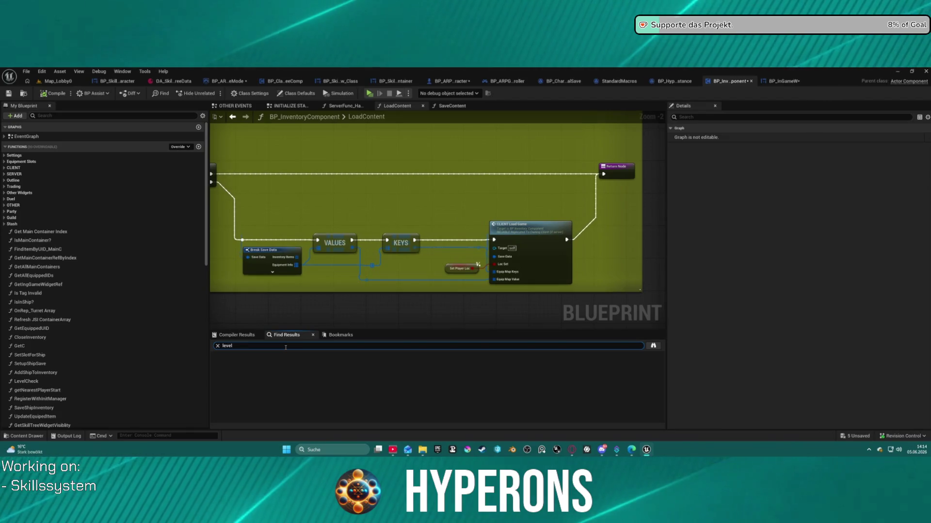
key(Return)
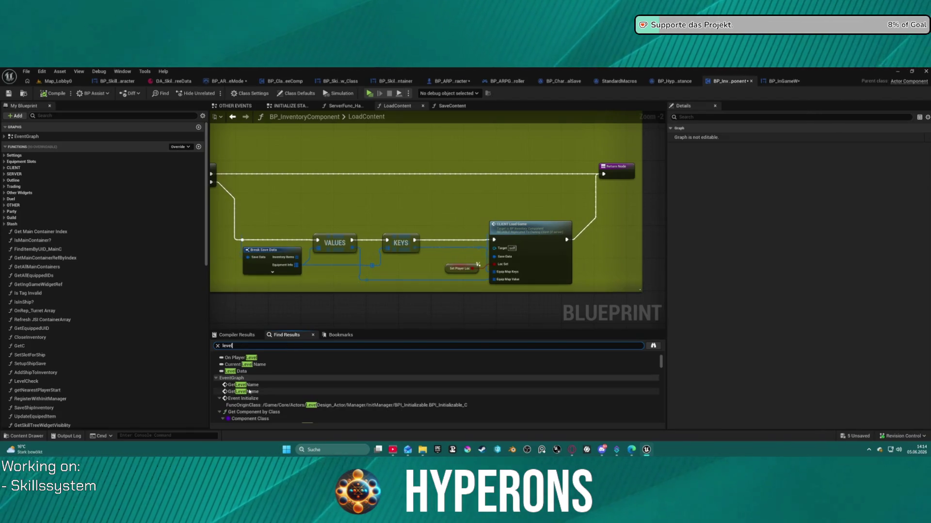
scroll(280, 403, down, 2)
double_click(261, 403)
scroll(252, 404, down, 3)
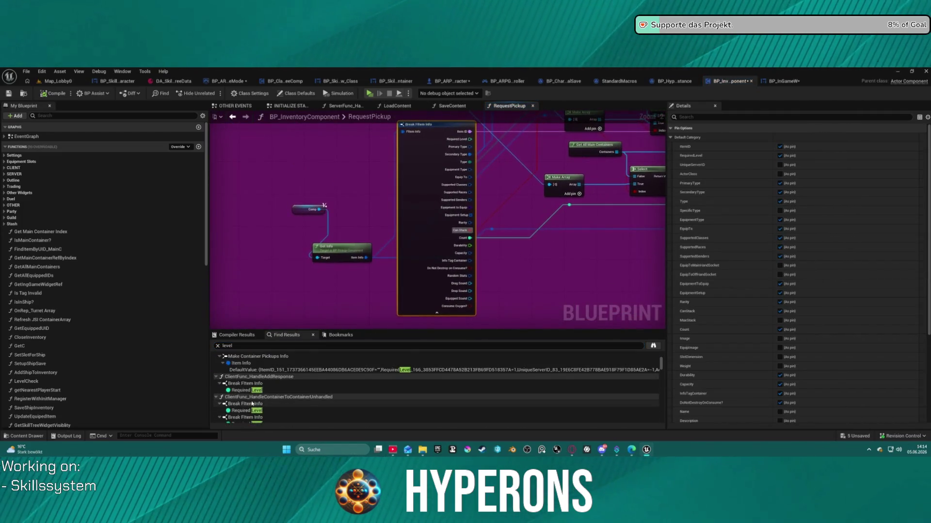
Step through the level results to Get Character Level and Make Save Data's Level input.
scroll(252, 403, down, 6)
scroll(254, 401, down, 5)
scroll(263, 408, down, 5)
scroll(263, 409, down, 8)
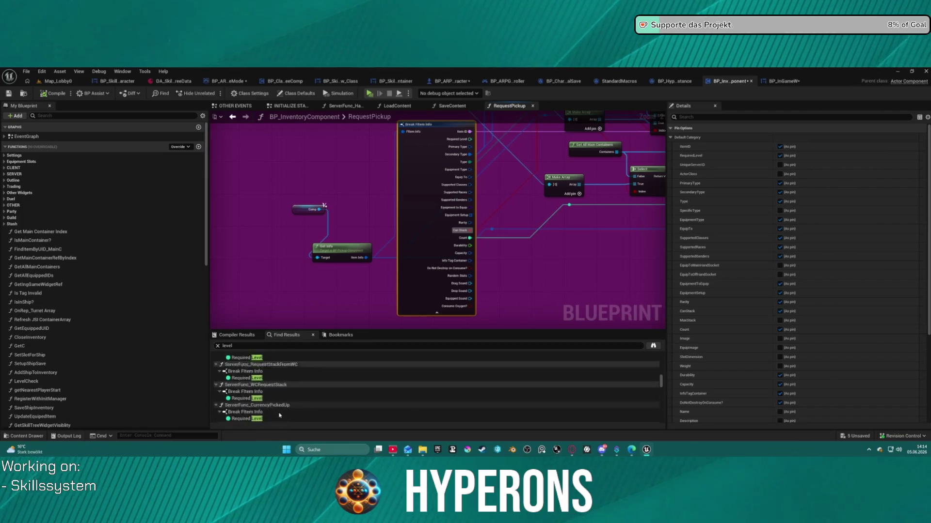
scroll(279, 415, down, 3)
scroll(272, 403, up, 2)
click(237, 376)
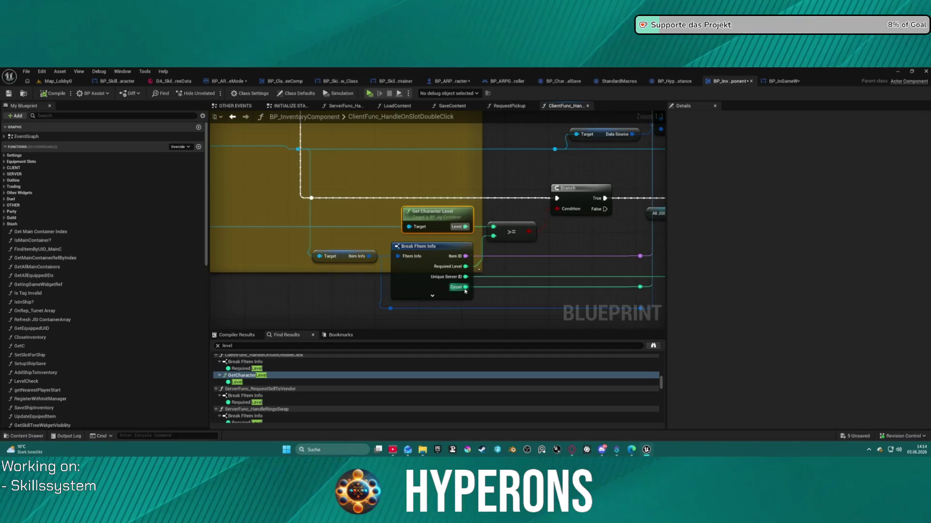
scroll(466, 291, down, 2)
mouse_move(466, 291)
mouse_down()
mouse_move(320, 310)
mouse_move(294, 371)
mouse_move(189, 244)
mouse_up()
scroll(256, 390, down, 8)
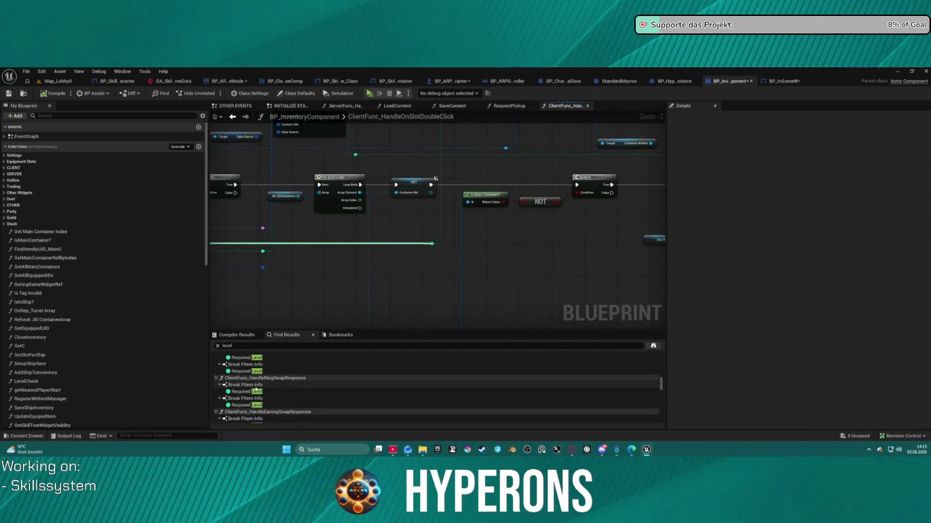
scroll(256, 389, down, 8)
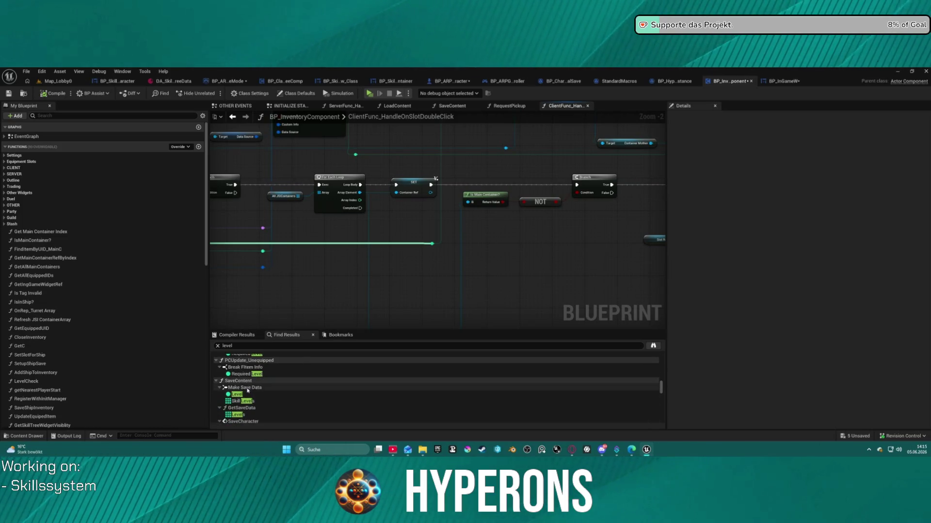
double_click(232, 395)
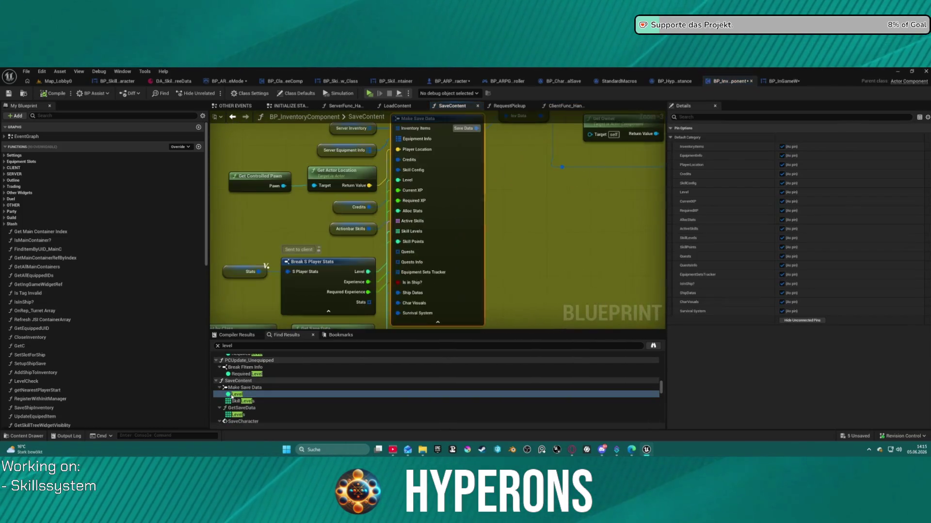
Jump to the Levels output of Get Save Data and the Level pin of Break Save Data.
scroll(286, 406, down, 2)
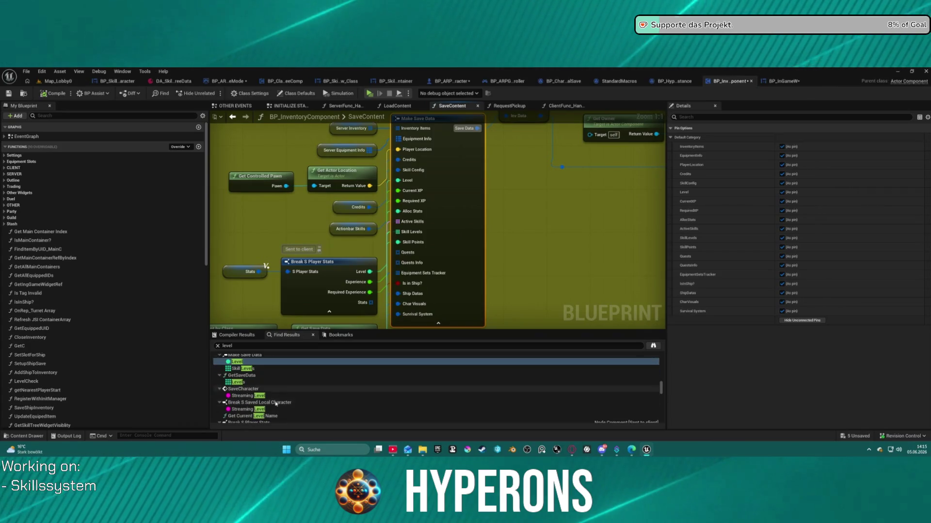
double_click(247, 382)
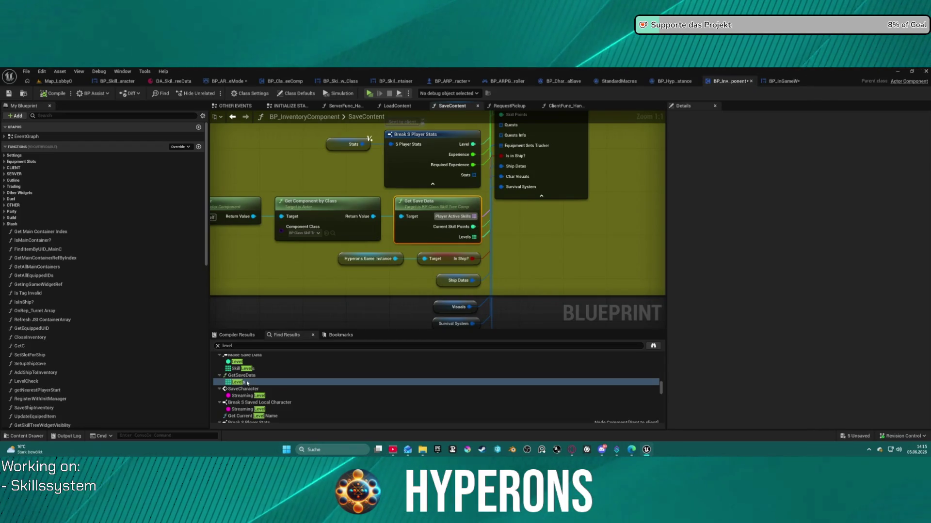
mouse_move(541, 254)
mouse_down()
mouse_move(494, 307)
mouse_move(473, 399)
mouse_up()
drag(542, 254, 419, 271)
drag(606, 218, 194, 253)
drag(436, 227, 340, 189)
scroll(262, 405, down, 5)
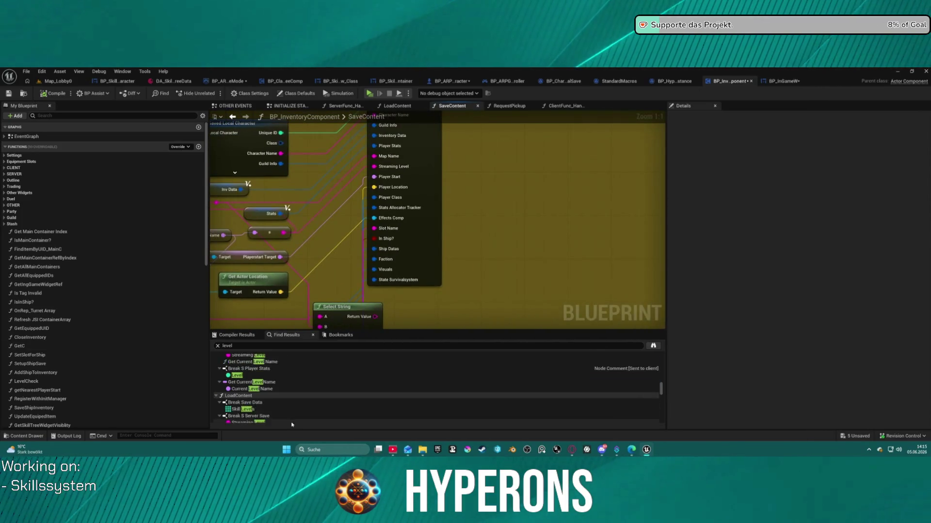
double_click(231, 392)
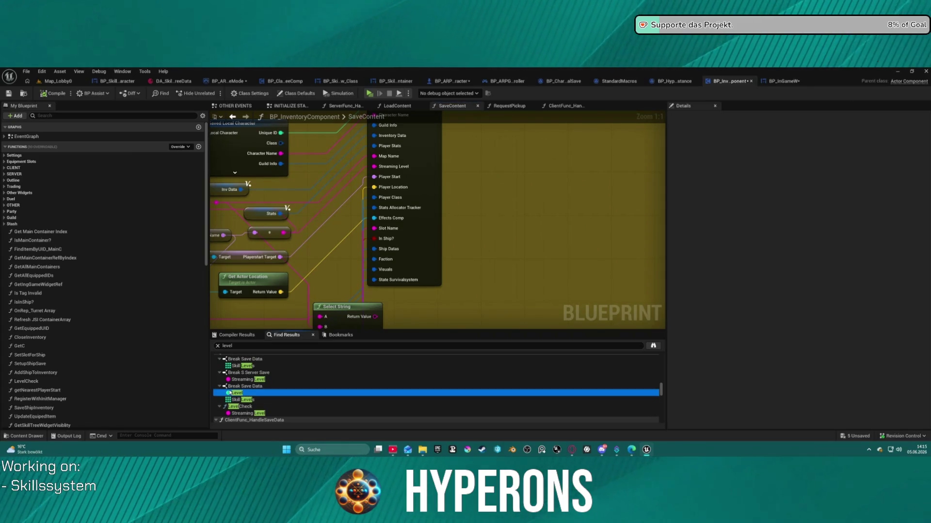
Open the Update Info by UID result in ClientFunc_HandlePostGameSaved.
scroll(602, 254, down, 4)
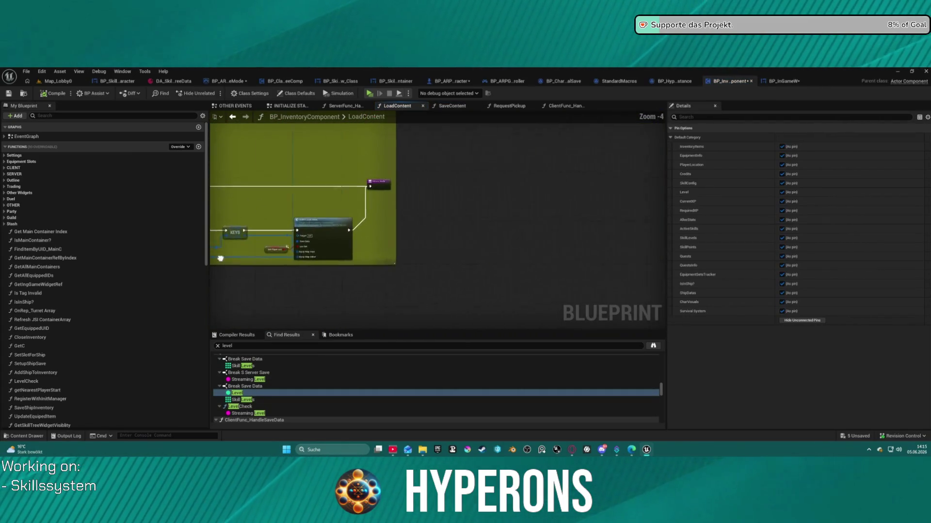
scroll(270, 399, down, 1)
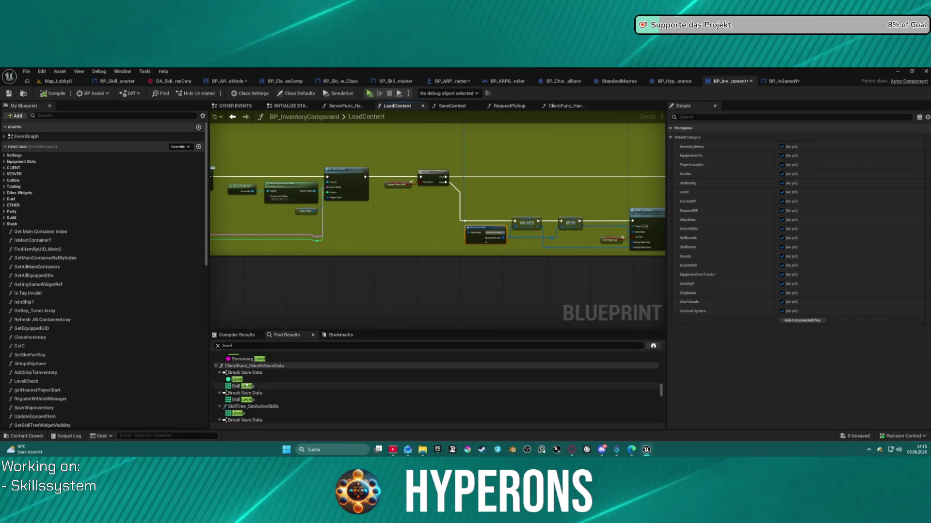
scroll(271, 405, down, 3)
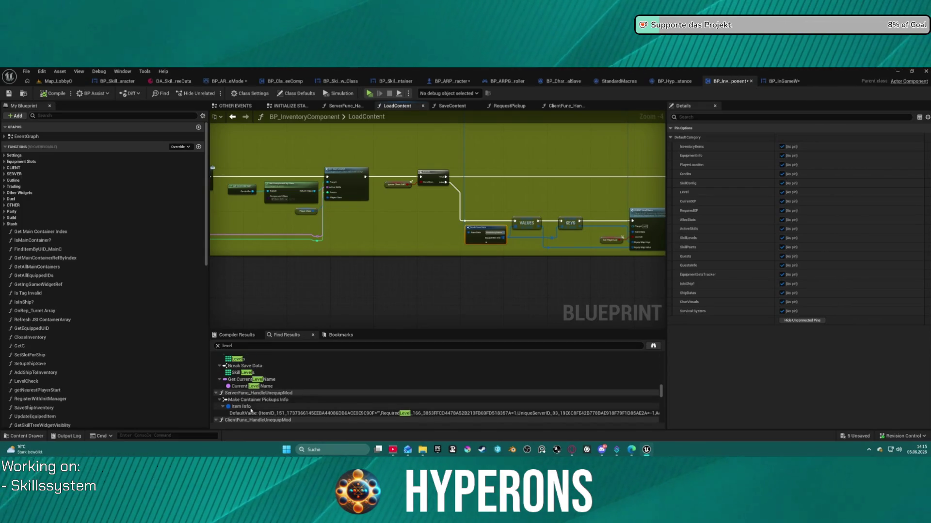
scroll(281, 392, down, 3)
scroll(271, 383, down, 4)
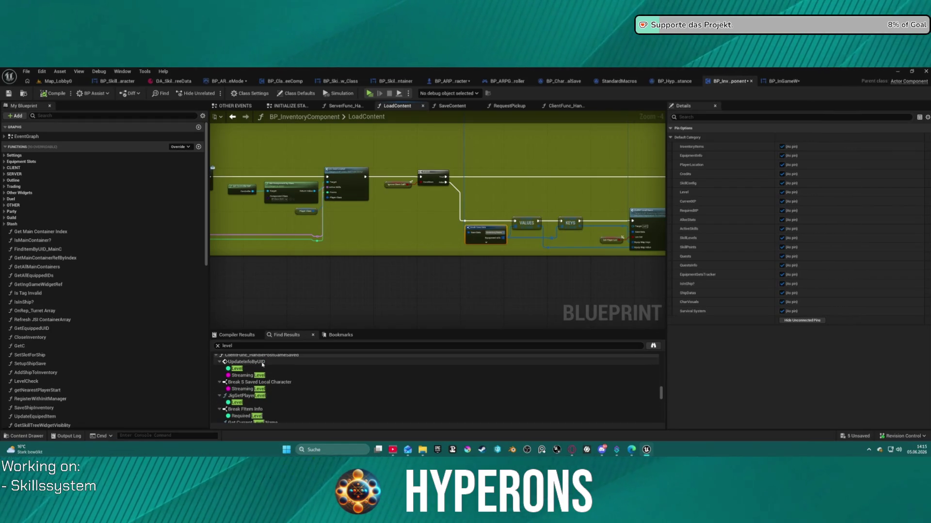
double_click(262, 363)
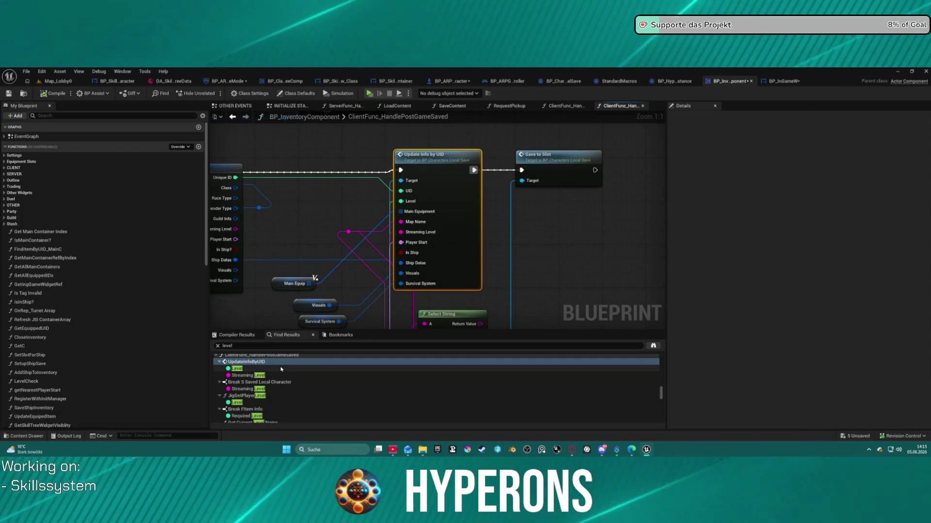
Add a breakpoint on Update Info by UID, then launch the standalone game to Character Selection.
double_click(282, 369)
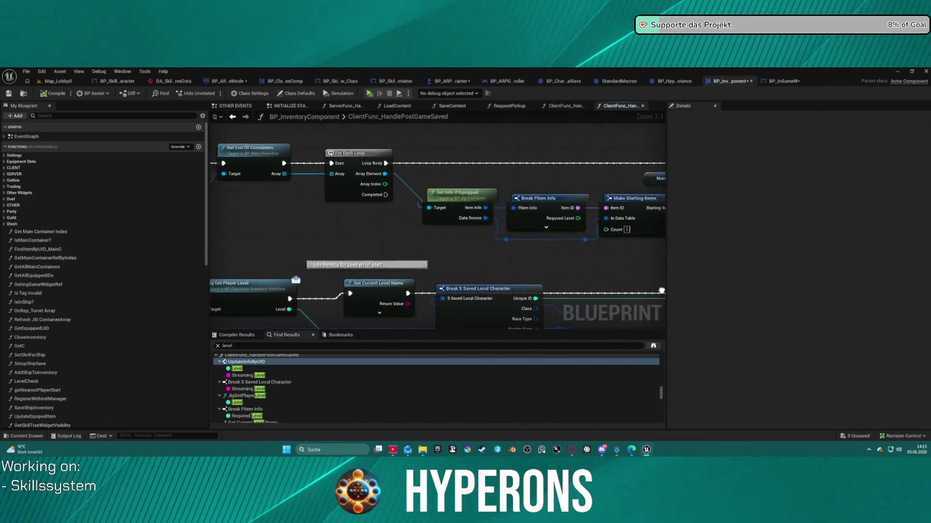
right_click(424, 199)
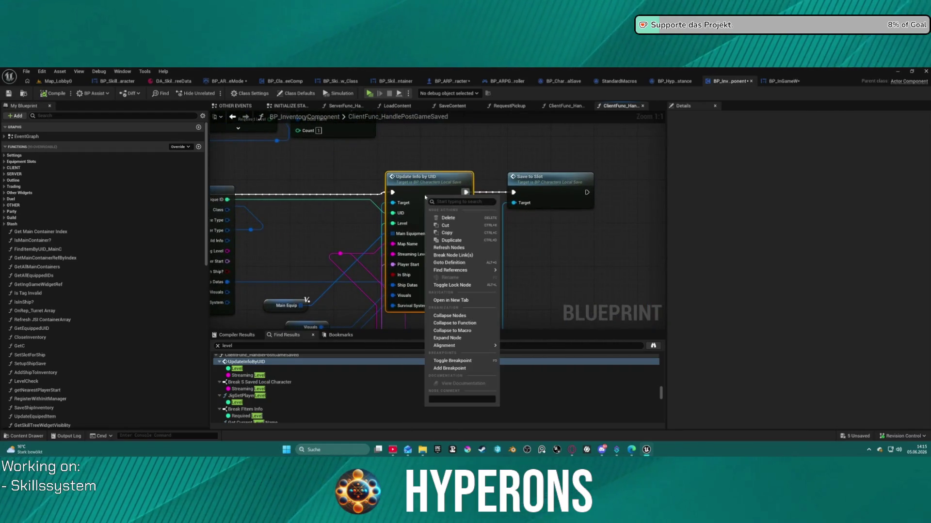
click(462, 369)
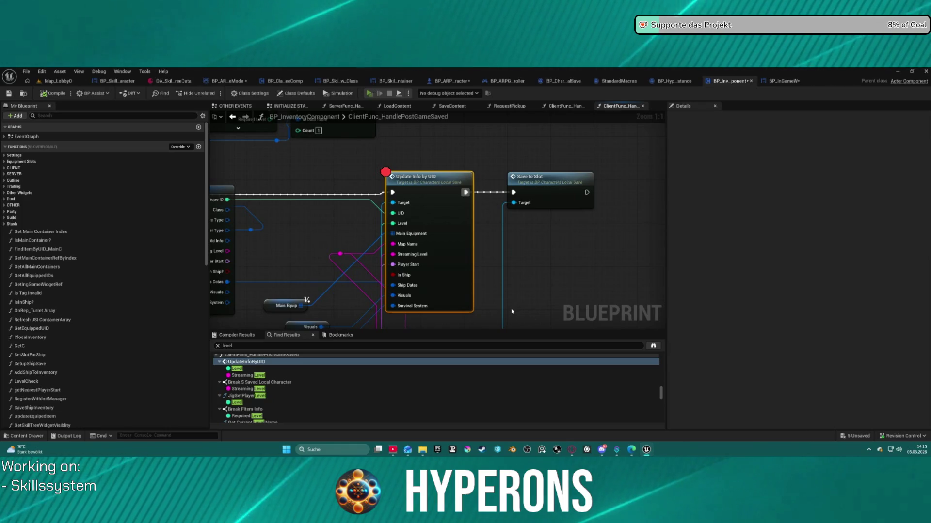
key(alt+p)
click(79, 258)
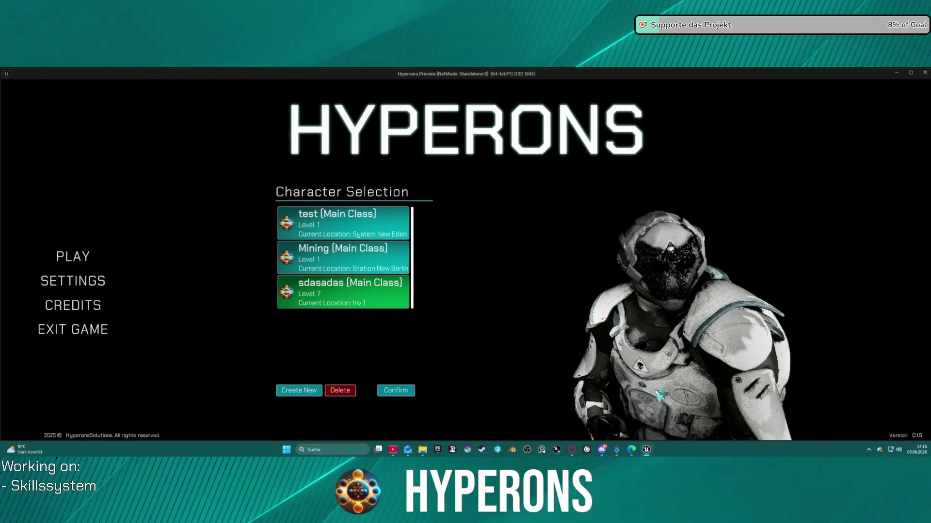
Confirm the level 7 character and start the game to hit the Set members breakpoint.
click(403, 393)
click(397, 391)
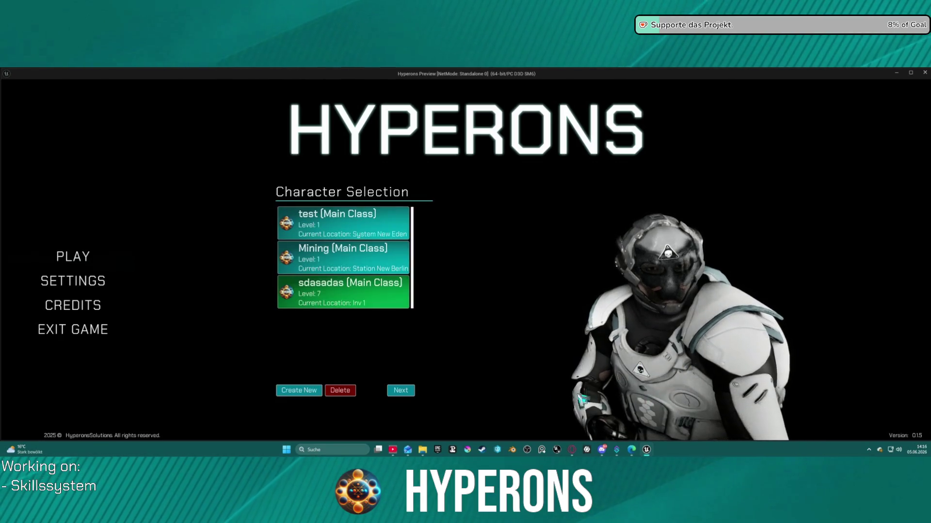
click(410, 391)
click(650, 383)
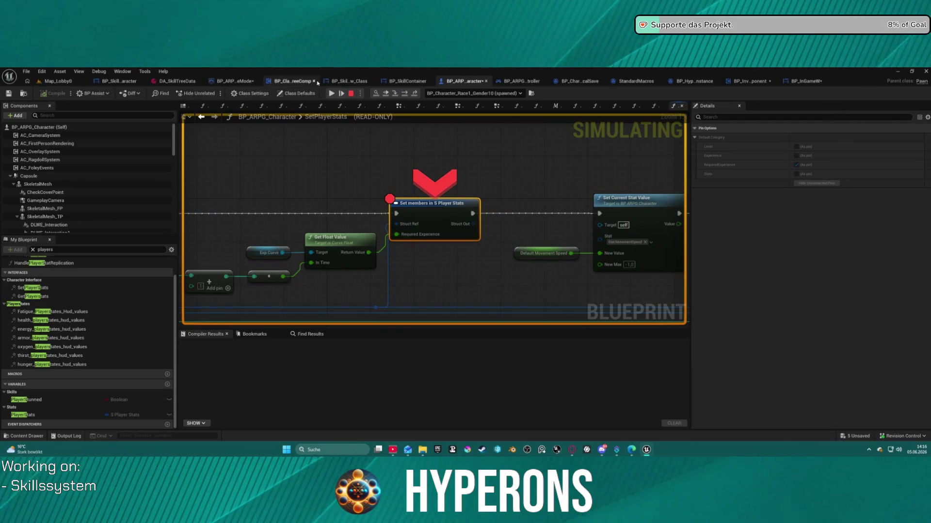
Resume the paused game and survey the HandlePlayerStatReplication node network.
key(F5)
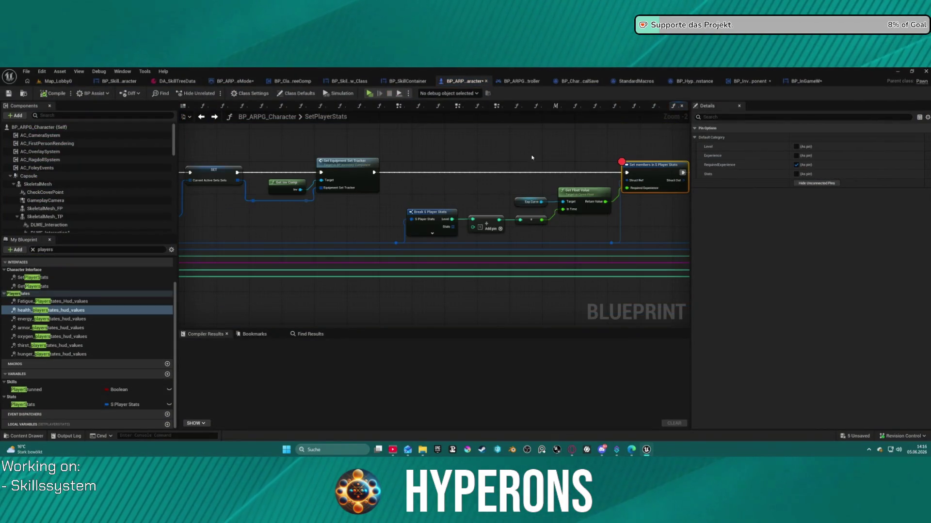
click(662, 105)
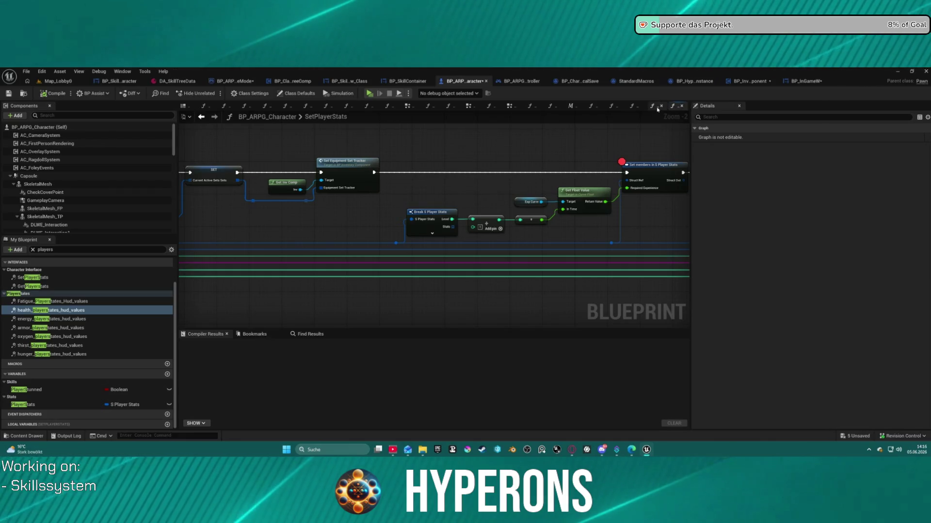
click(653, 106)
mouse_move(572, 204)
mouse_down()
mouse_move(387, 208)
mouse_move(320, 113)
mouse_up()
scroll(339, 167, up, 3)
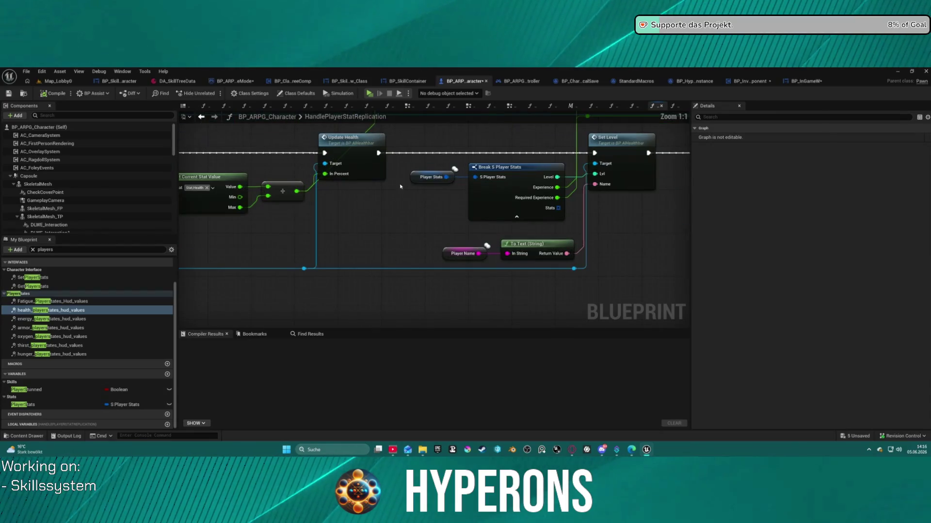
scroll(419, 194, down, 8)
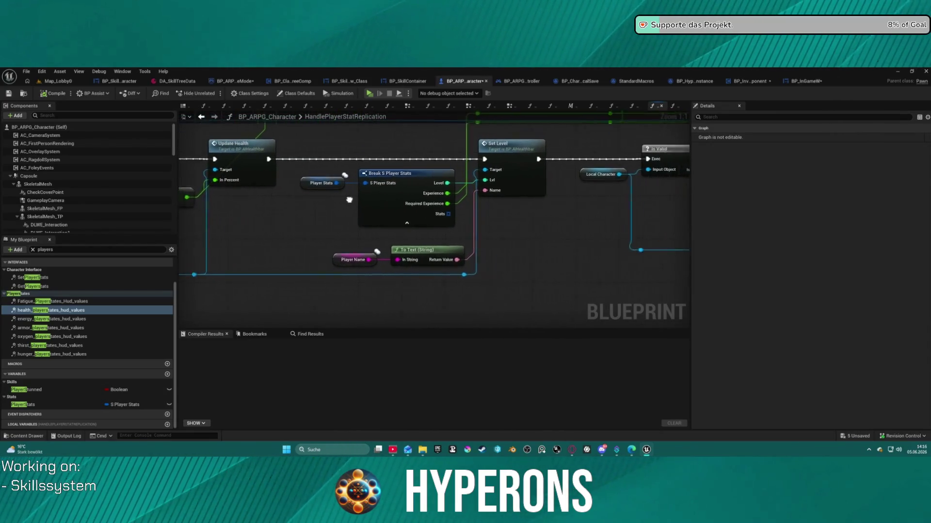
mouse_move(501, 234)
mouse_down()
mouse_move(513, 253)
mouse_move(347, 223)
mouse_move(588, 264)
mouse_up()
scroll(347, 224, up, 3)
scroll(588, 264, down, 3)
scroll(589, 264, up, 3)
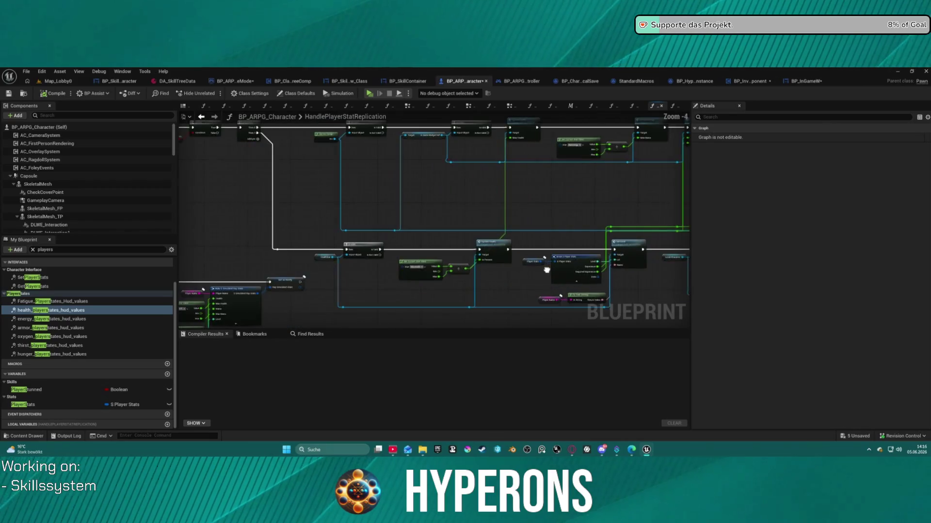
mouse_move(521, 241)
mouse_down()
mouse_move(480, 126)
mouse_move(568, 174)
mouse_move(445, 227)
mouse_up()
scroll(446, 228, up, 4)
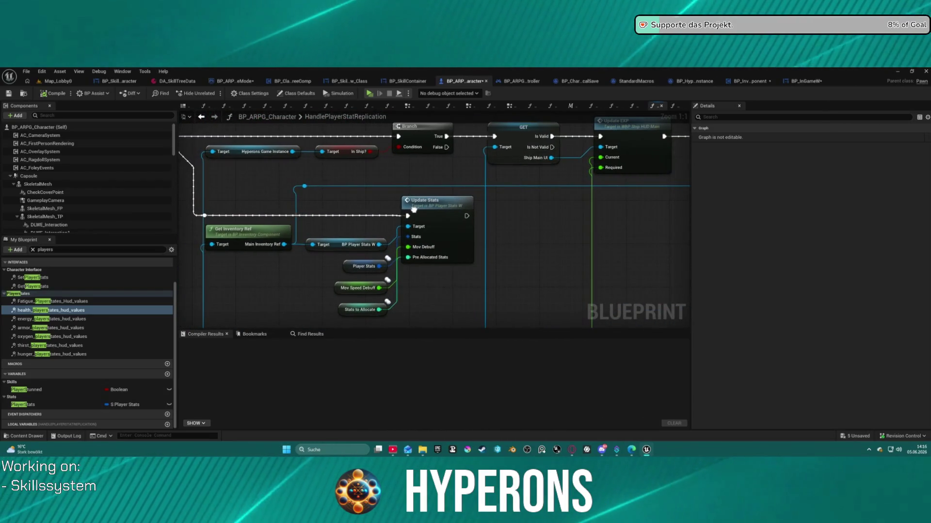
Add a breakpoint on the Set Level node beside Update Stats and Is Valid.
right_click(419, 219)
key(Escape)
scroll(228, 204, down, 3)
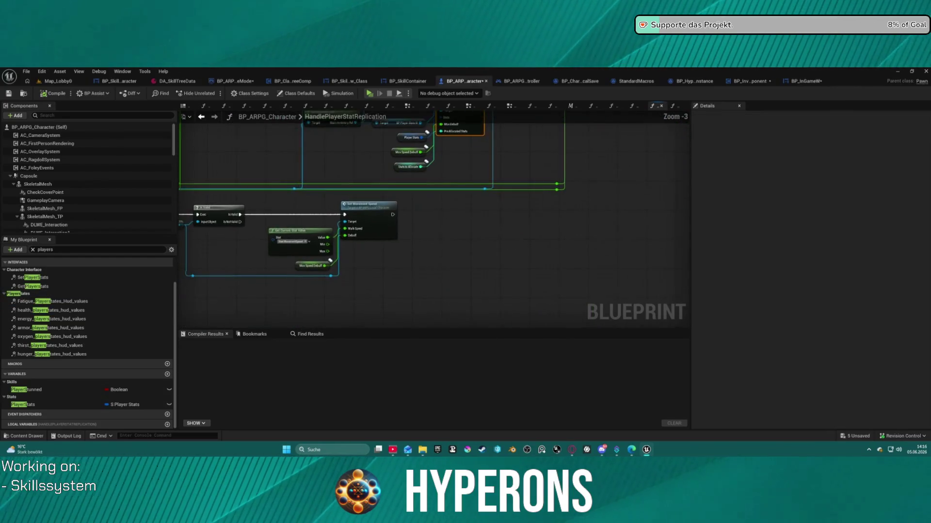
mouse_move(273, 281)
mouse_down()
mouse_move(529, 262)
mouse_move(501, 293)
mouse_move(195, 260)
mouse_move(397, 202)
mouse_up()
mouse_move(604, 260)
mouse_down()
mouse_move(594, 201)
mouse_move(370, 180)
mouse_up()
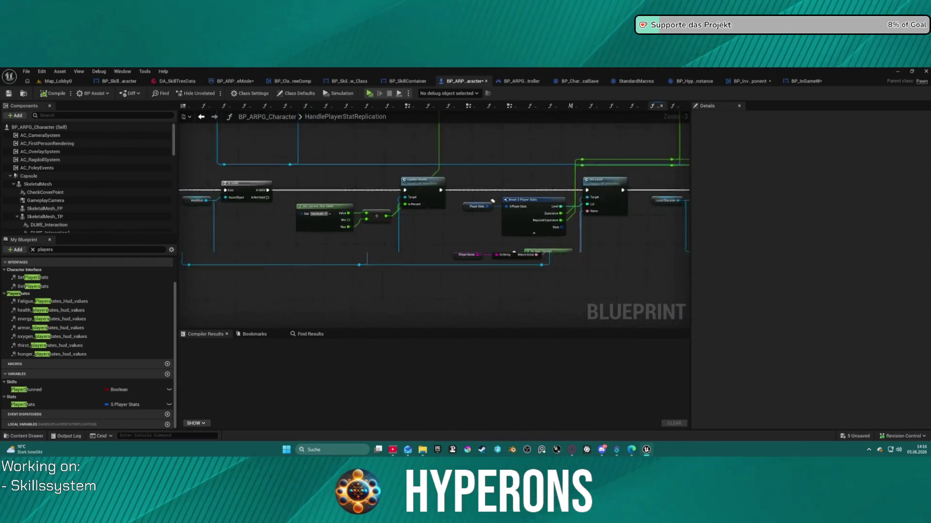
scroll(369, 179, up, 3)
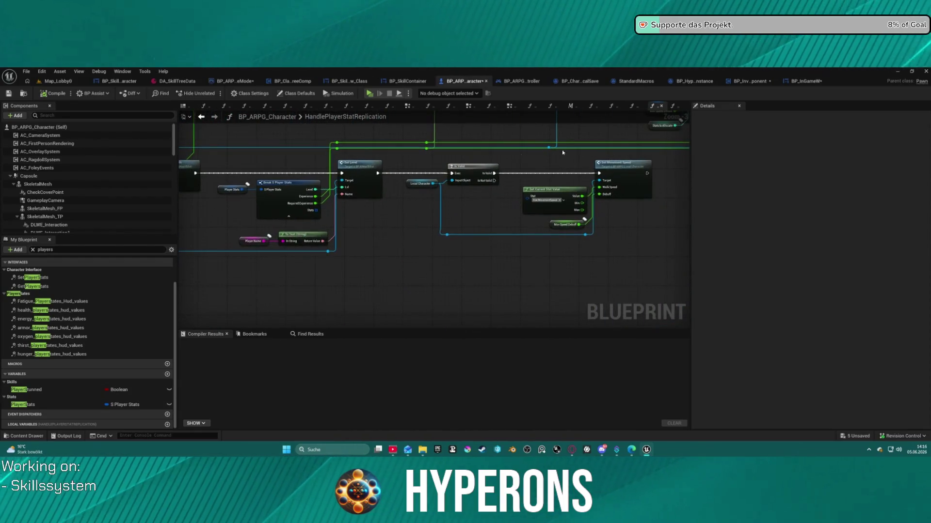
right_click(369, 189)
click(402, 355)
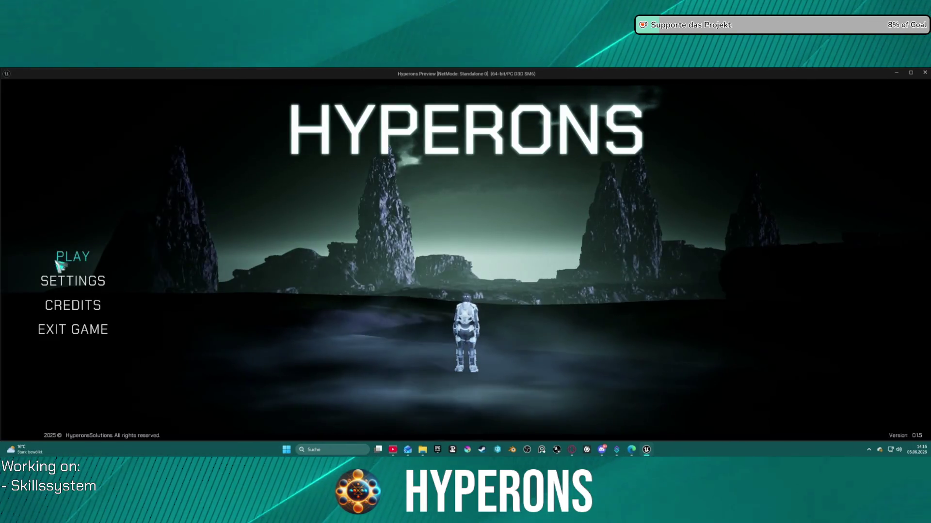
Open Character Selection, confirm the level 7 character, and start the game.
click(73, 256)
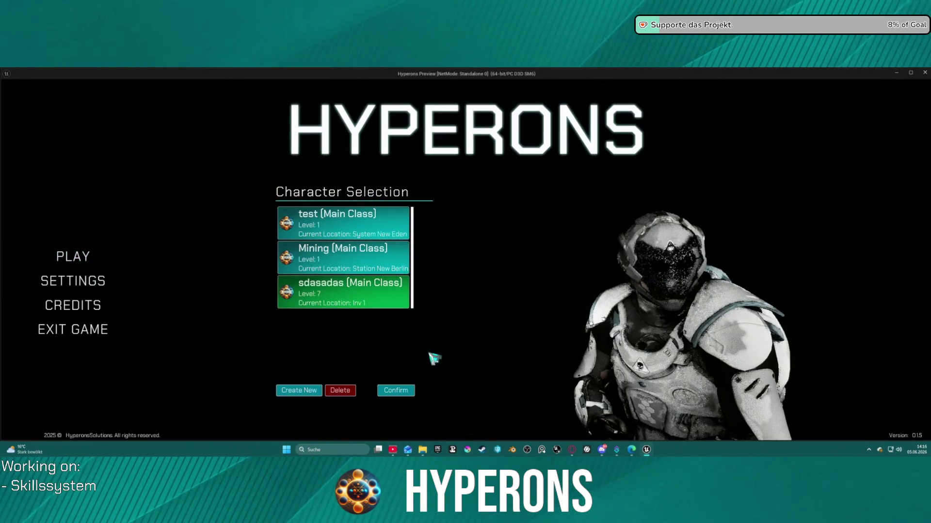
click(394, 391)
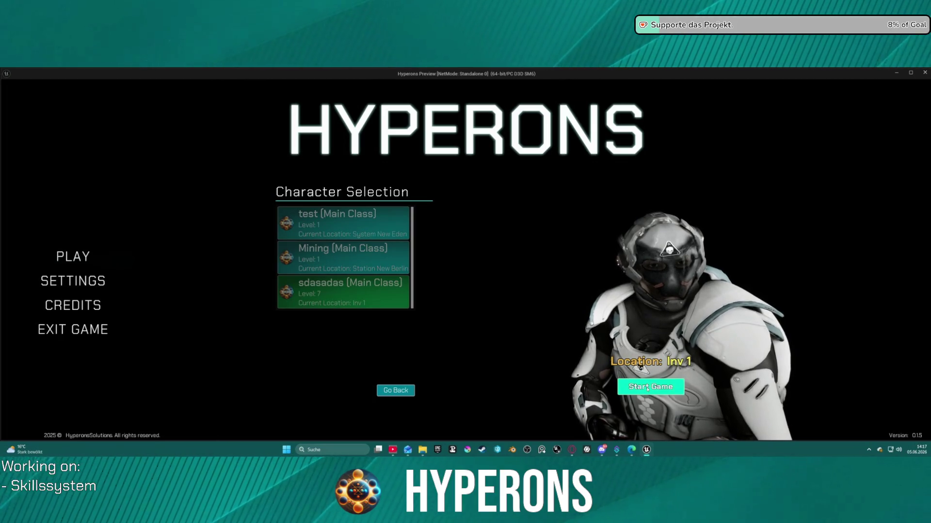
click(655, 388)
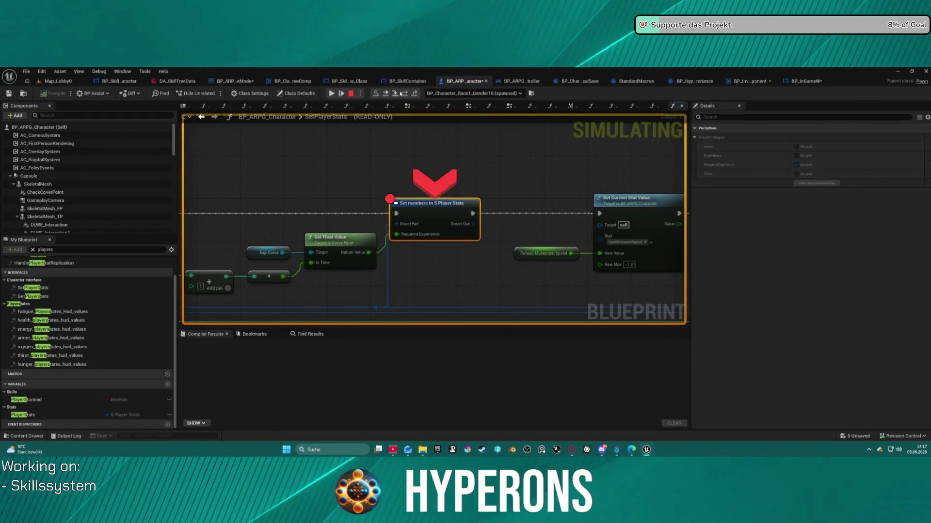
Remove the breakpoint from the Set members node and resume execution.
right_click(393, 203)
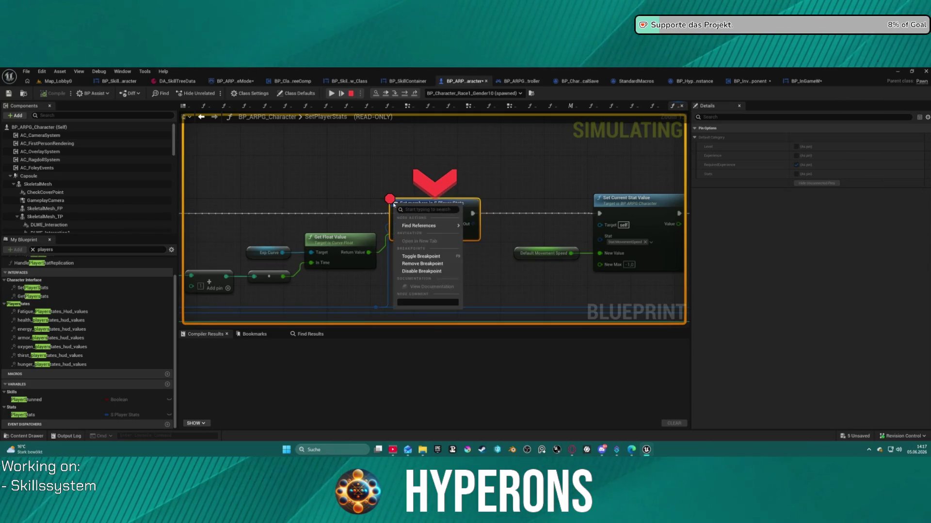
click(421, 265)
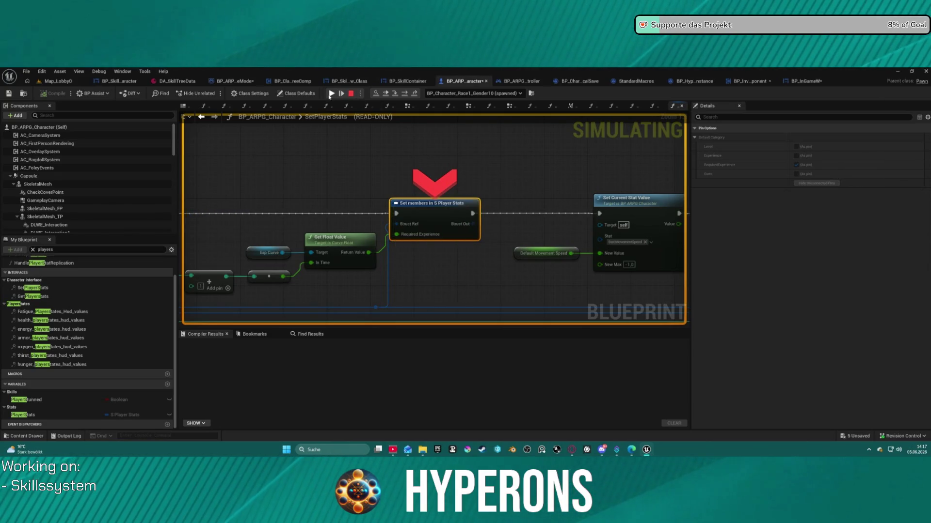
click(331, 93)
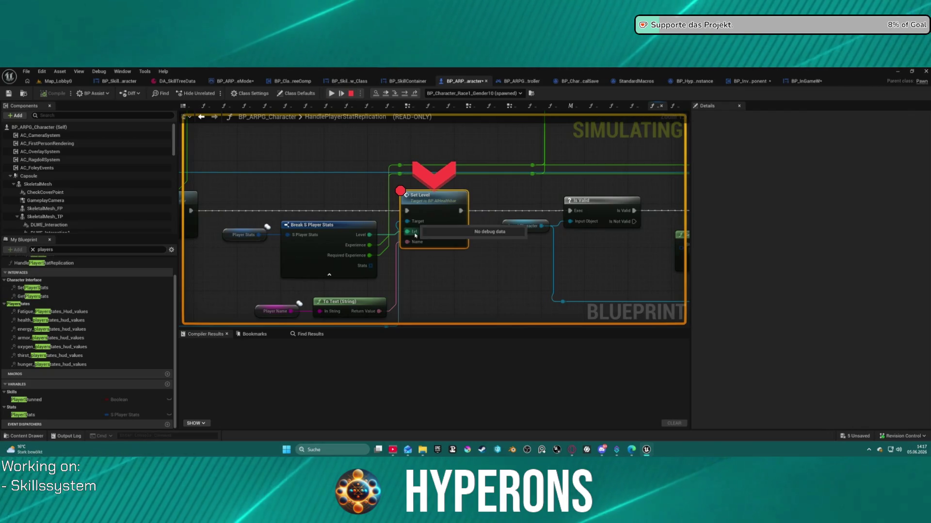
Step into the healthbar's SetLevel event, then open BP_InGameW's Update level graph.
mouse_move(259, 236)
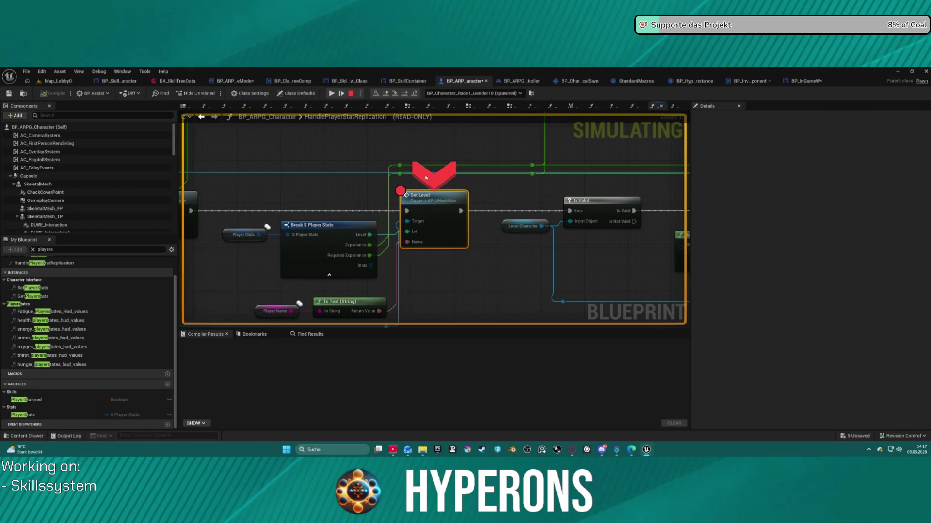
click(395, 94)
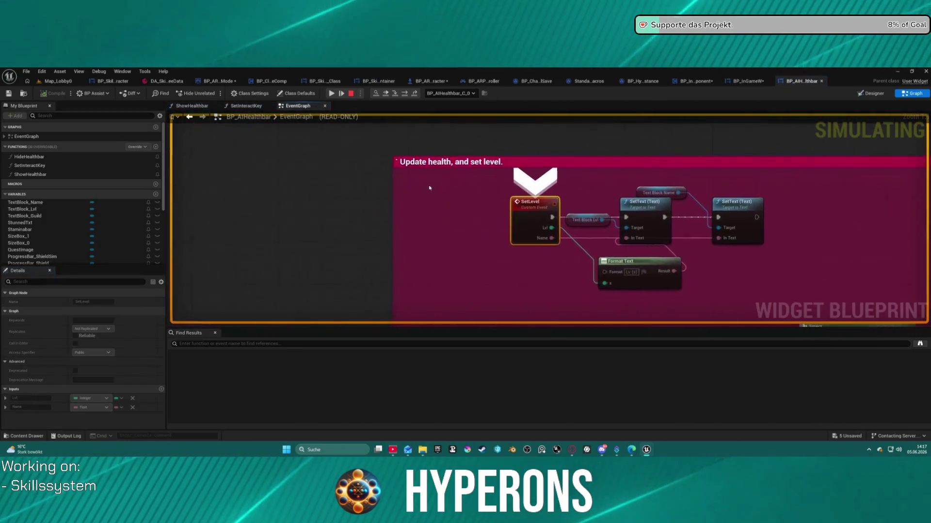
drag(500, 266, 348, 238)
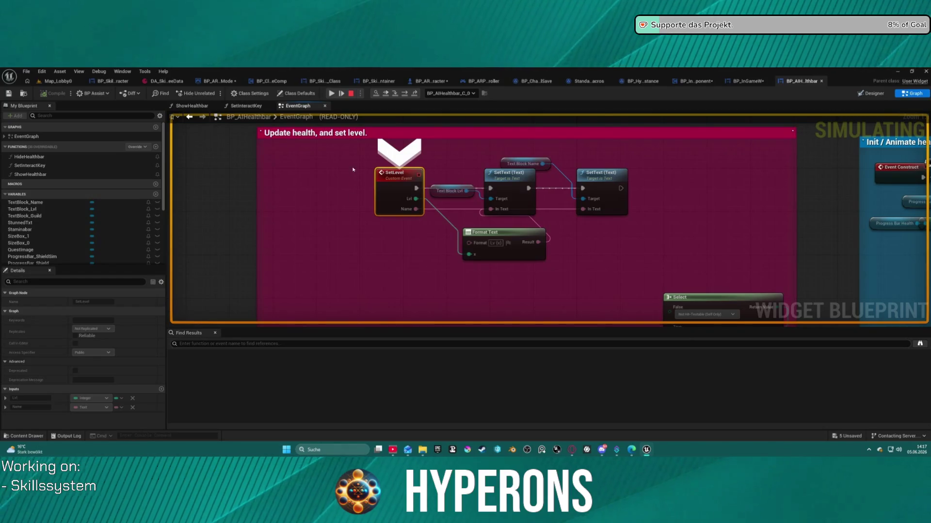
mouse_move(468, 254)
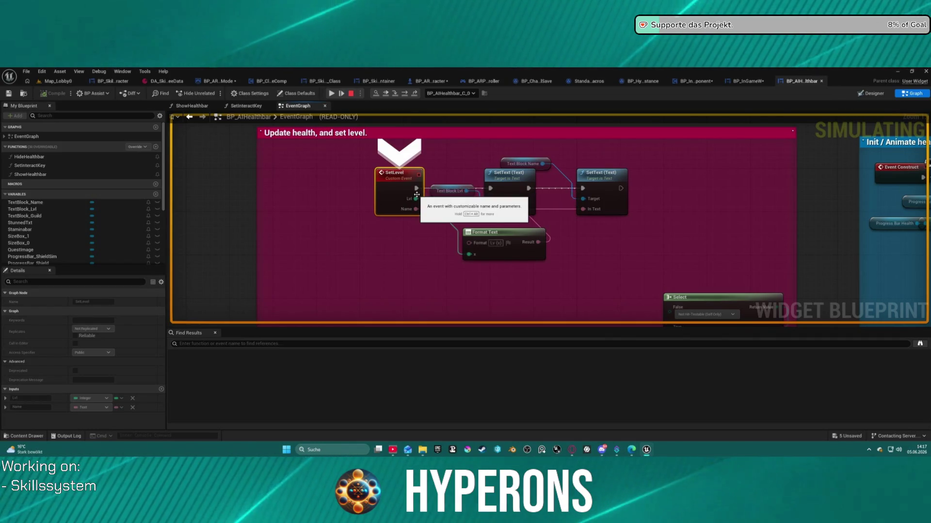
click(742, 82)
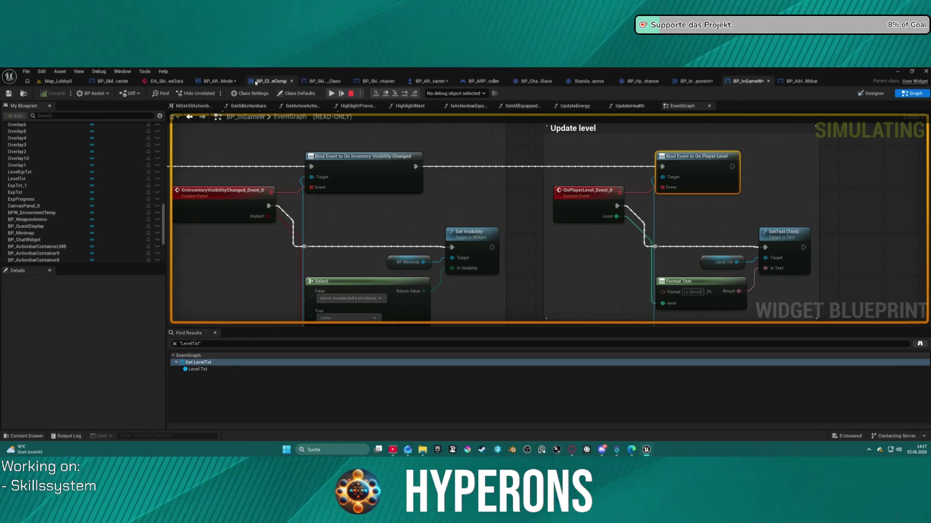
Review the inventory save function's wiring around Update Info by UID and Jig Get Player Level.
click(697, 81)
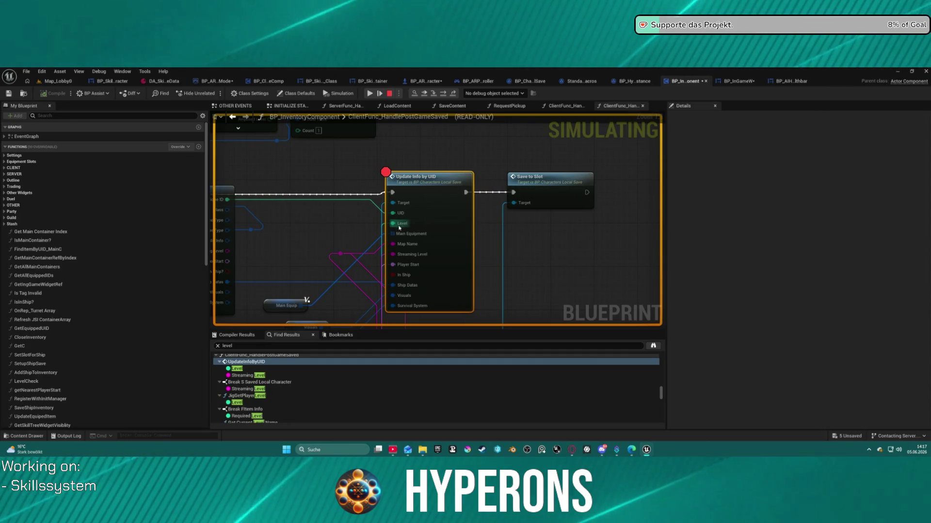
mouse_move(425, 206)
mouse_down()
mouse_move(645, 165)
mouse_move(575, 159)
mouse_move(530, 180)
mouse_move(410, 119)
mouse_move(402, 141)
mouse_move(477, 152)
mouse_move(465, 215)
mouse_move(550, 92)
mouse_up()
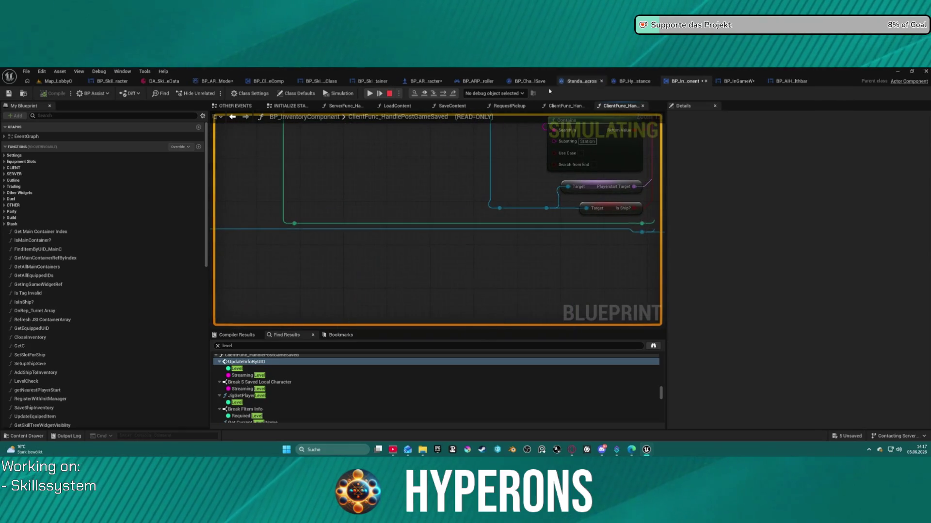
drag(293, 225, 354, 256)
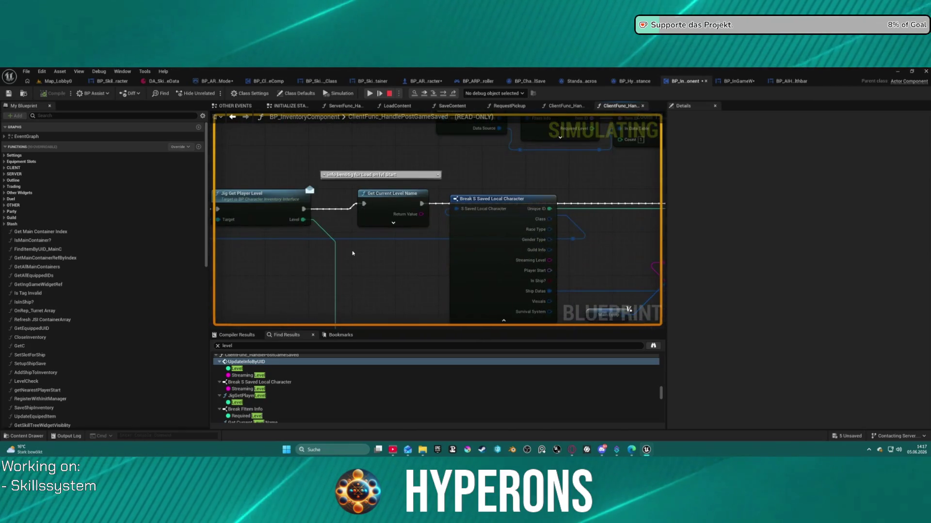
drag(297, 222, 464, 214)
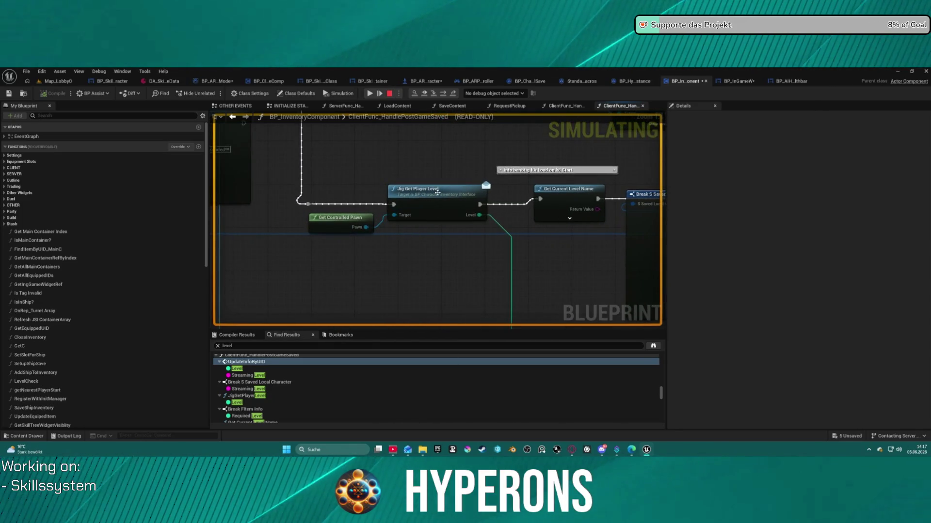
scroll(529, 211, down, 4)
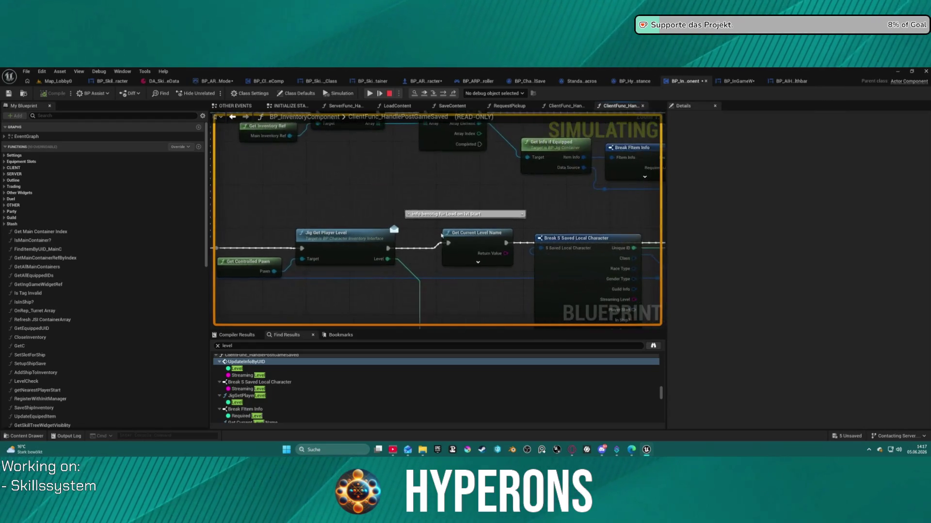
mouse_move(387, 203)
mouse_down()
mouse_move(629, 181)
mouse_move(580, 208)
mouse_move(490, 193)
mouse_up()
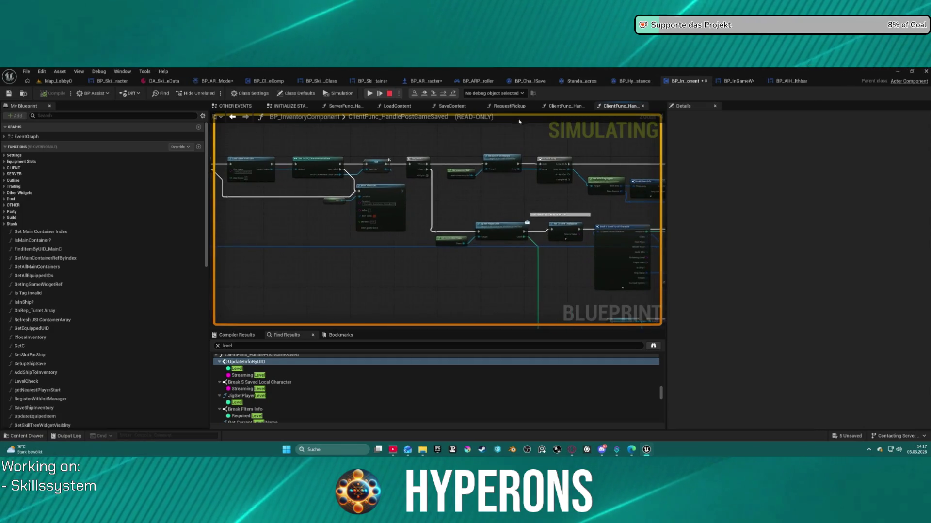
Glance at ClientFunc_HandleOnSlotDoubleClick and SaveContent, then open BP_ARPG_Character's HandlePlayerStatReplication graph.
click(567, 107)
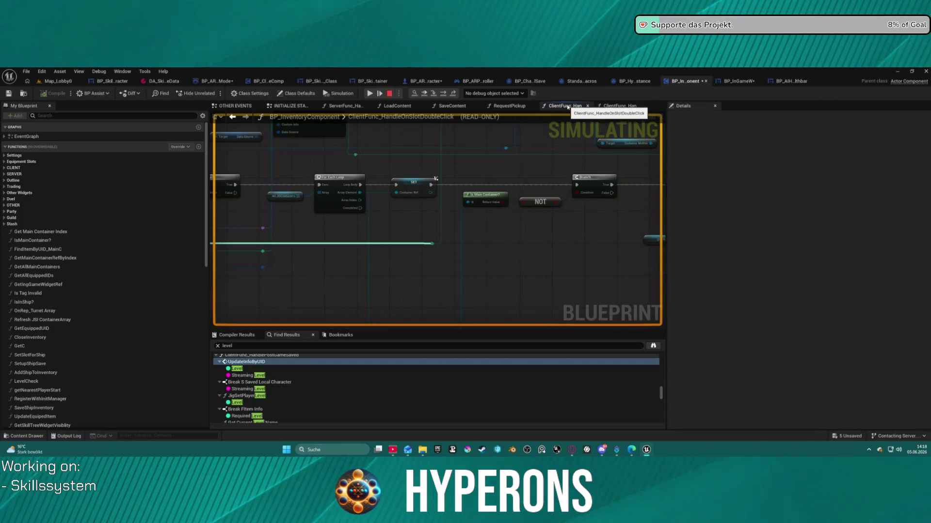
click(446, 106)
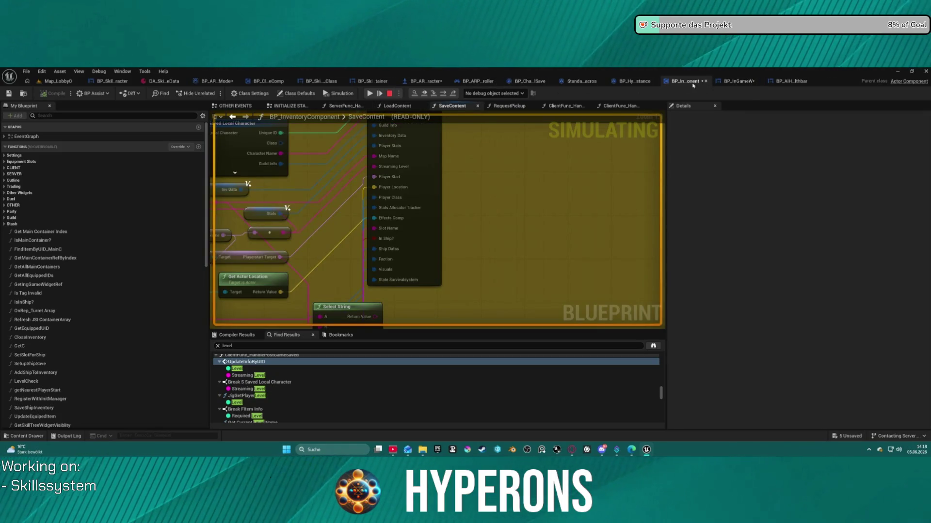
click(413, 82)
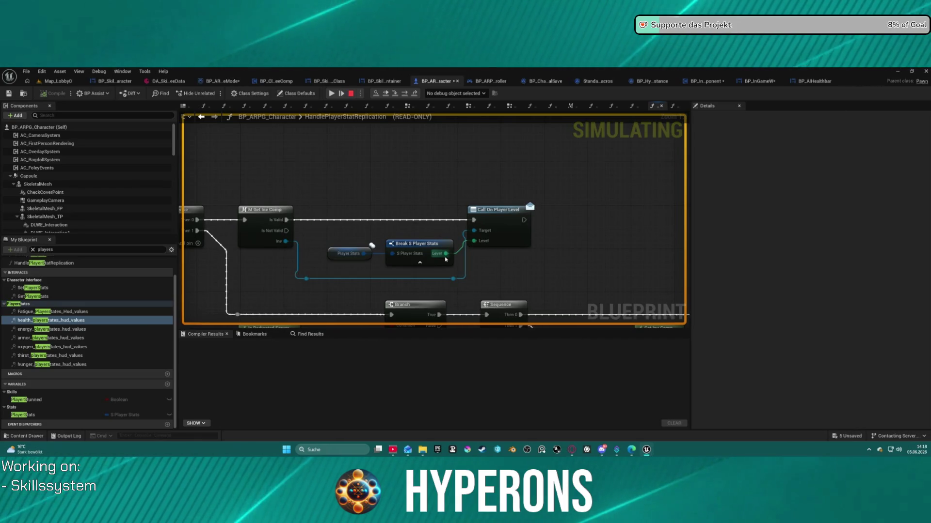
Pan and zoom the replication graph to bring Set Level and Is Valid into view.
drag(362, 246, 384, 241)
scroll(385, 241, down, 5)
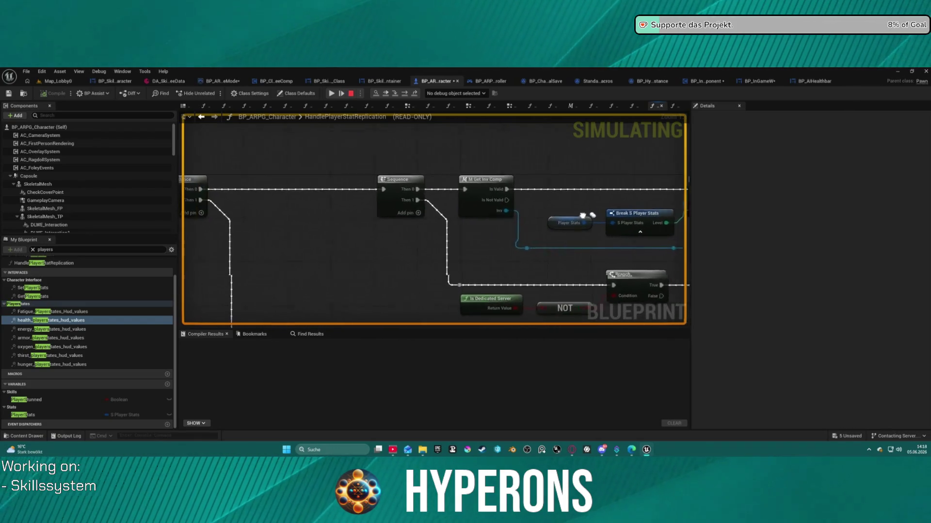
drag(291, 121, 259, 182)
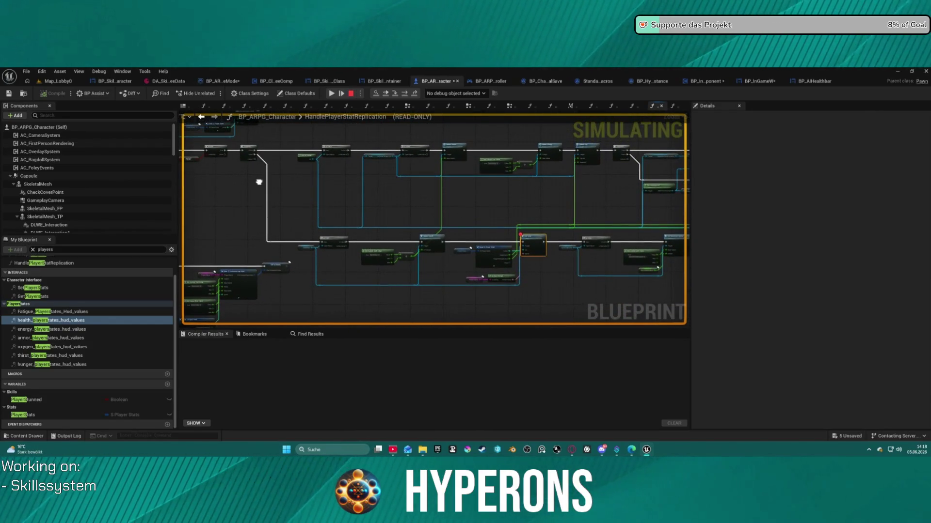
scroll(509, 282, up, 5)
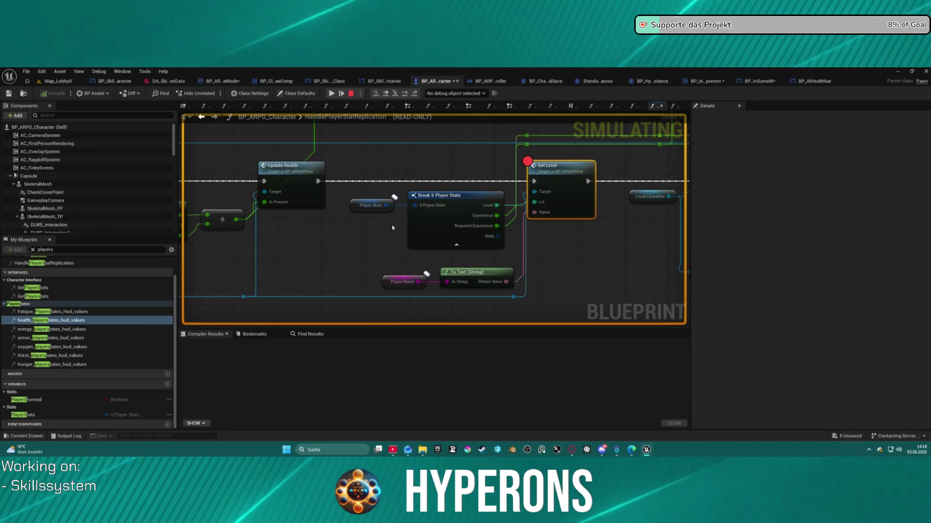
mouse_move(449, 195)
mouse_down()
mouse_move(303, 254)
mouse_move(321, 253)
mouse_up()
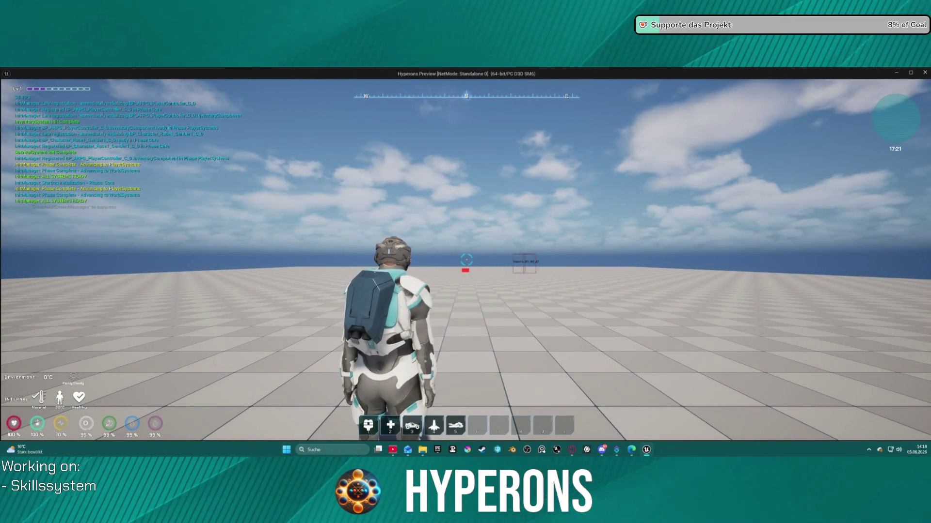
Walk the character into the DEV_INV_02 teleport box to trigger the save breakpoint.
key(w)
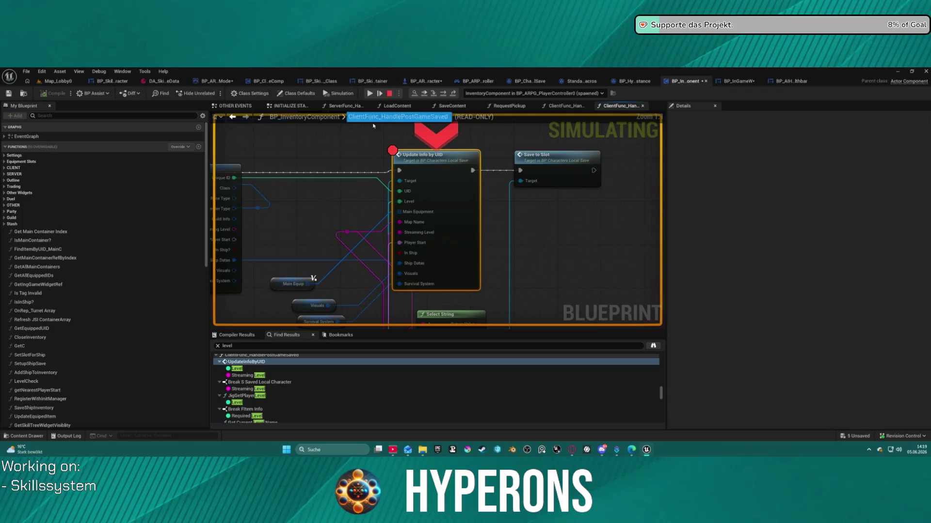
Step into and over Update Info by UID, resume to Set Level, and inspect Player Stats.
right_click(426, 170)
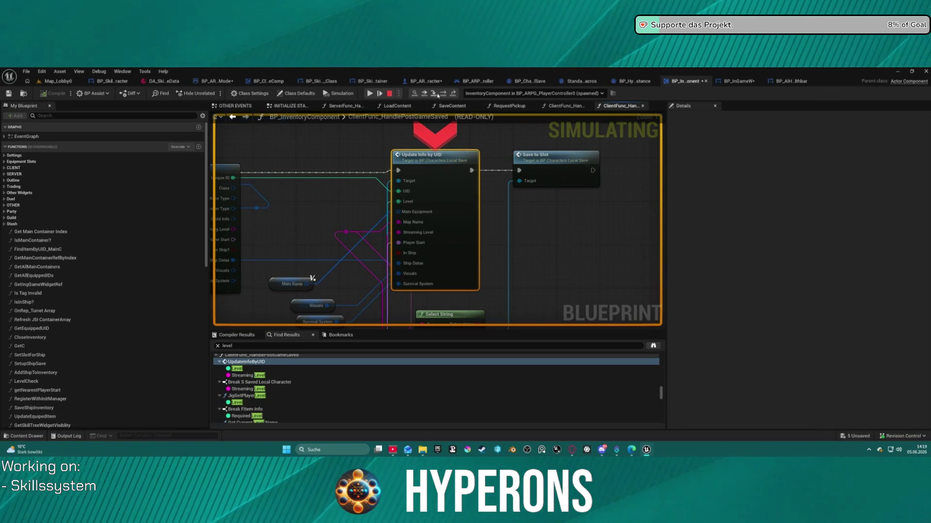
key(F11)
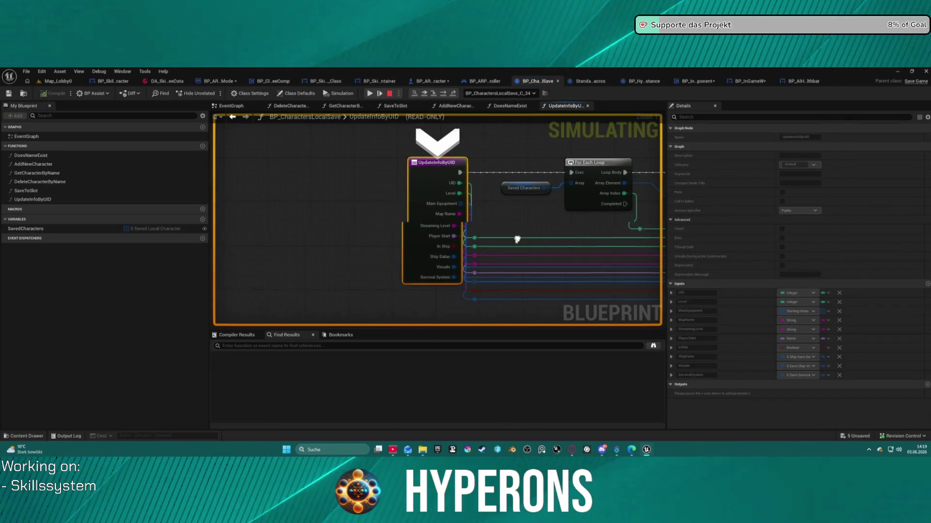
key(F10)
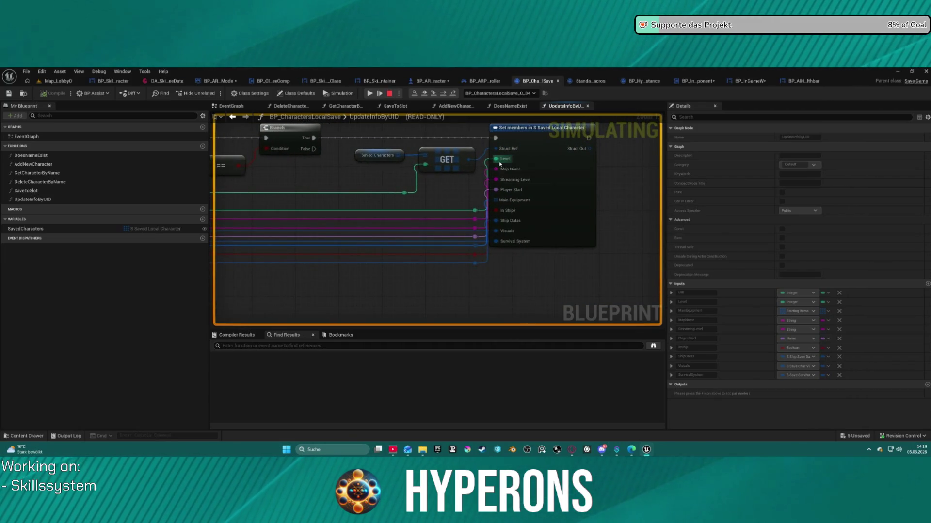
click(424, 93)
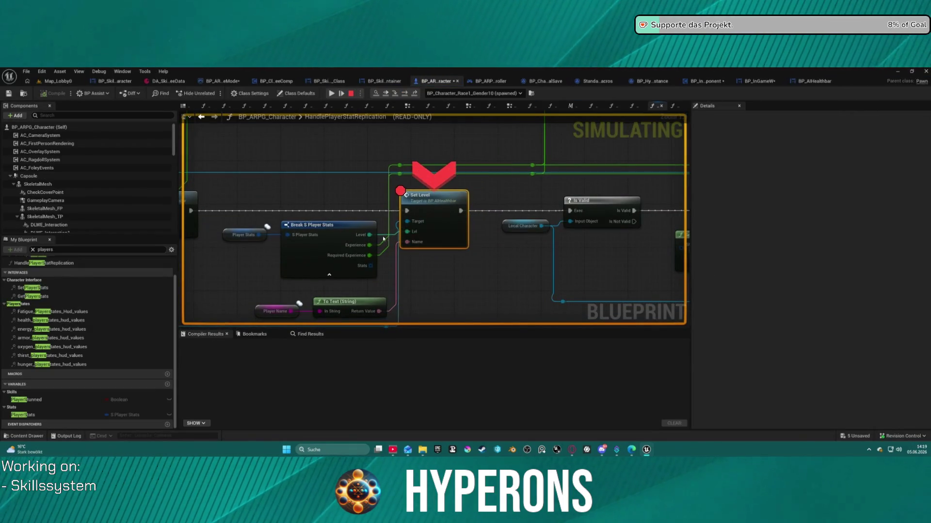
mouse_move(258, 236)
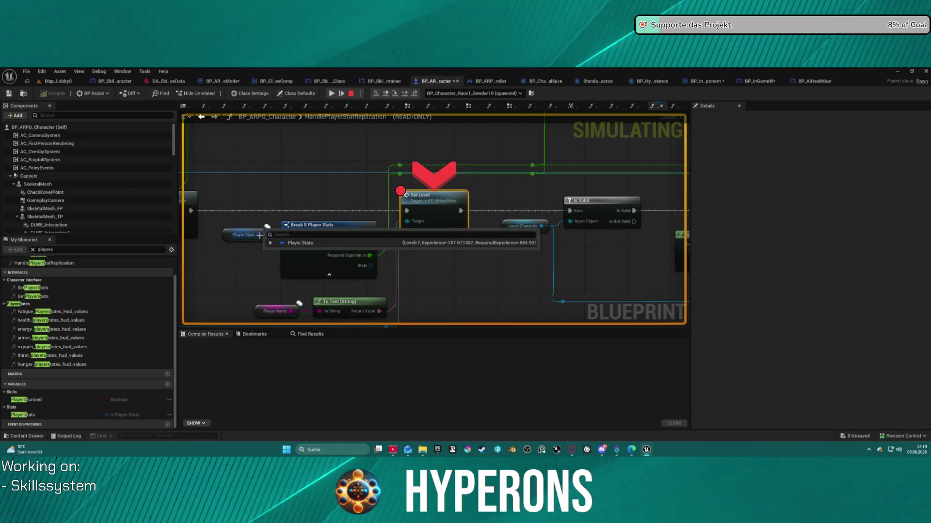
Expand Player Stats to confirm Level 7, then open BP_AIHealthbar's SetLevel event from Set Level.
click(271, 243)
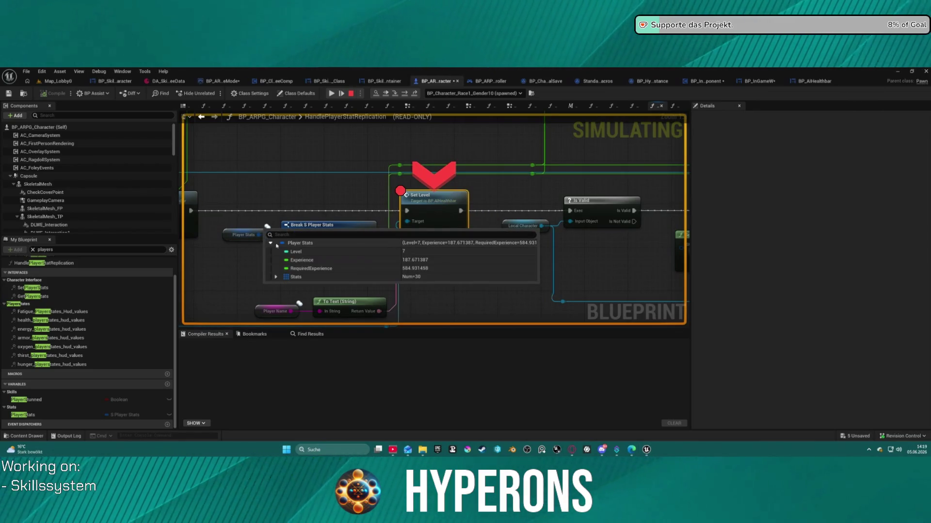
scroll(317, 200, down, 4)
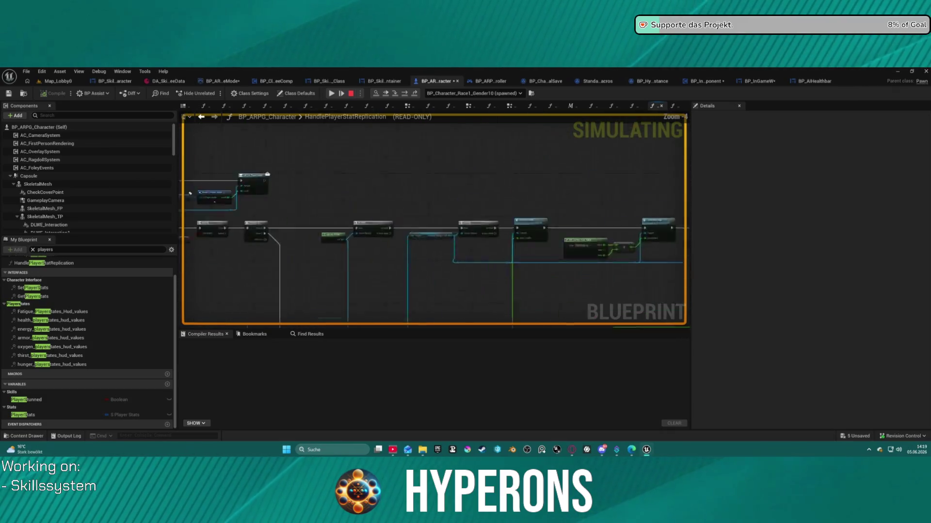
scroll(318, 200, up, 4)
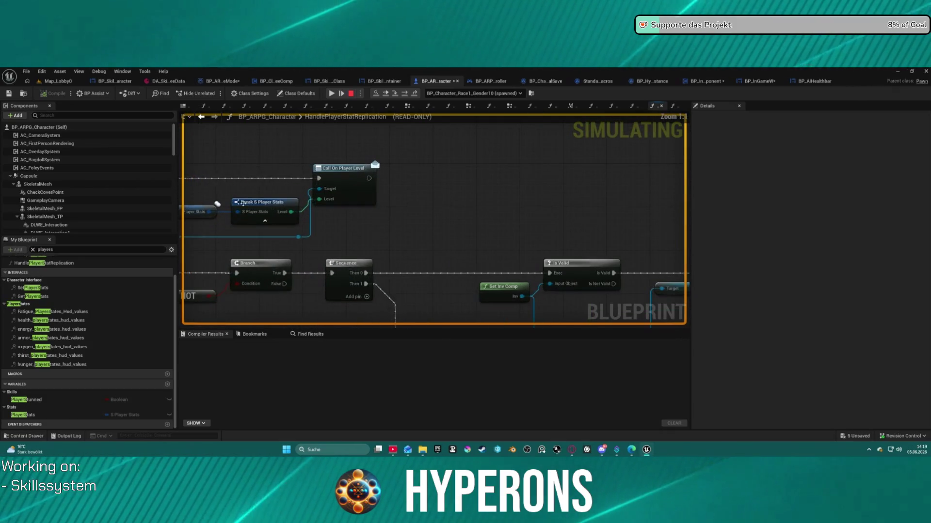
mouse_move(205, 214)
scroll(586, 218, down, 3)
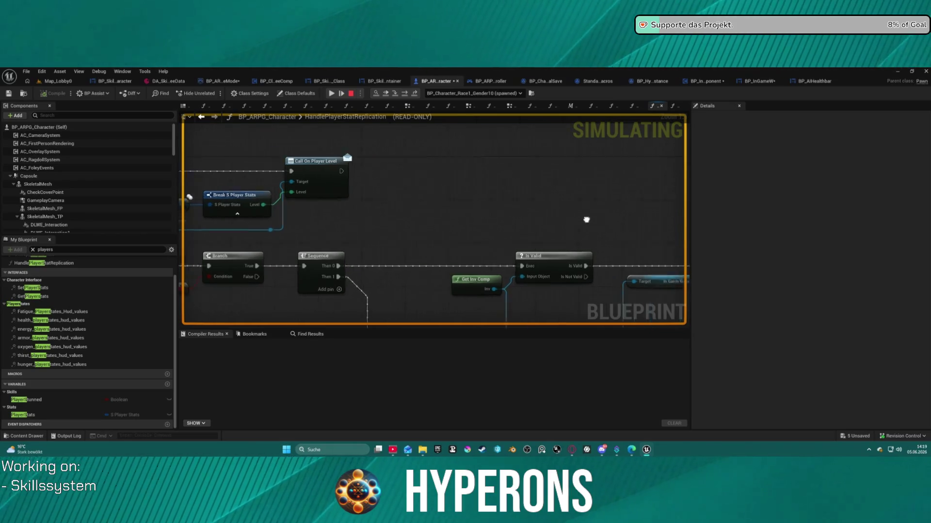
scroll(347, 270, up, 3)
scroll(314, 200, down, 3)
scroll(249, 255, up, 3)
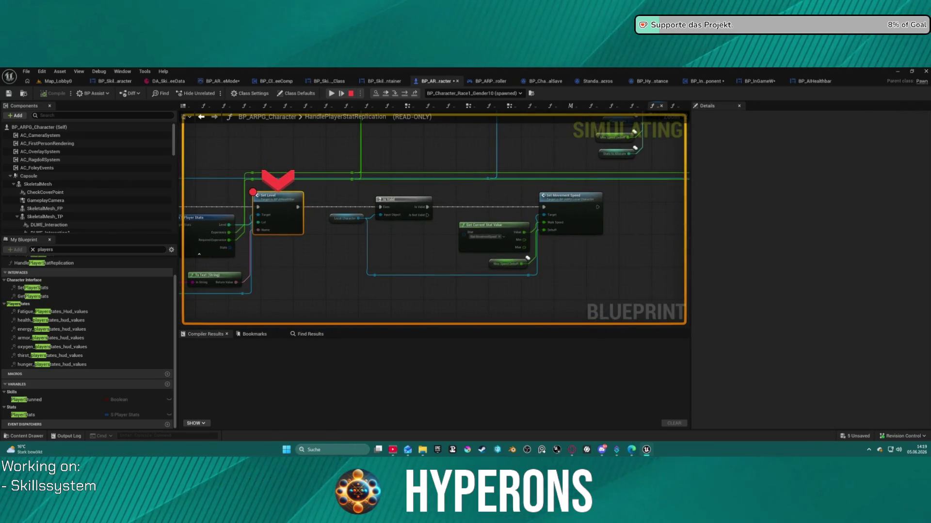
drag(271, 126, 400, 124)
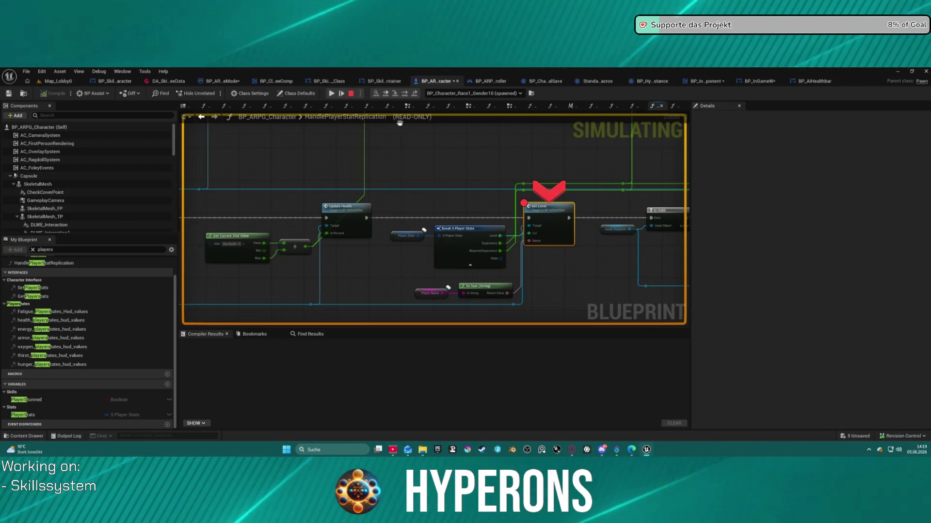
double_click(545, 208)
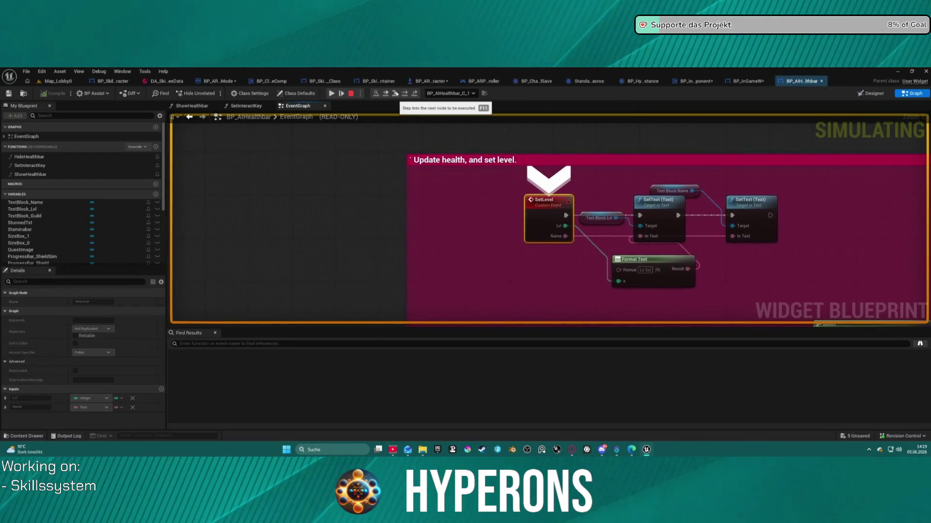
Stop the simulation, shift SetLevel left, and wire its Lvl pin into Format Text's x input.
mouse_move(560, 227)
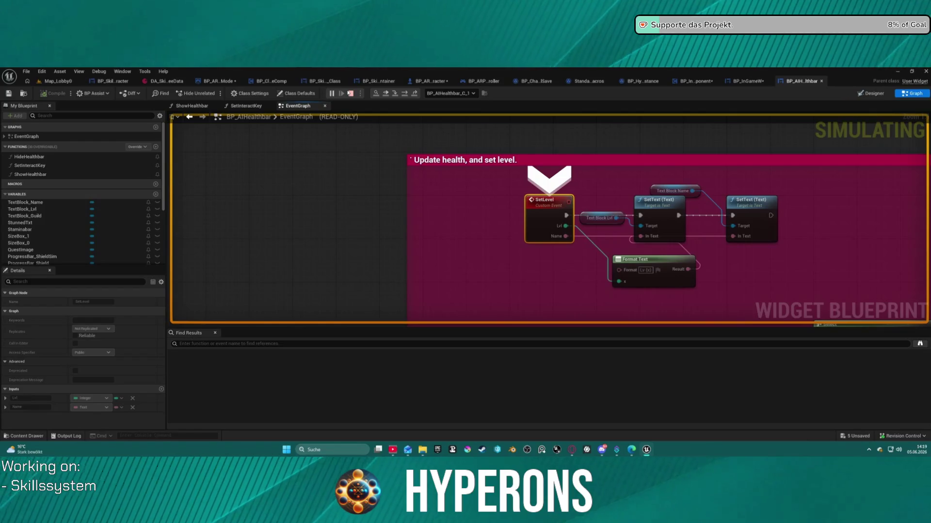
click(350, 93)
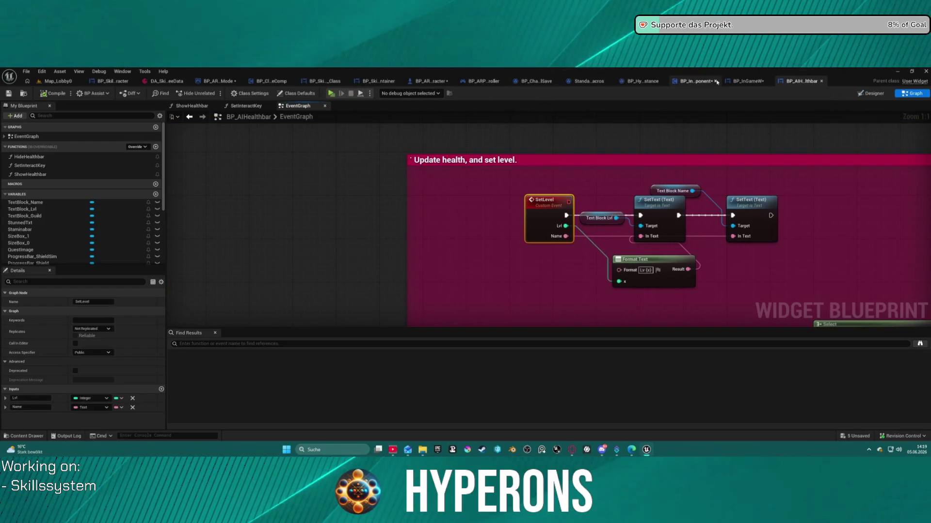
drag(565, 211, 510, 222)
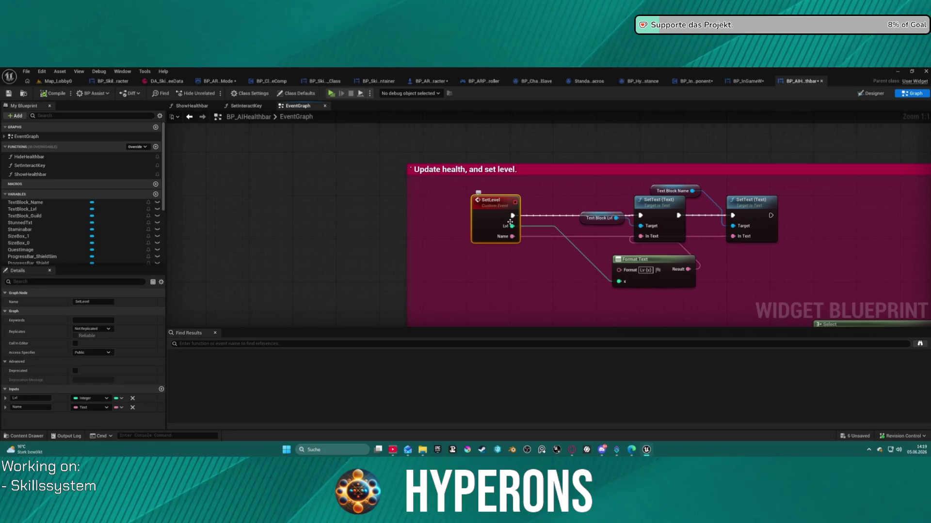
click(533, 226)
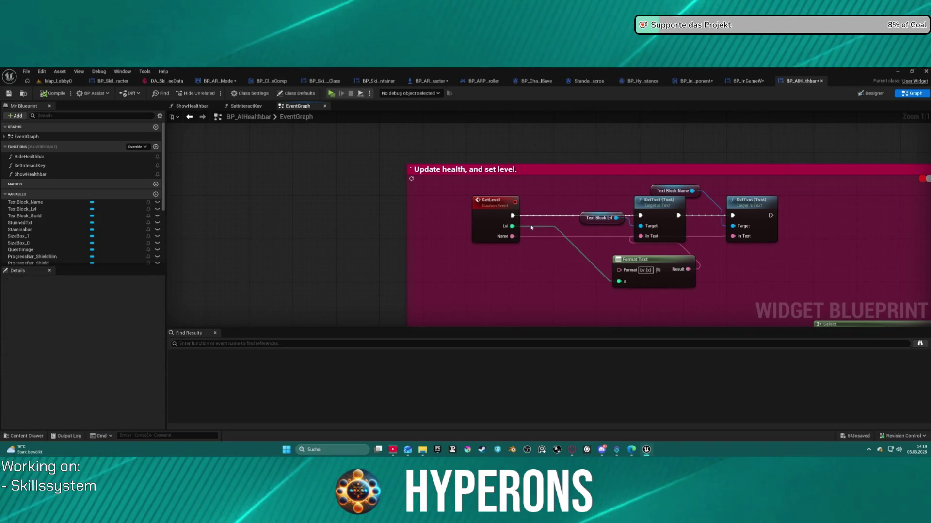
click(532, 228)
drag(510, 228, 619, 281)
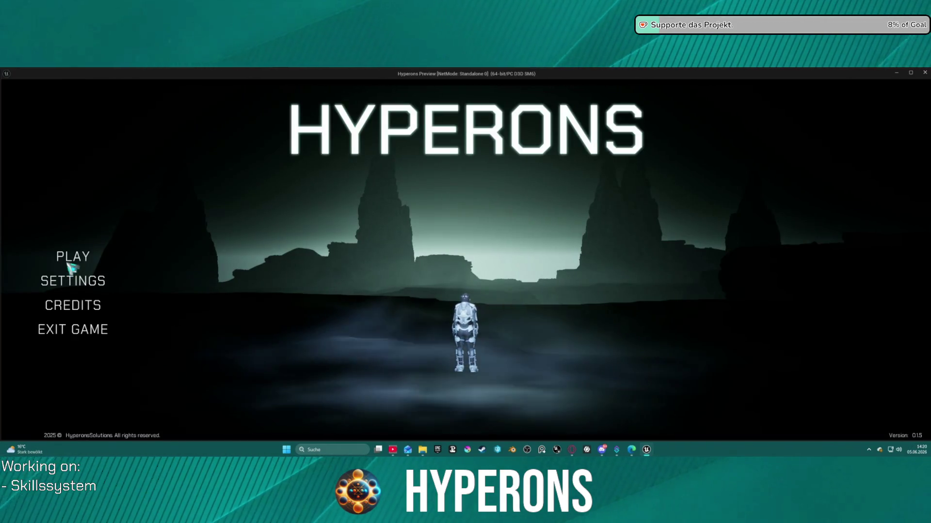
Select the level 7 saved character and start the game.
click(72, 262)
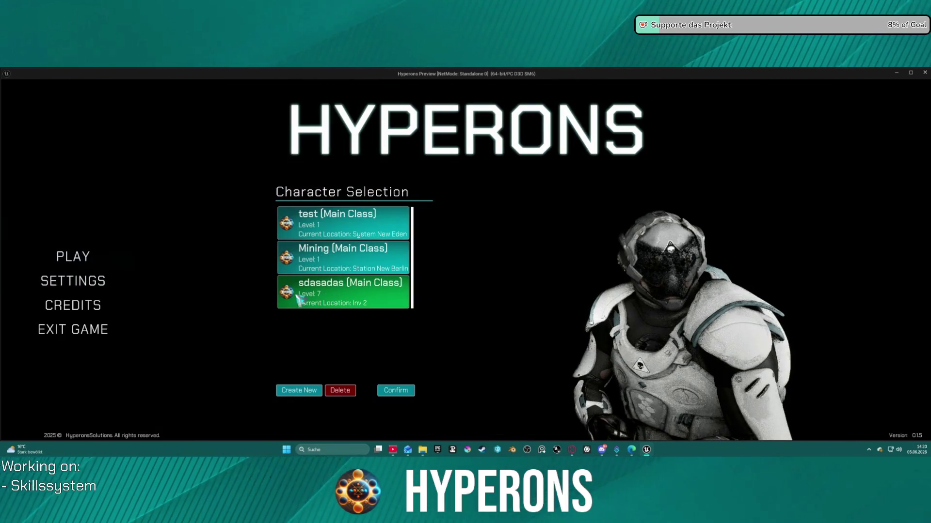
click(401, 389)
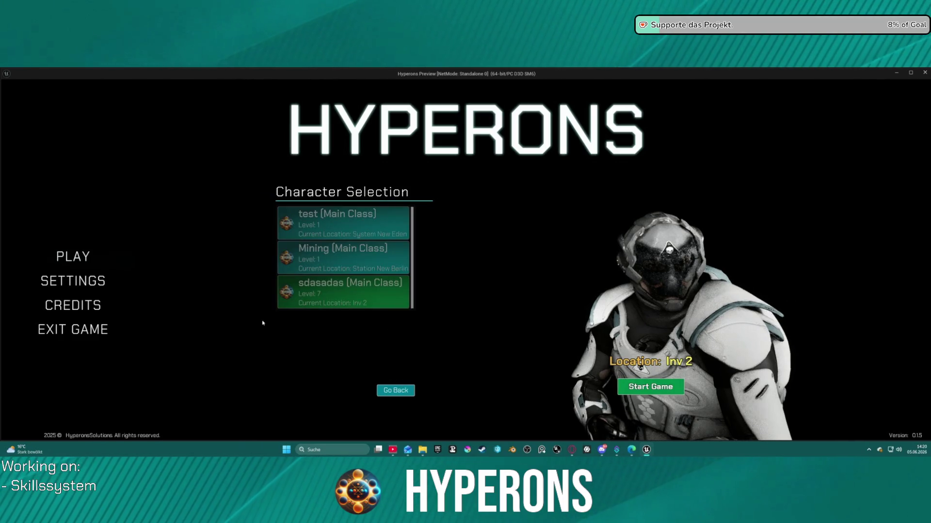
click(395, 390)
click(402, 389)
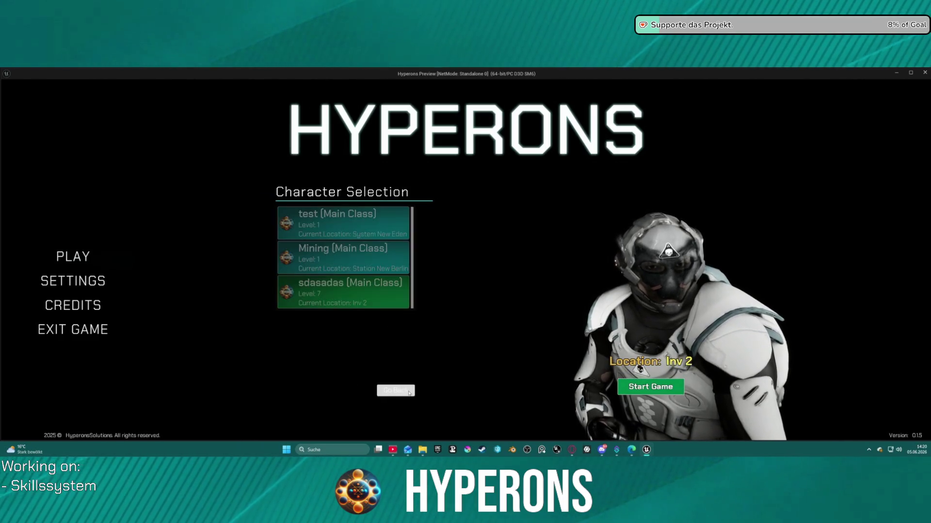
click(665, 387)
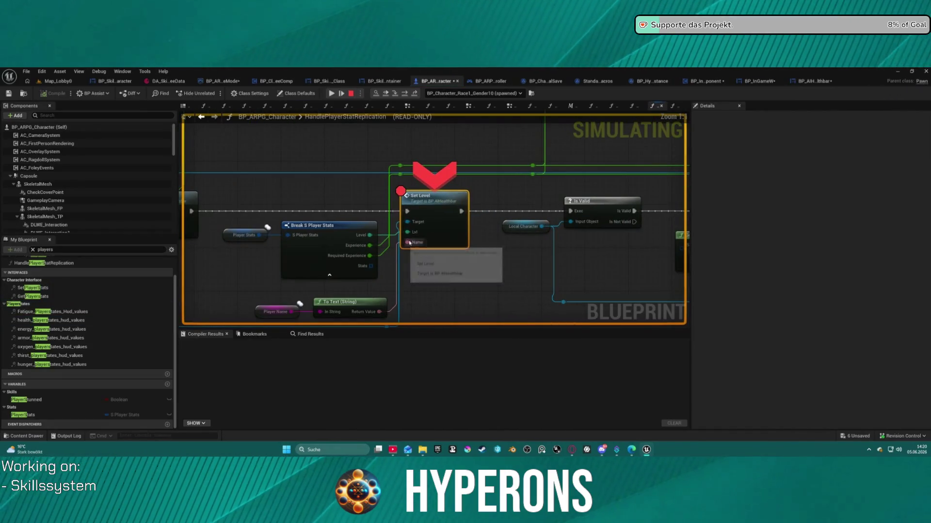
Step into the healthbar's SetLevel, check Lvl is 7, resume, and end the session with Esc.
mouse_move(255, 237)
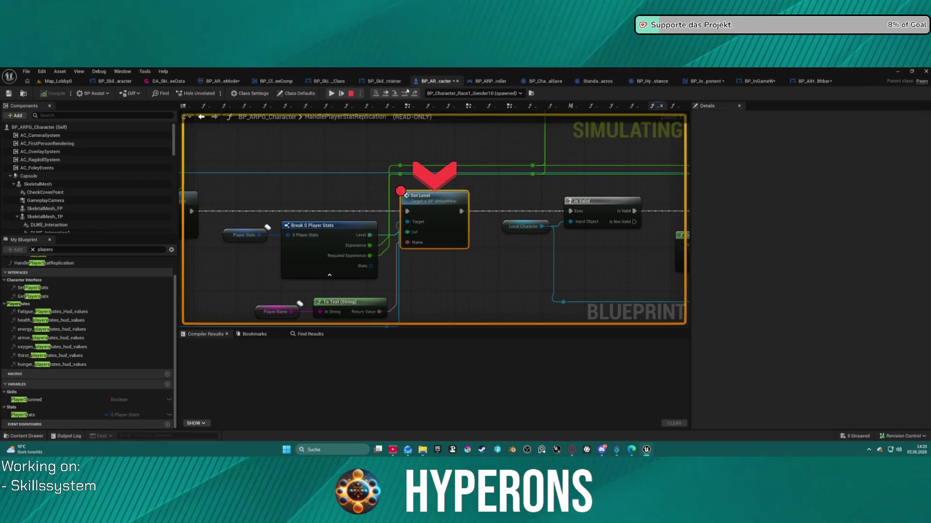
click(394, 94)
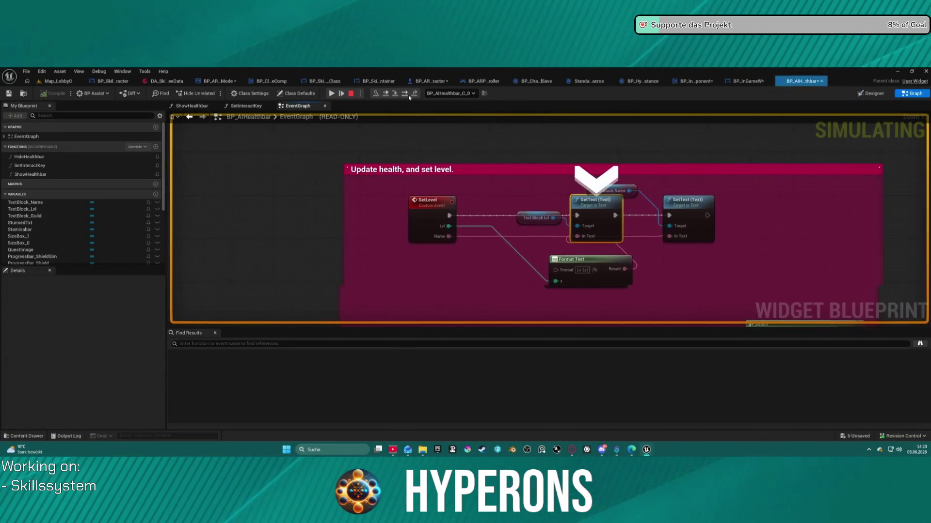
mouse_move(403, 226)
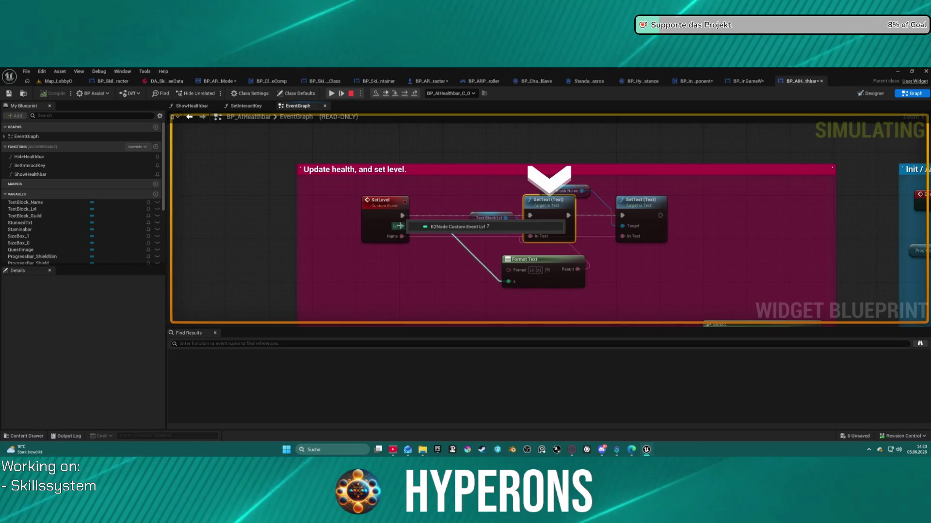
mouse_move(534, 238)
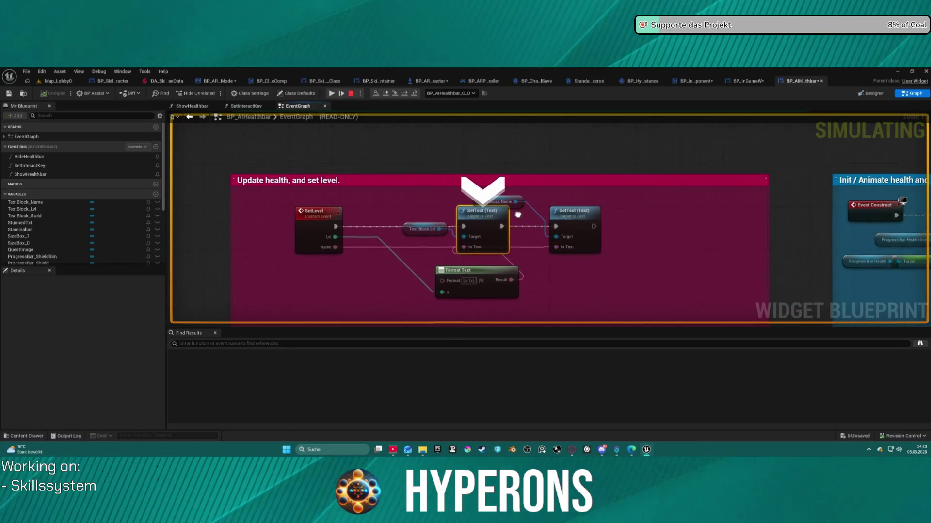
mouse_move(431, 237)
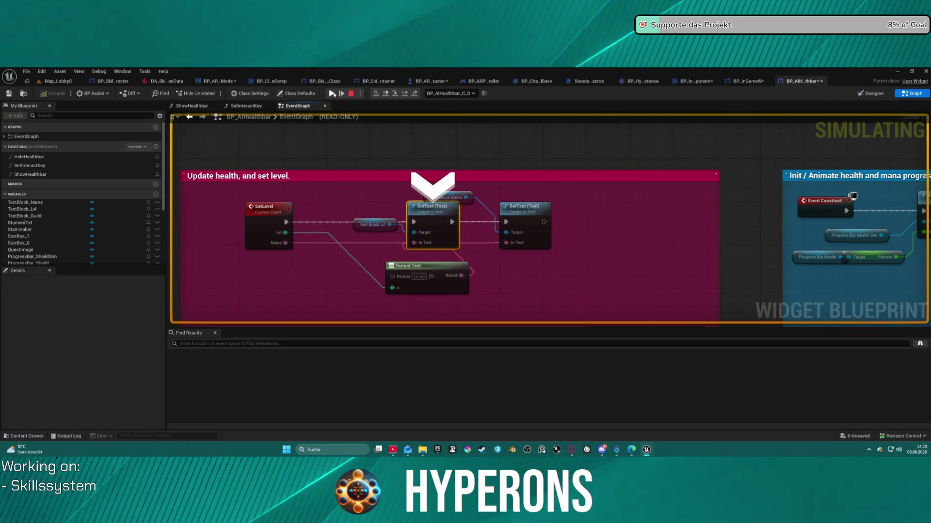
click(332, 94)
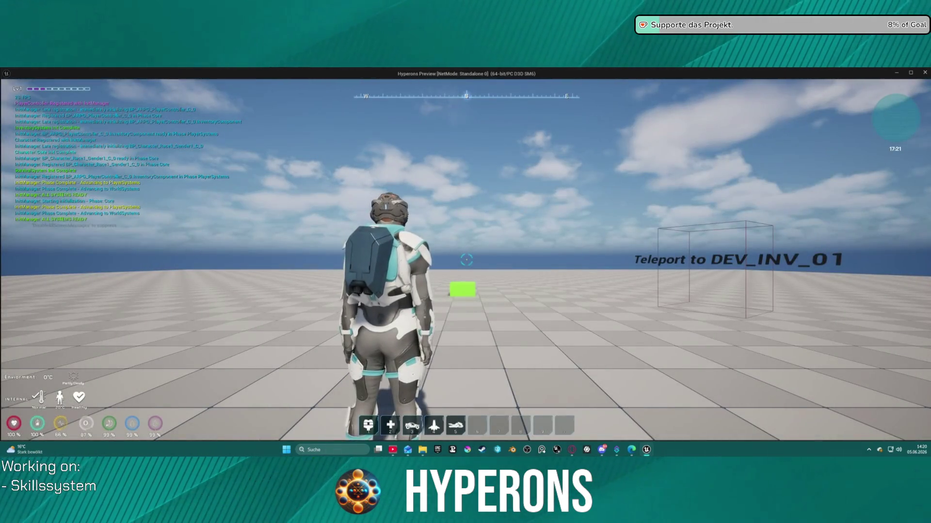
key(Escape)
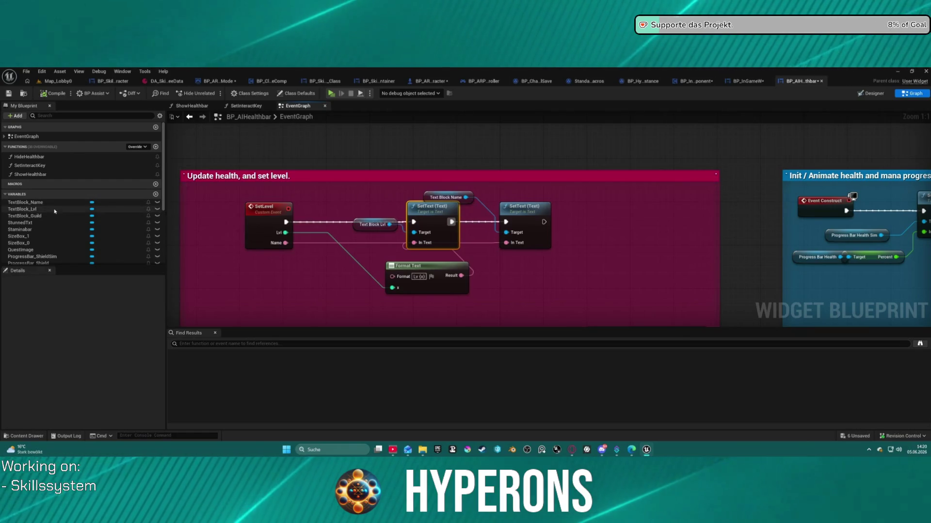
Rearrange the two SetText nodes and the Text Block Lvl node in the level-update graph.
mouse_move(389, 224)
mouse_down()
mouse_move(352, 290)
mouse_move(364, 246)
mouse_move(426, 236)
mouse_move(427, 200)
mouse_move(422, 217)
mouse_up()
drag(519, 214, 607, 215)
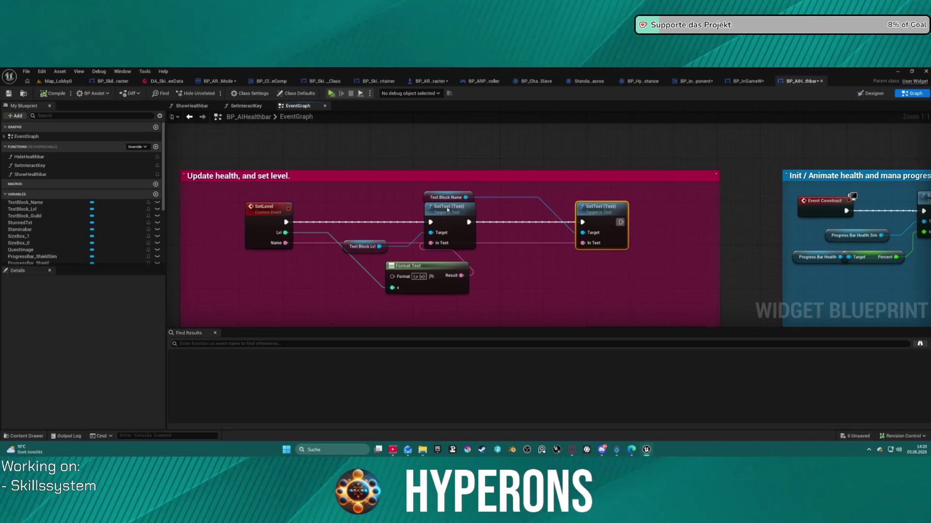
drag(447, 210, 510, 211)
drag(374, 249, 367, 220)
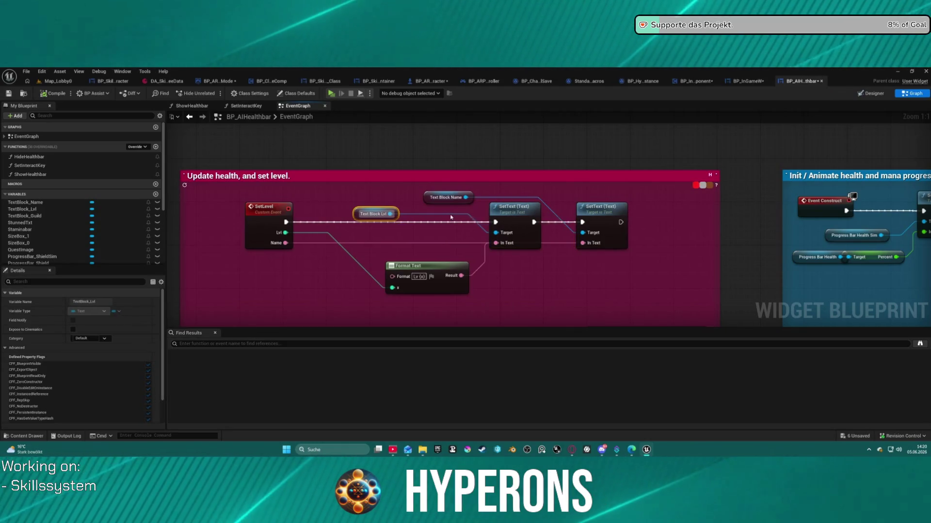
Toggle between Designer and Graph views, ending on the healthbar's Designer layout.
click(874, 93)
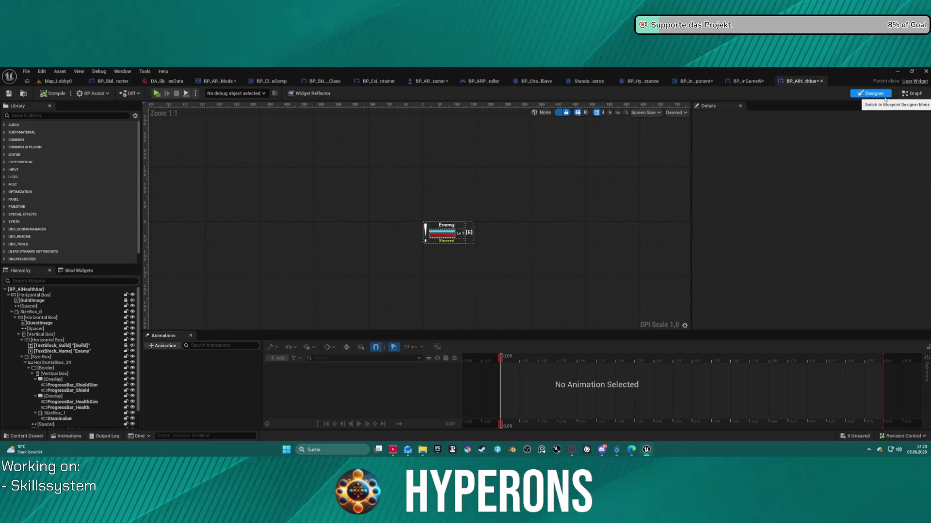
click(911, 97)
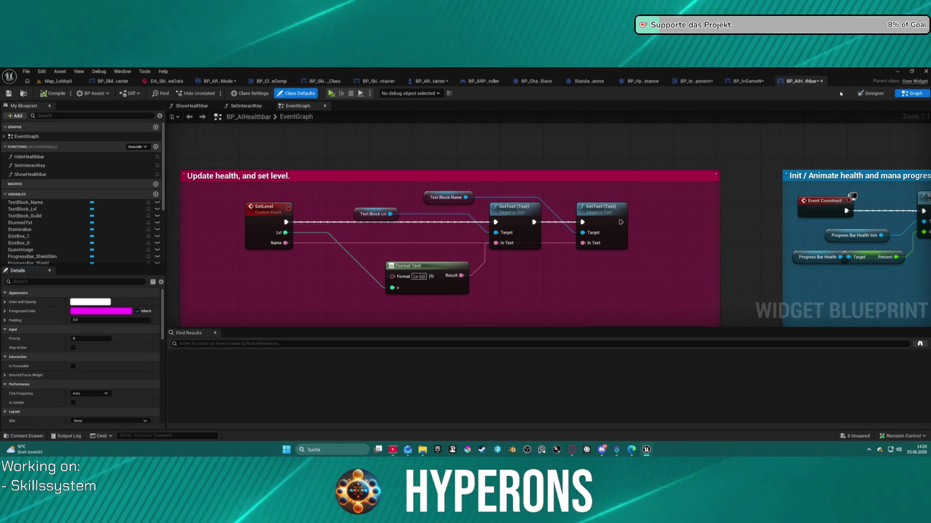
scroll(561, 152, down, 1)
right_click(559, 154)
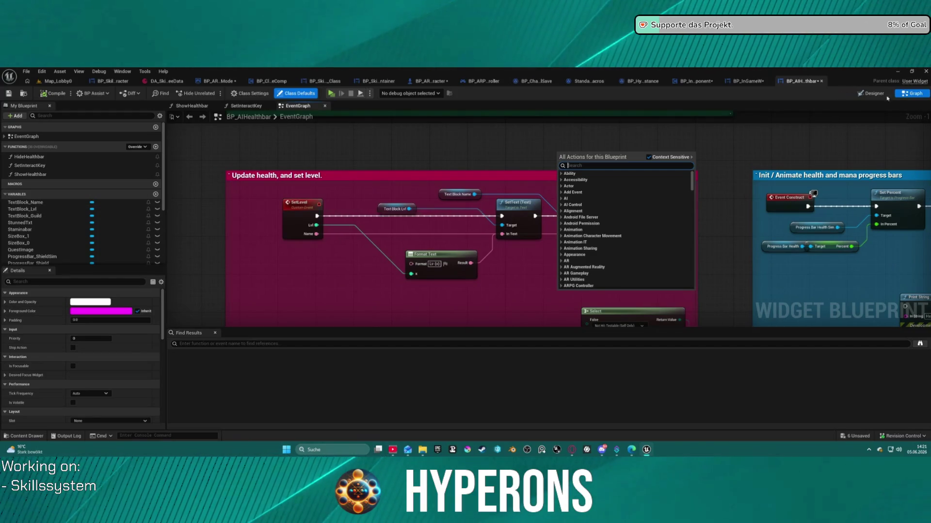
click(870, 94)
click(870, 94)
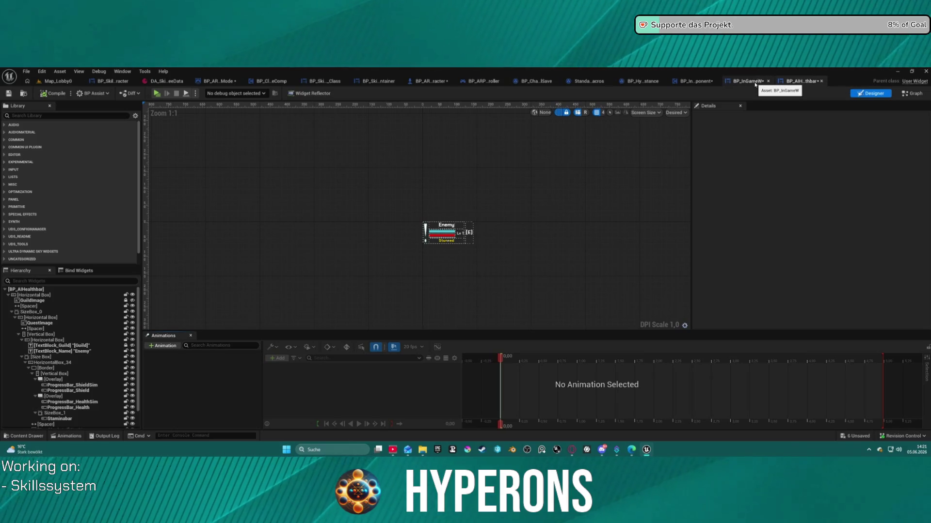
In BP_InGameW's Designer, select ExpProgress, Horizontal Box, Border, Scale Box, then the Lv 1 text.
click(747, 81)
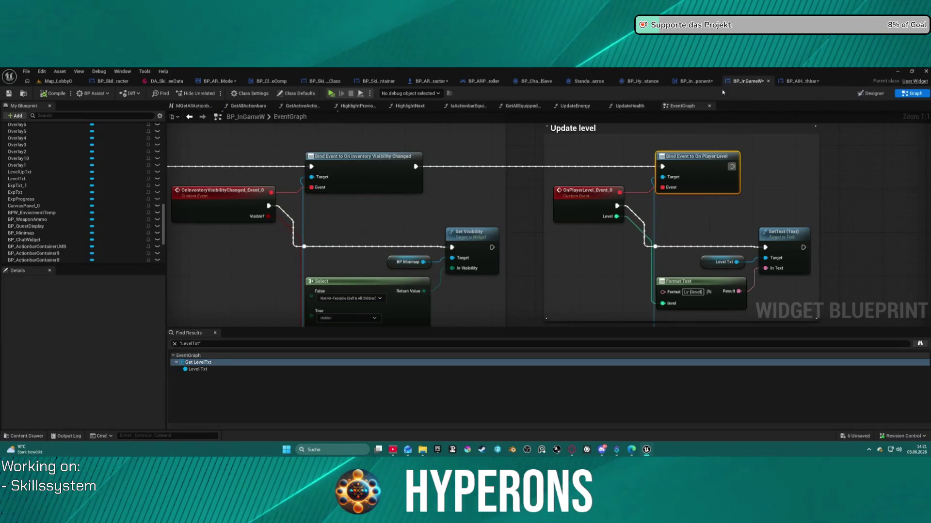
click(872, 93)
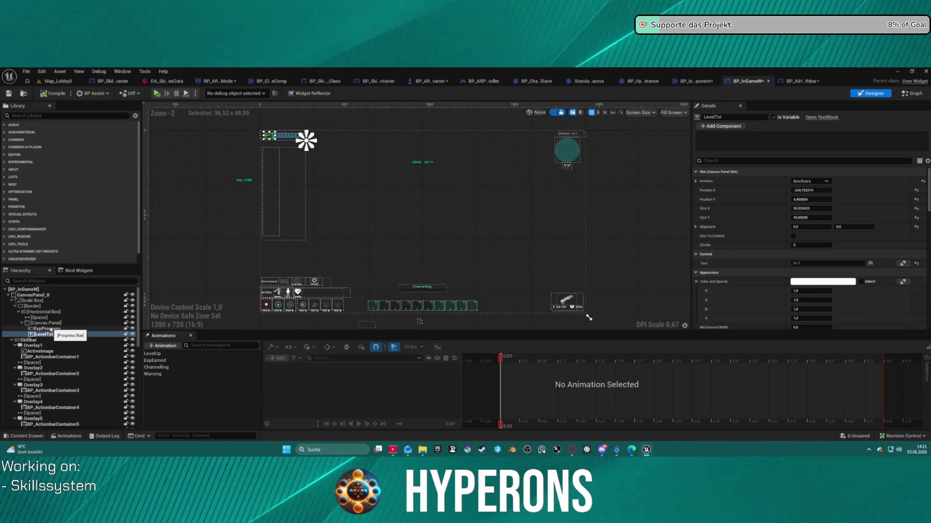
click(52, 328)
scroll(320, 163, up, 5)
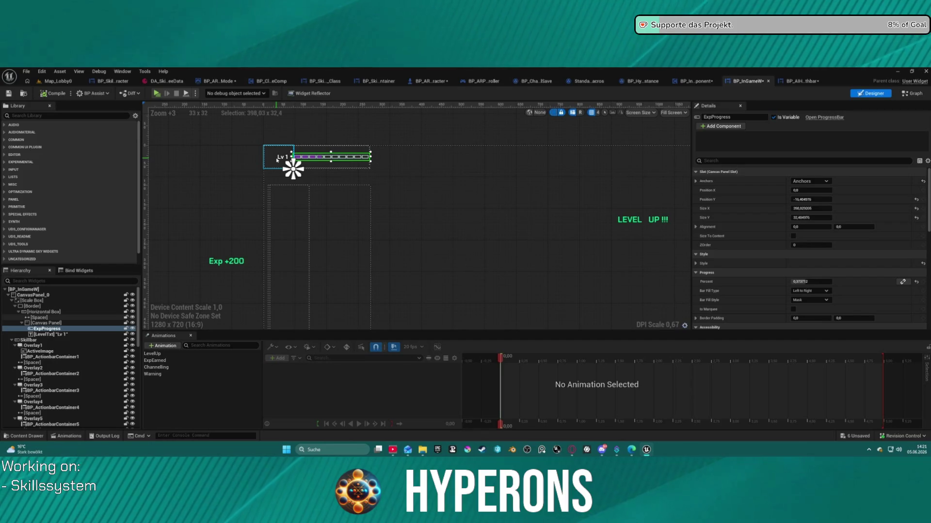
click(39, 312)
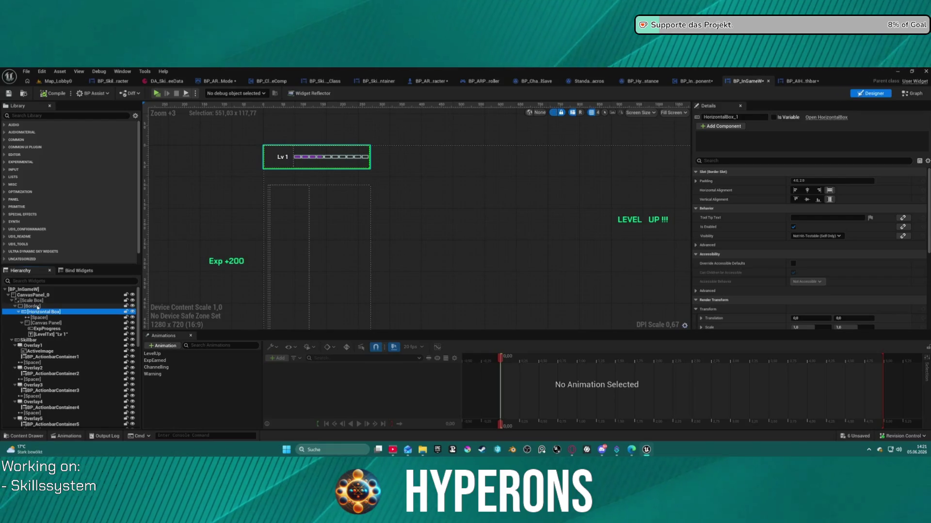
click(38, 307)
click(41, 301)
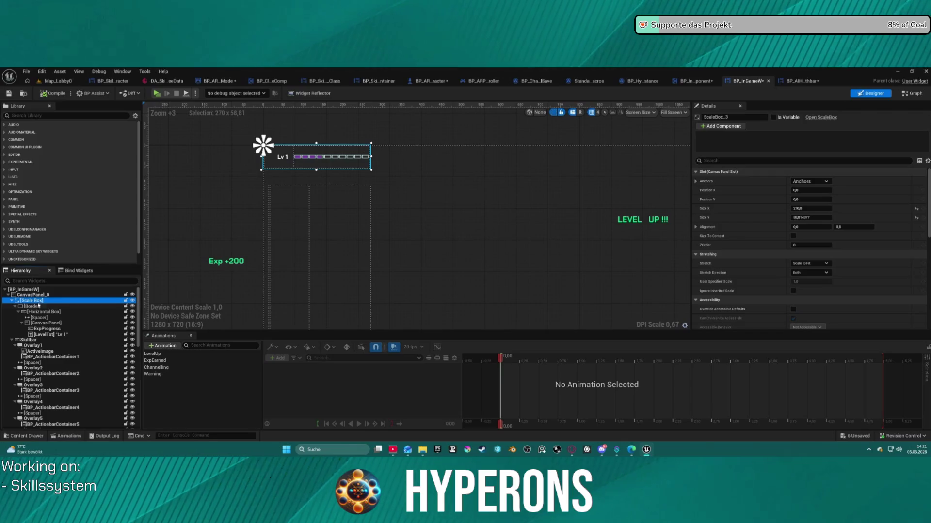
click(53, 335)
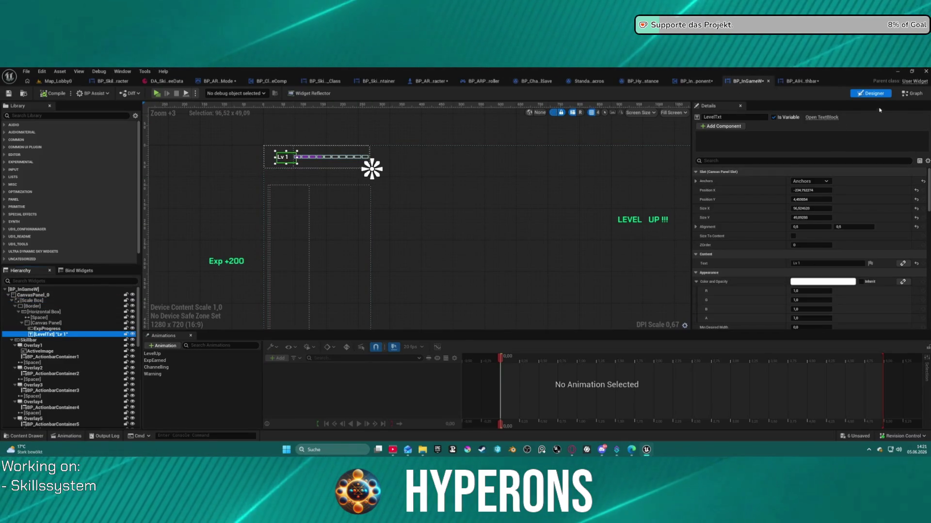
Return to the HUD event graph, then view the local-save blueprint and ForEachLoop macro.
click(911, 96)
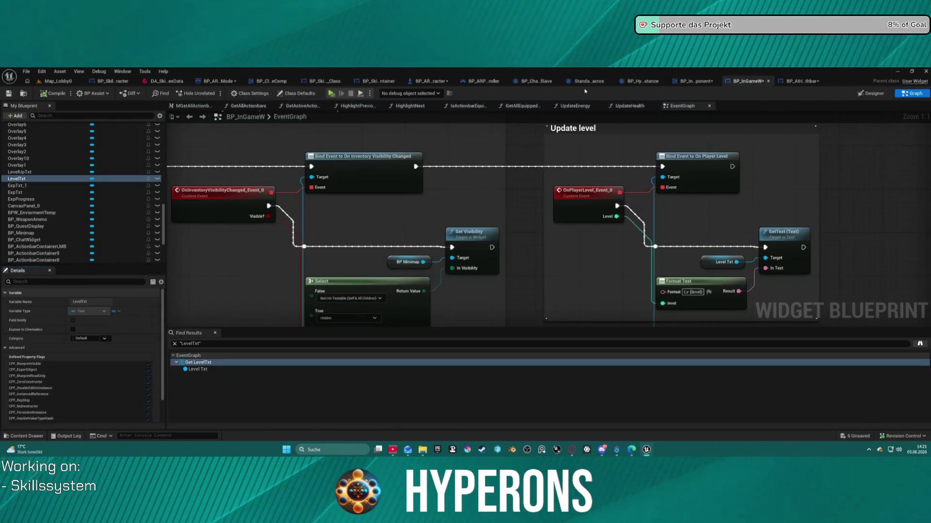
click(550, 84)
click(590, 82)
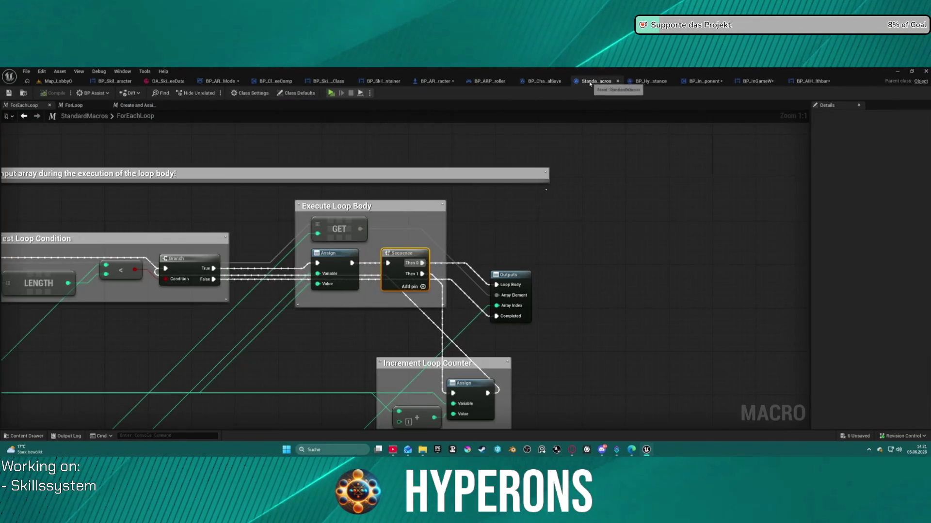
In BP_ARPG_Character, search 'level' and open JigGetPlayerLevel, then the GetPlayerLevel function returning Level.
click(702, 82)
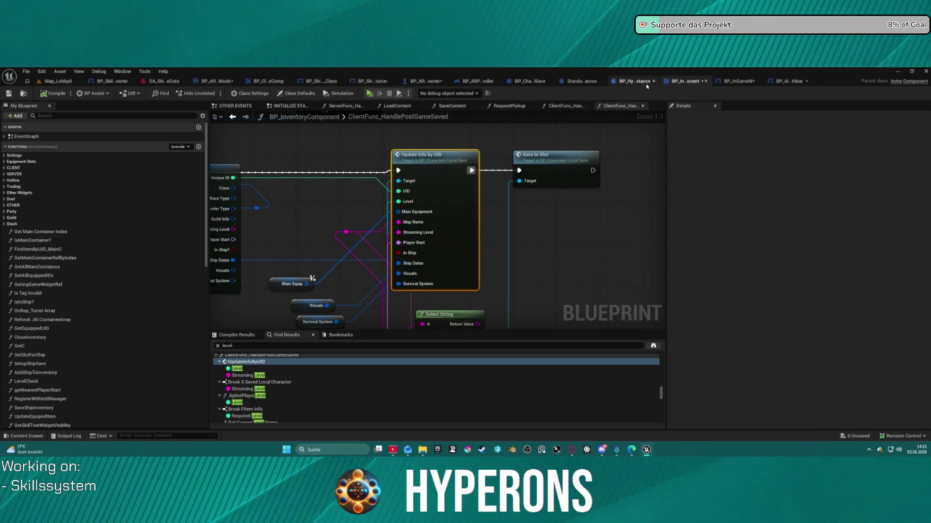
click(418, 83)
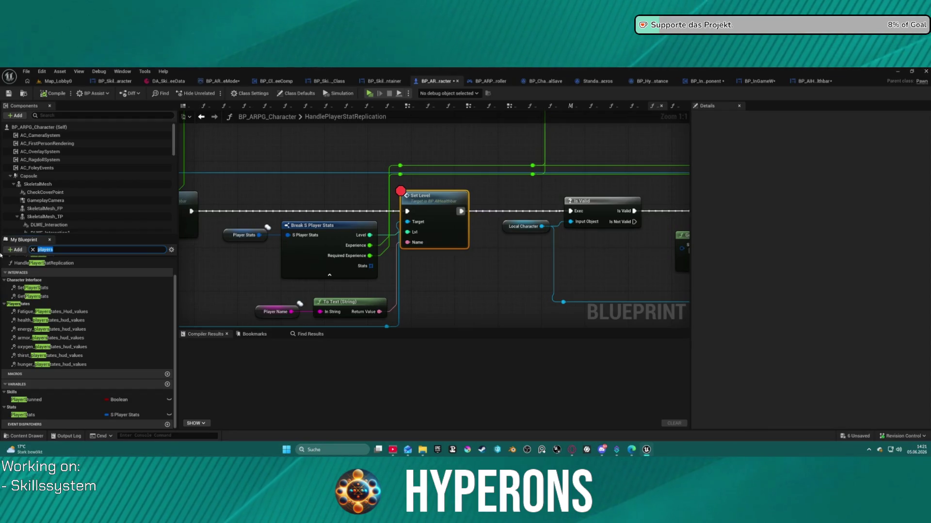
text(level)
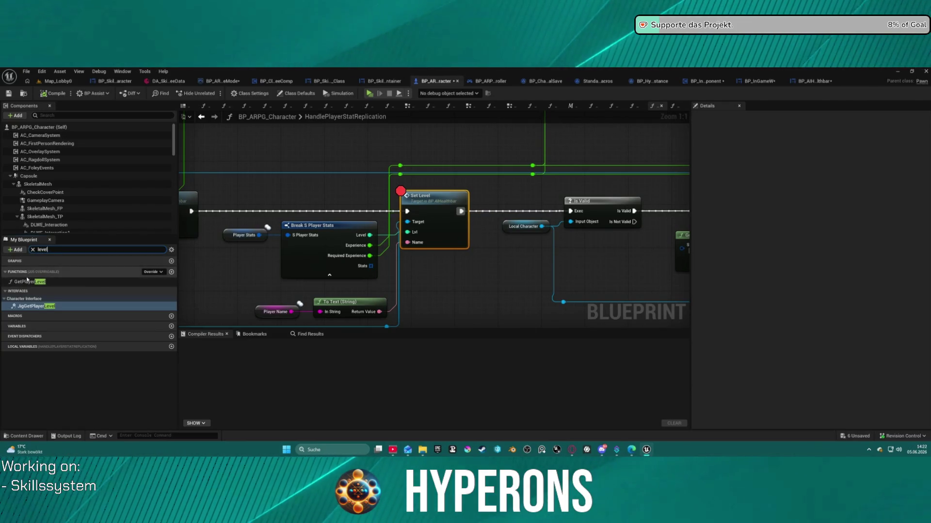
click(28, 282)
double_click(30, 307)
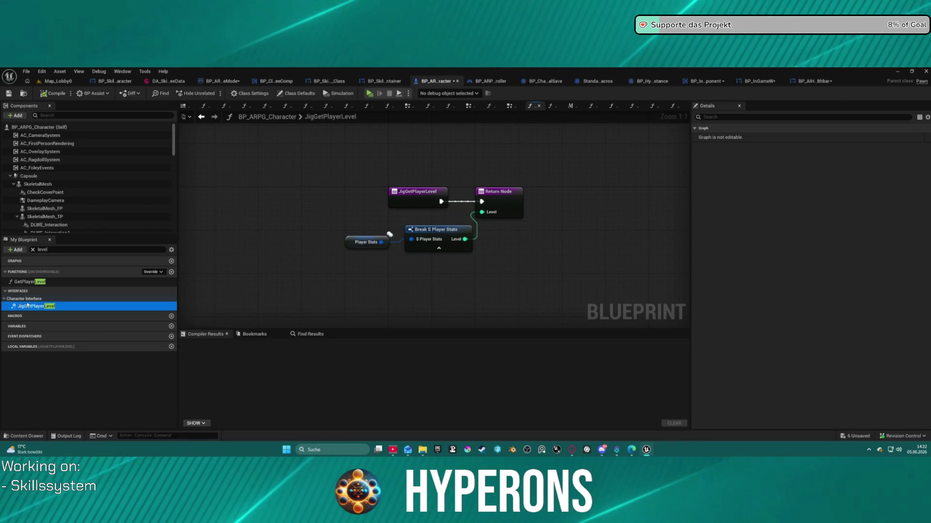
double_click(26, 281)
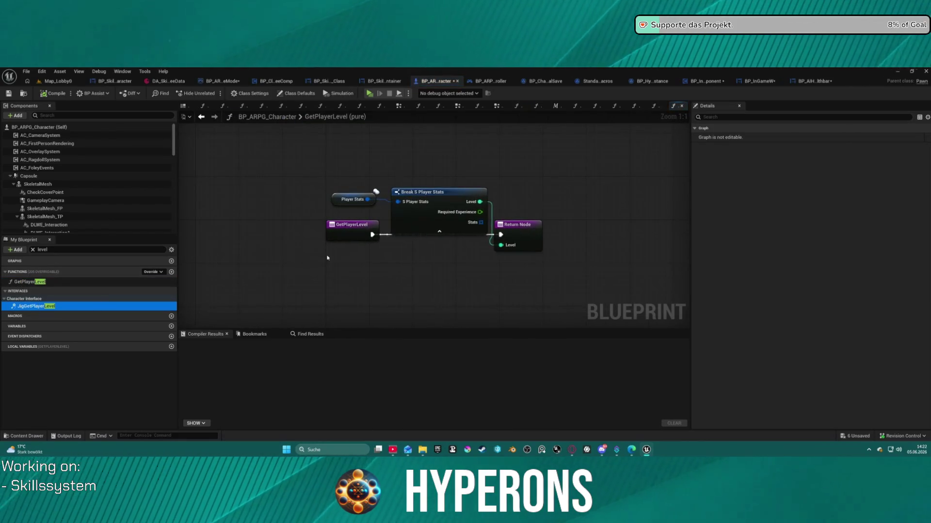
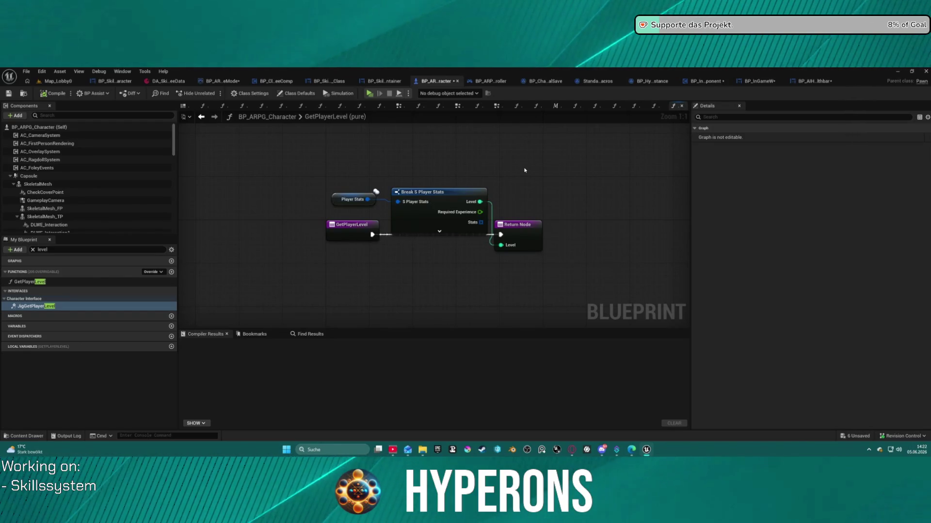
Search BP_InventoryComponent for 'levelup' and jump to the Play Levelup Animation node.
click(697, 82)
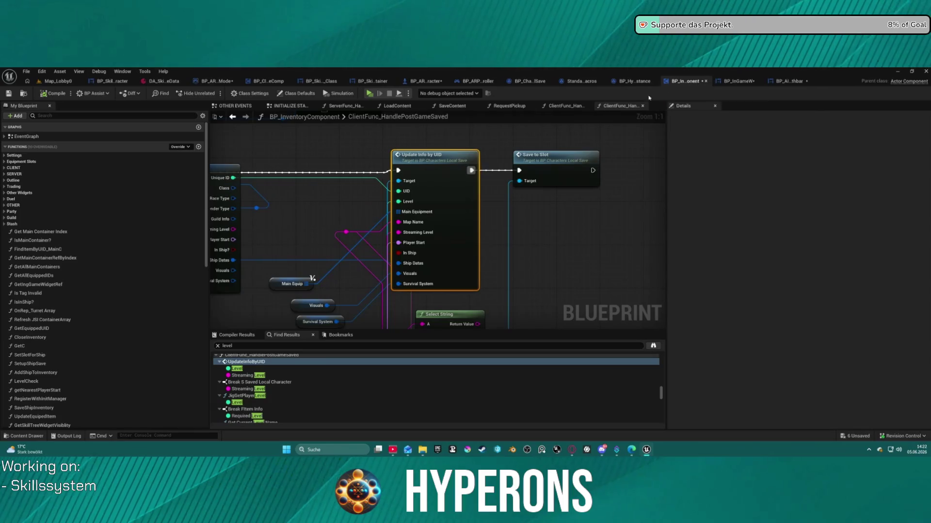
scroll(436, 187, down, 3)
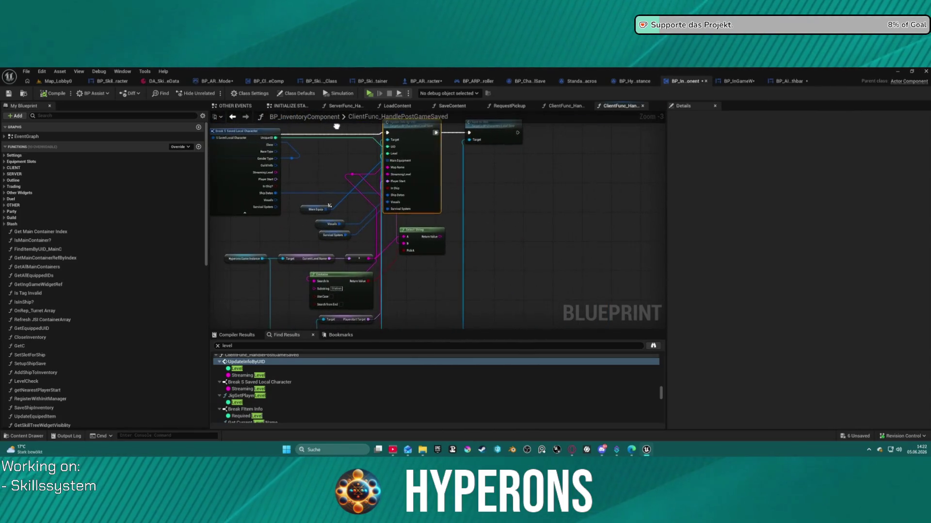
drag(356, 210, 355, 186)
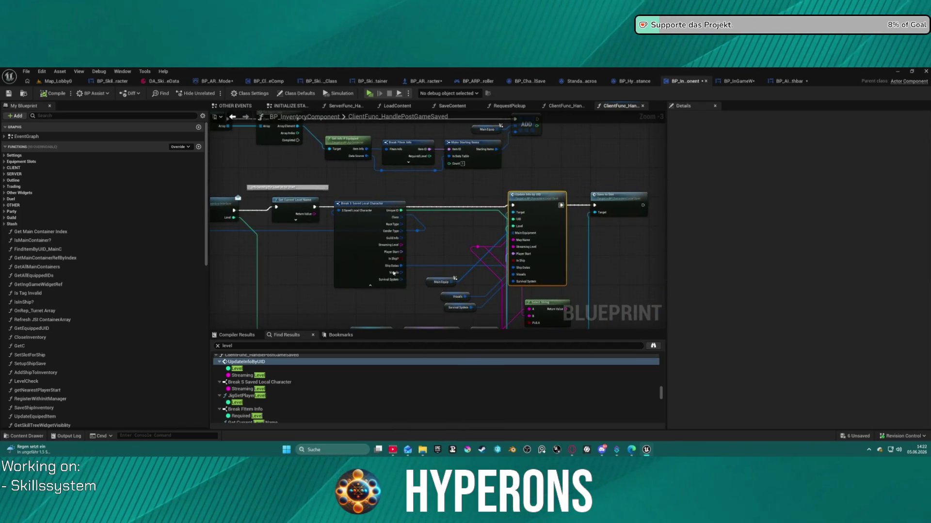
click(236, 345)
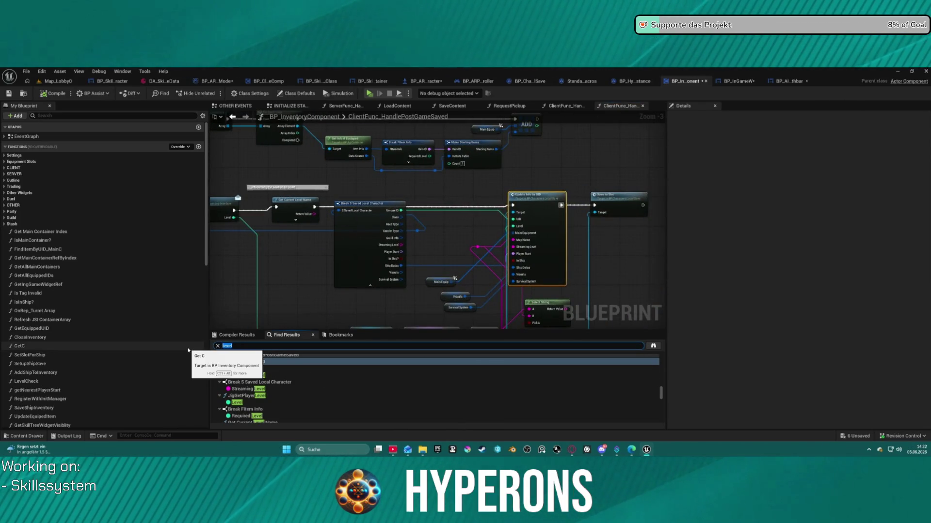
text(up)
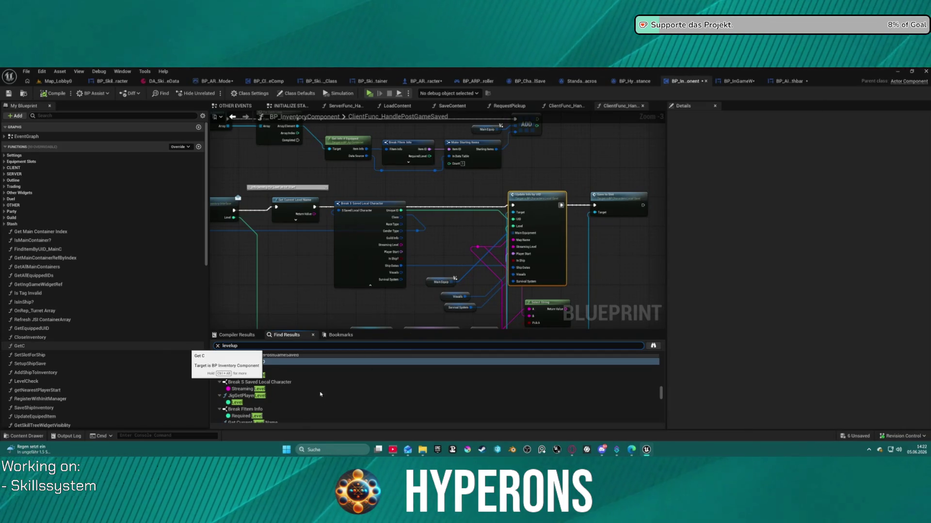
key(Return)
click(259, 366)
double_click(259, 367)
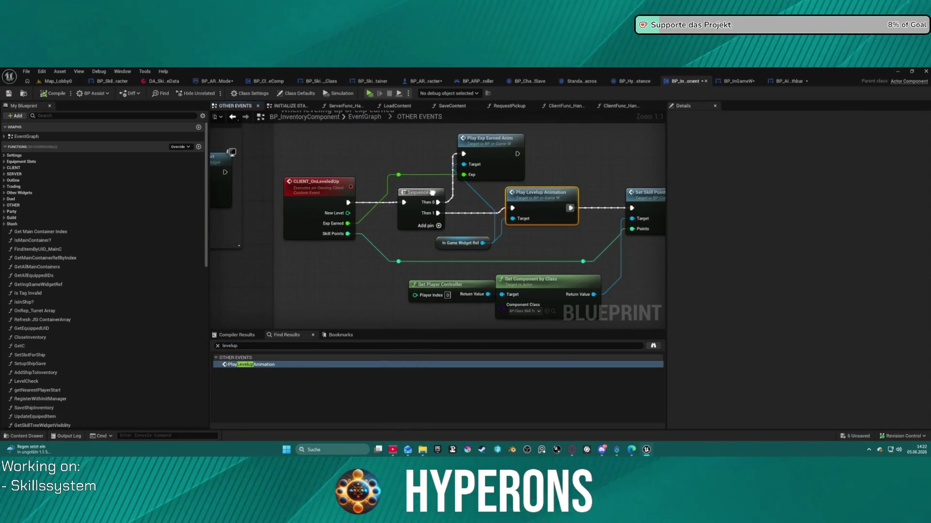
Inspect the Play Exp Earned Anim event definition and Update level comment in BP_InGameW.
mouse_move(433, 195)
mouse_down()
mouse_move(364, 184)
mouse_move(339, 192)
mouse_up()
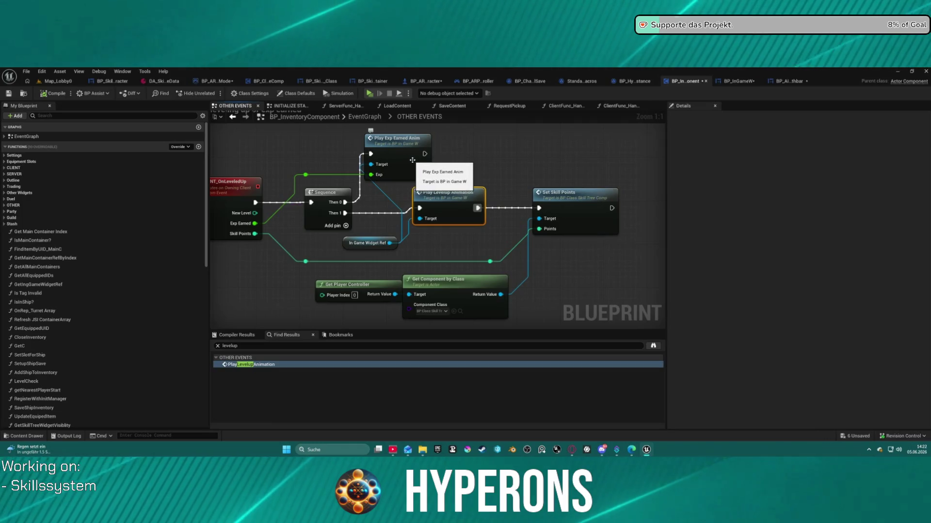
click(412, 159)
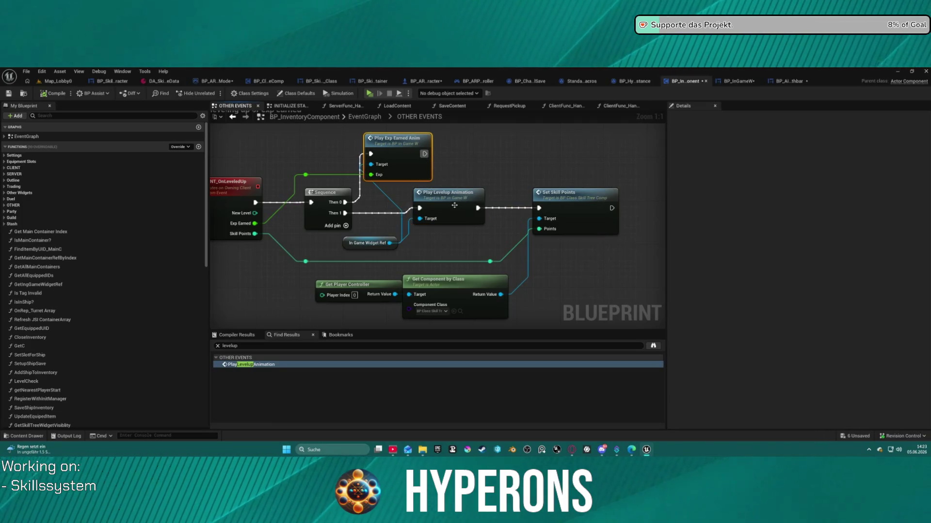
double_click(415, 153)
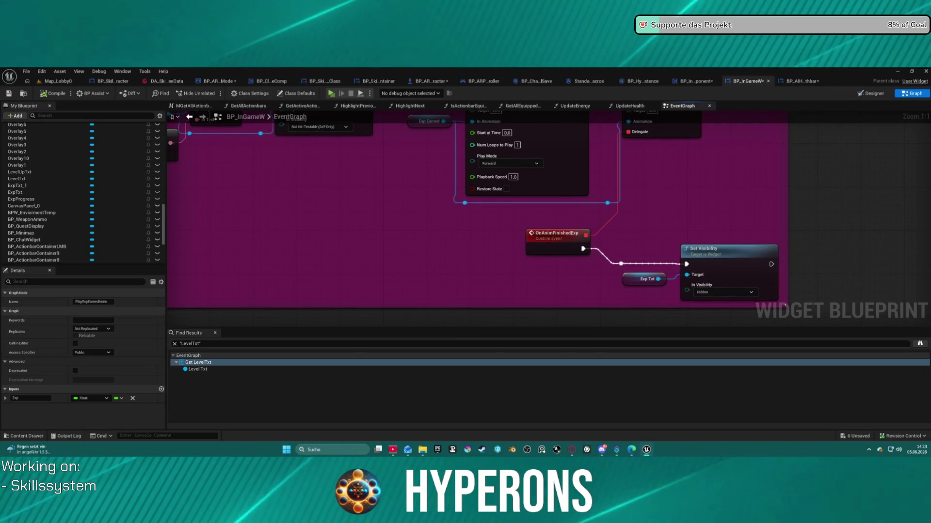
click(191, 117)
scroll(387, 200, down, 2)
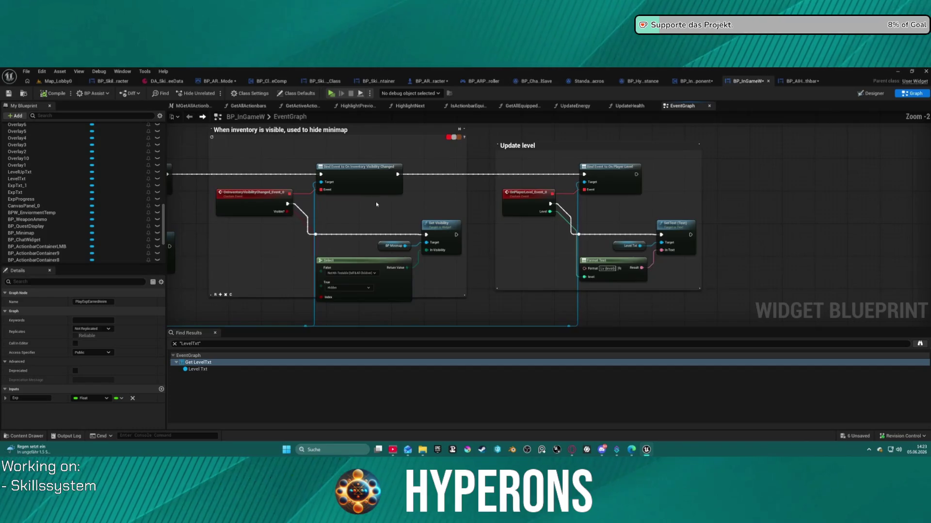
scroll(462, 204, up, 1)
mouse_move(462, 204)
mouse_down()
mouse_move(353, 198)
mouse_move(814, 236)
mouse_move(795, 198)
mouse_move(756, 197)
mouse_up()
Inspect the Play Levelup Animation event definition in BP_InGameW.
click(689, 81)
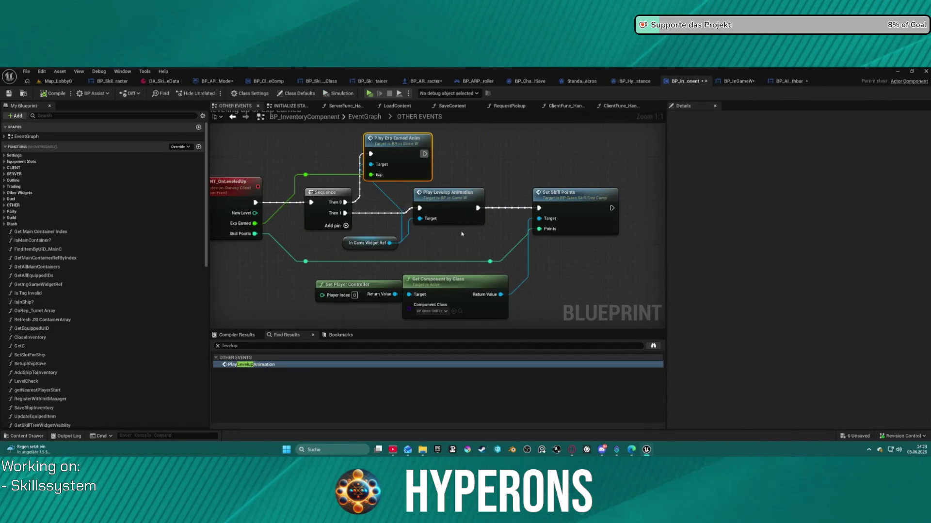
double_click(451, 208)
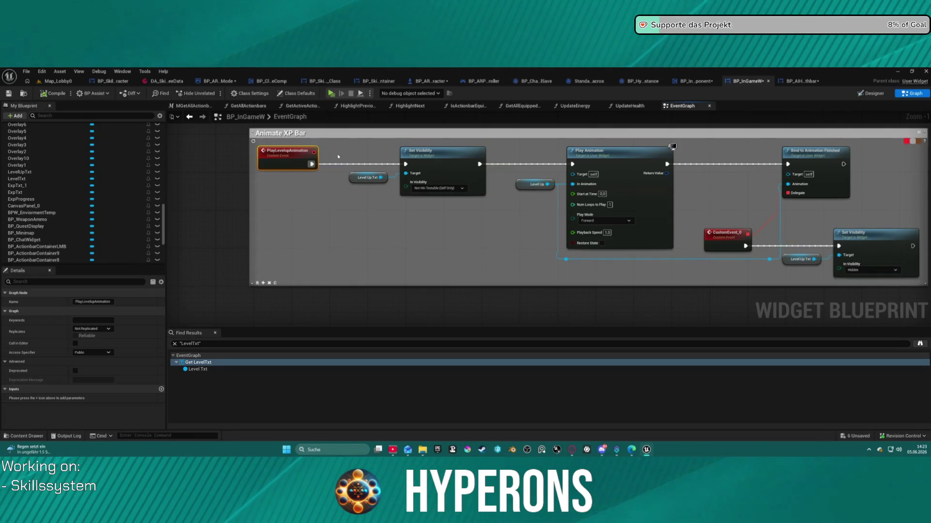
click(190, 117)
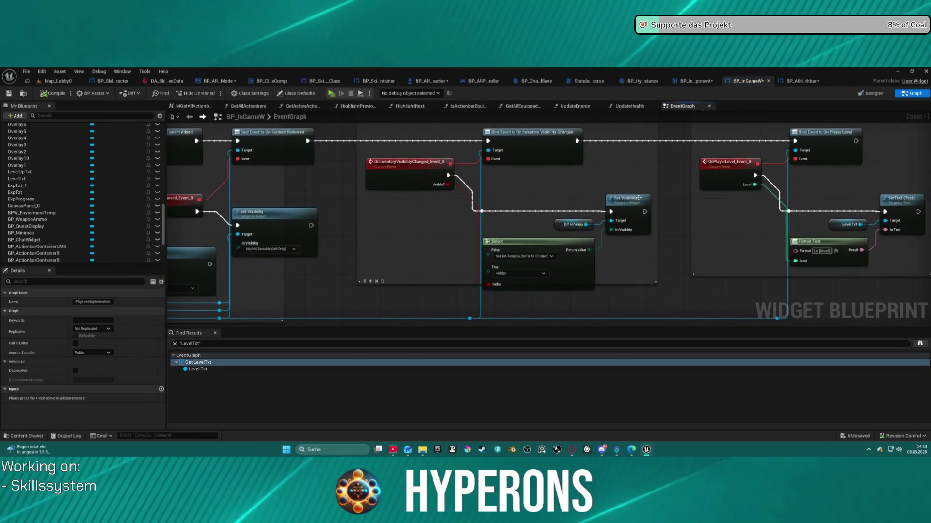
Open the SetSkillPoints event definition in BP_ClassSkillTreeComp.
click(692, 82)
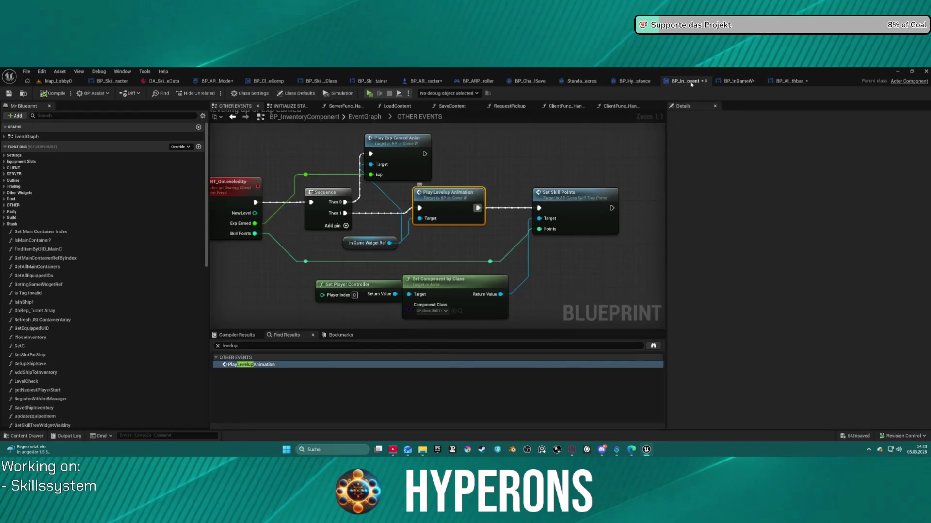
click(581, 210)
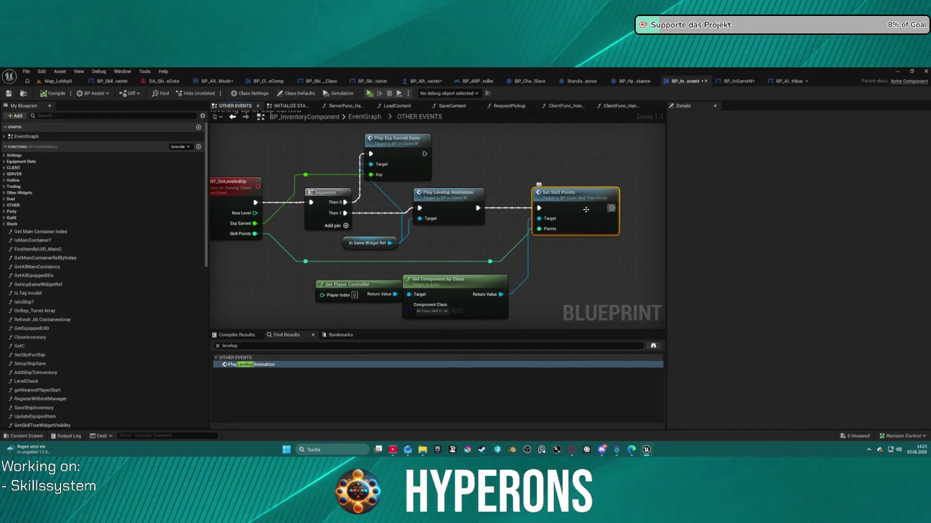
double_click(586, 210)
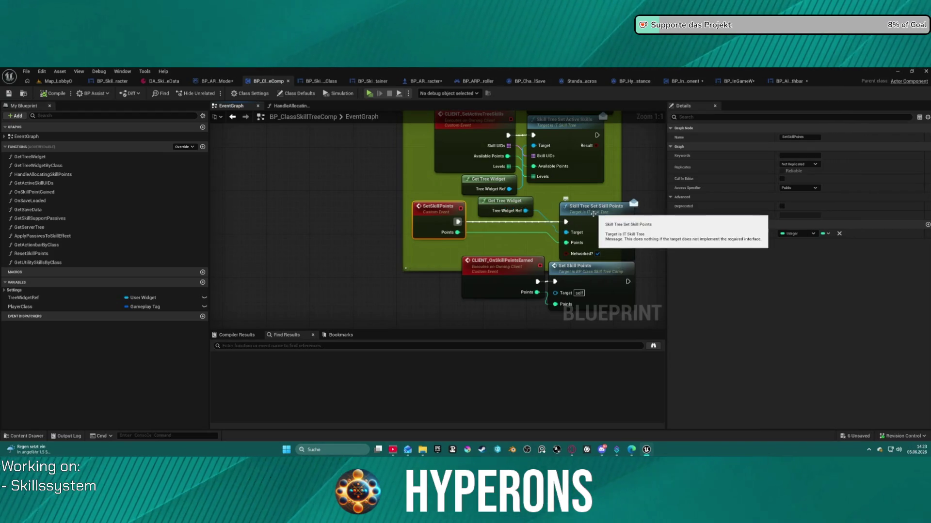
Rearrange the SERVER_AllocateSkillPoints nodes inside the RPCs comment box.
scroll(501, 245, down, 2)
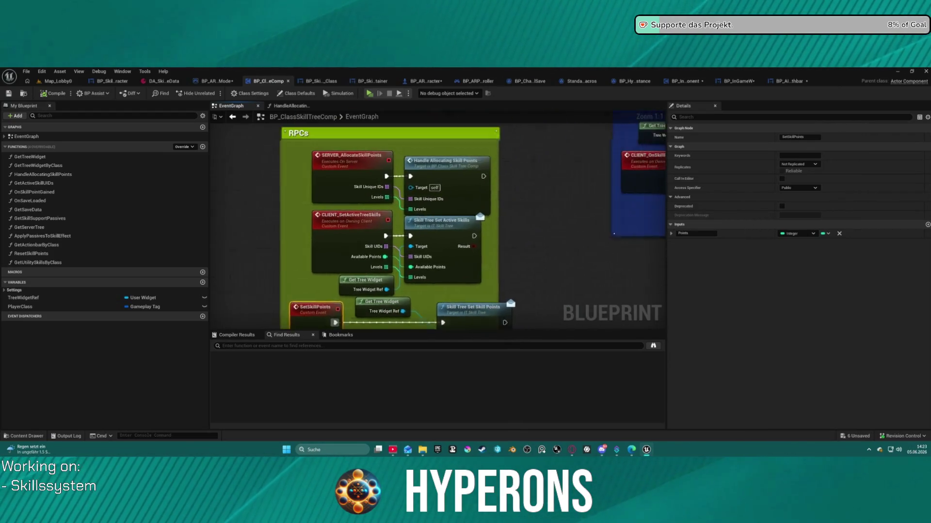
mouse_move(426, 327)
mouse_down()
mouse_move(272, 314)
mouse_move(443, 272)
mouse_up()
scroll(271, 313, up, 1)
key(ctrl+v)
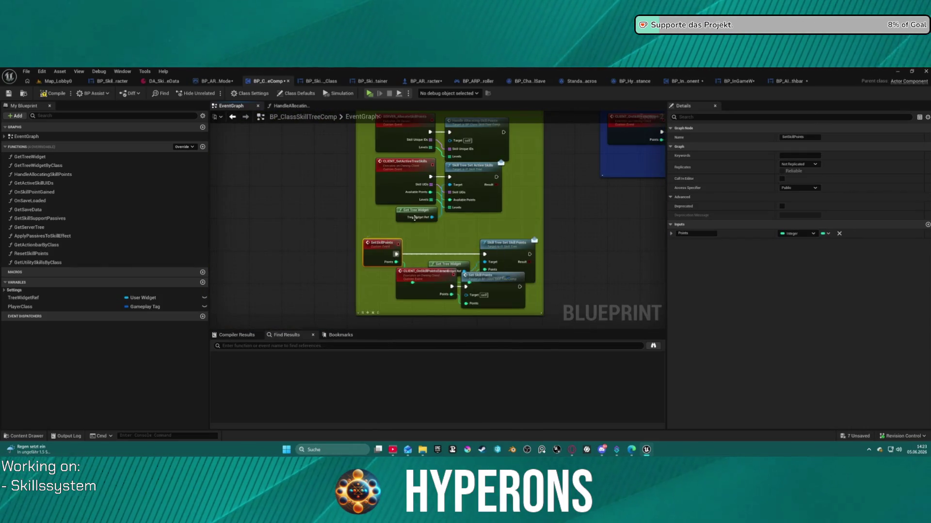
click(419, 176)
key(f)
scroll(420, 176, down, 7)
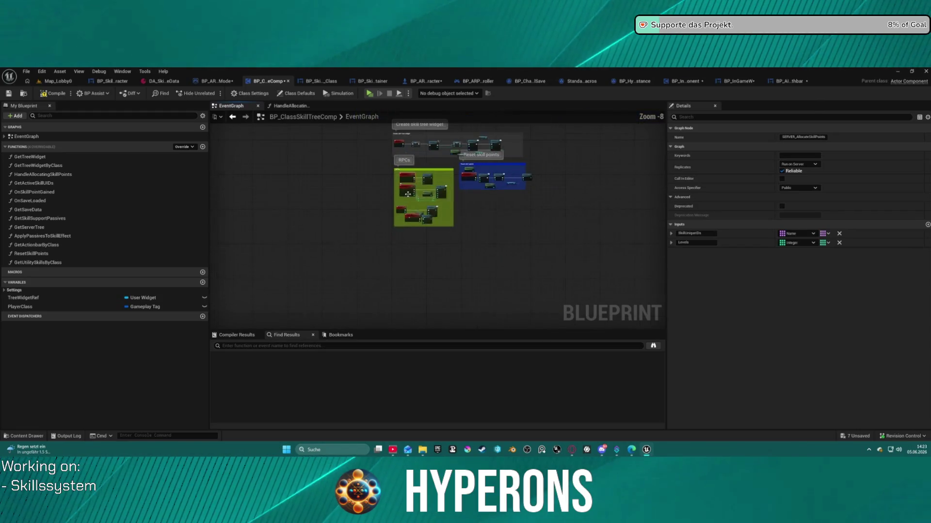
drag(457, 237, 456, 235)
key(f)
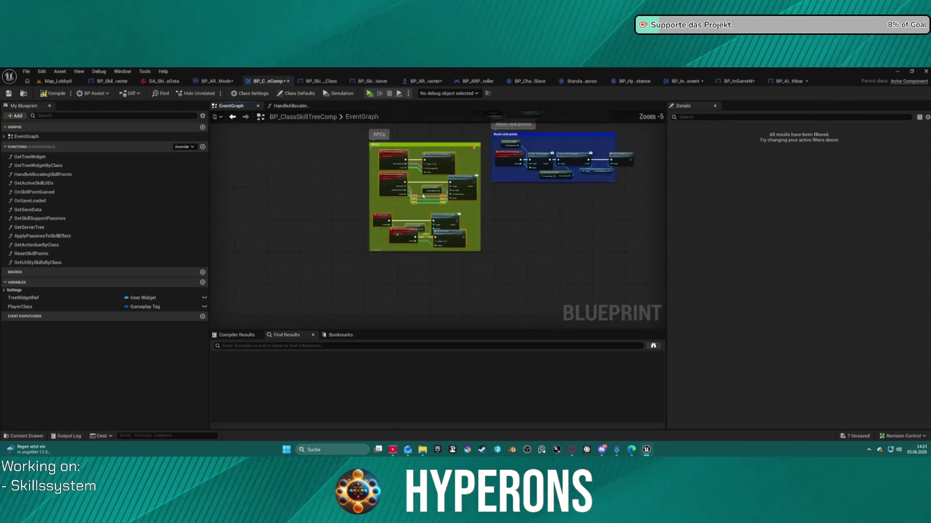
Tidy the CLIENT_OnSkillPointsReset nodes in the Reset skill points comment, then show BP_InGameW.
key(f)
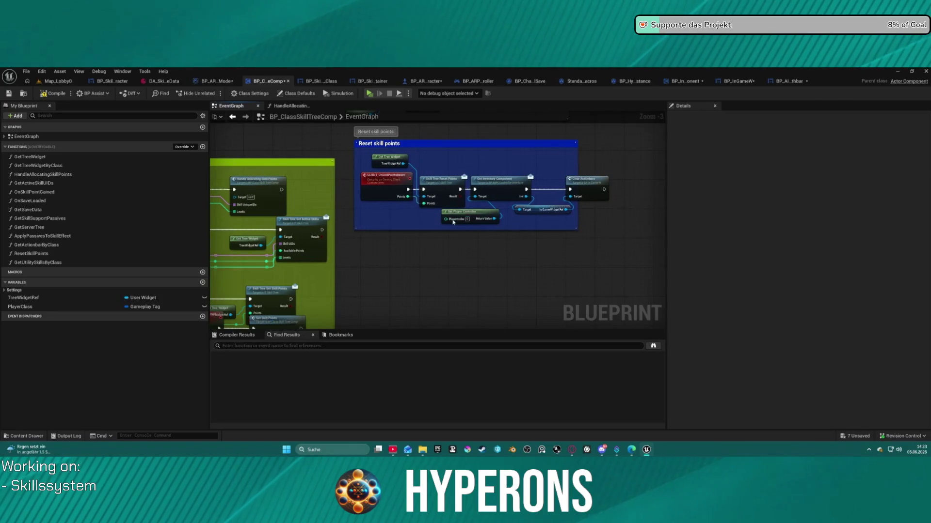
click(378, 187)
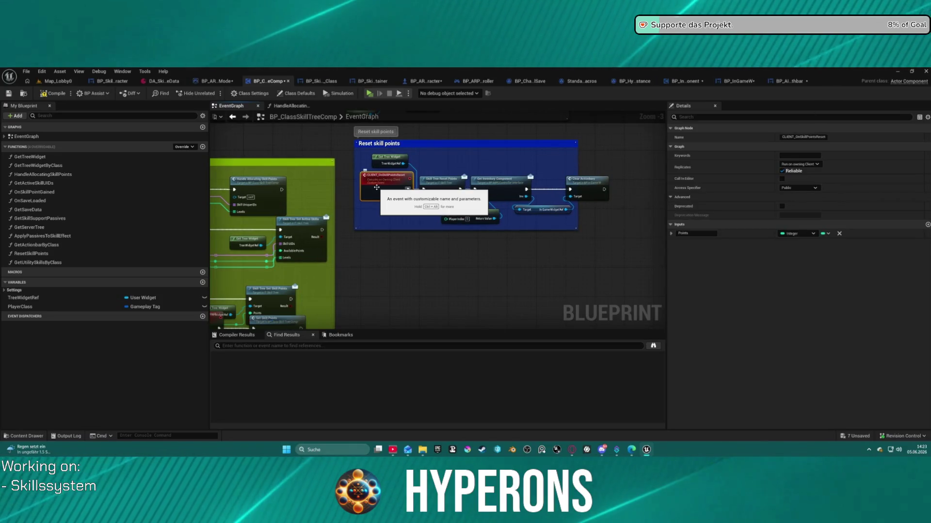
key(ctrl+z)
scroll(485, 127, down, 5)
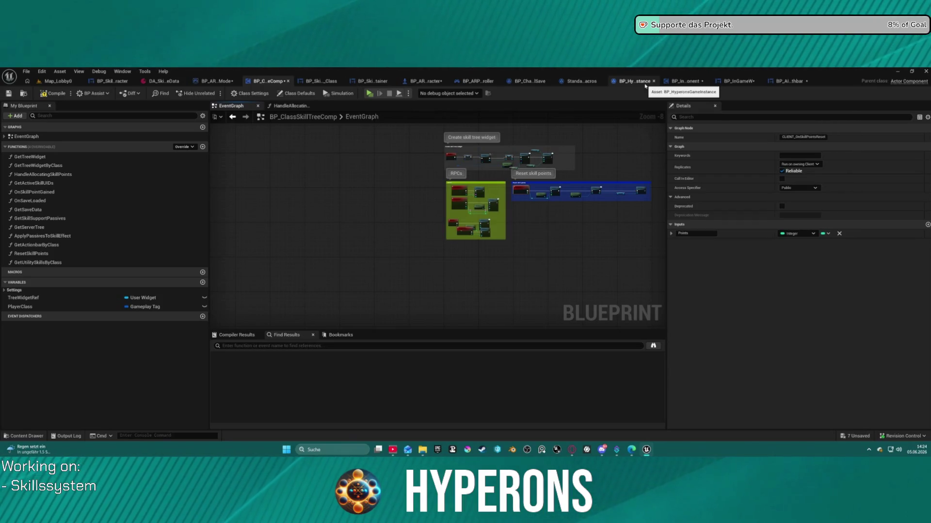
scroll(651, 187, up, 9)
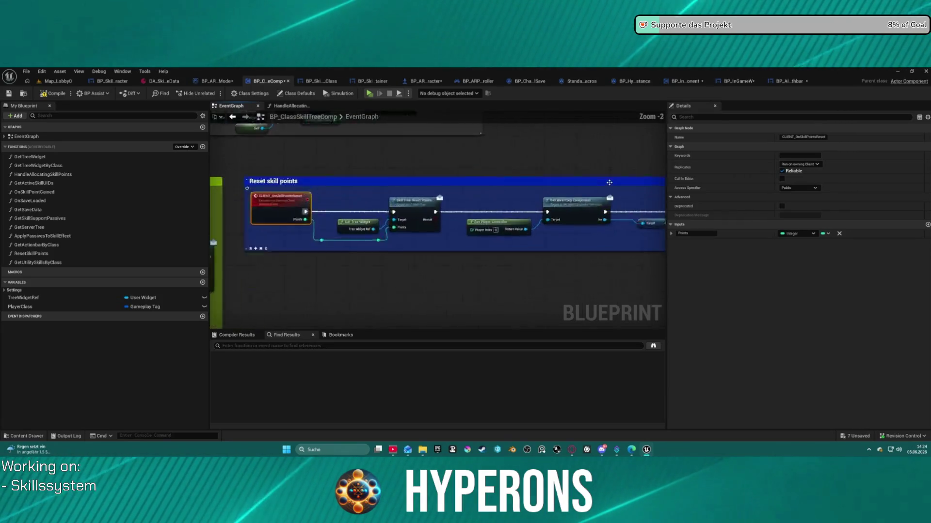
mouse_move(378, 176)
mouse_down()
mouse_move(490, 218)
mouse_move(557, 223)
mouse_move(606, 316)
mouse_move(559, 294)
mouse_up()
drag(218, 247, 407, 247)
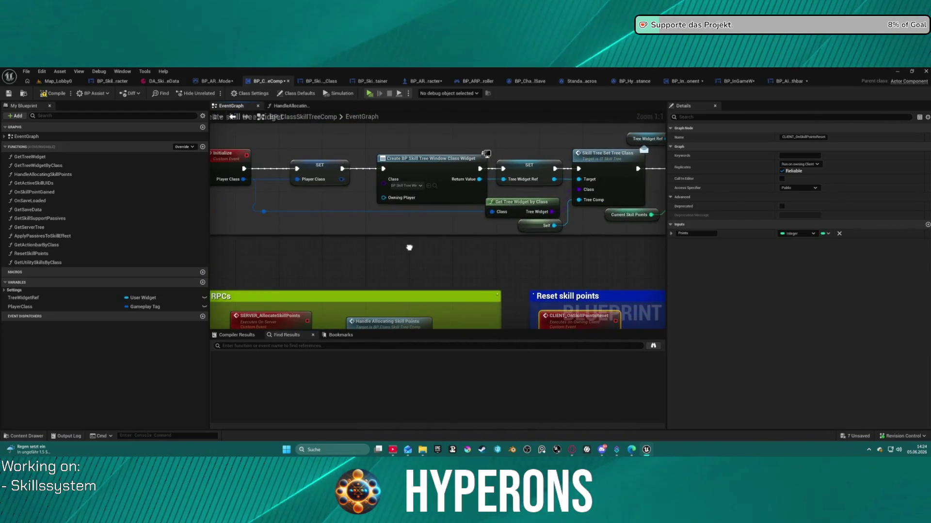
click(739, 81)
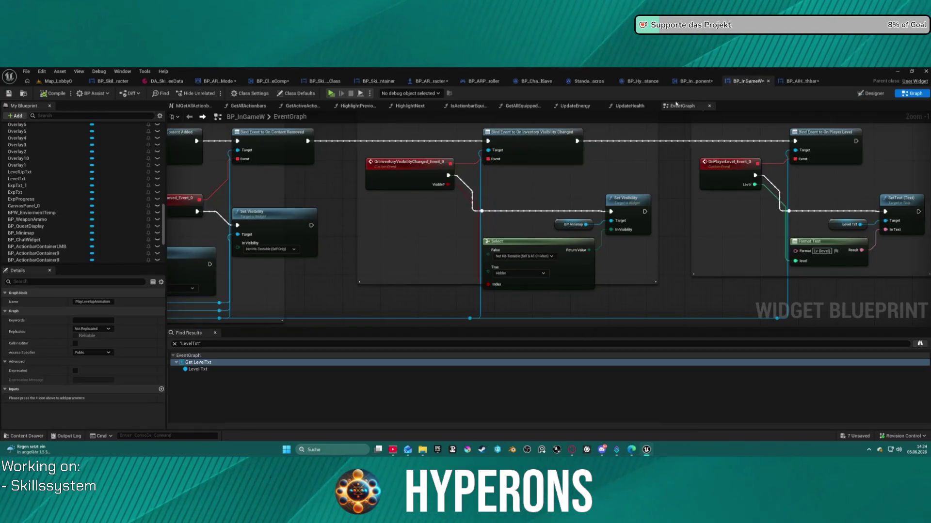
Inspect the Level Txt getter and Bind Event to On Player Level in the Update level comment.
drag(770, 192, 429, 199)
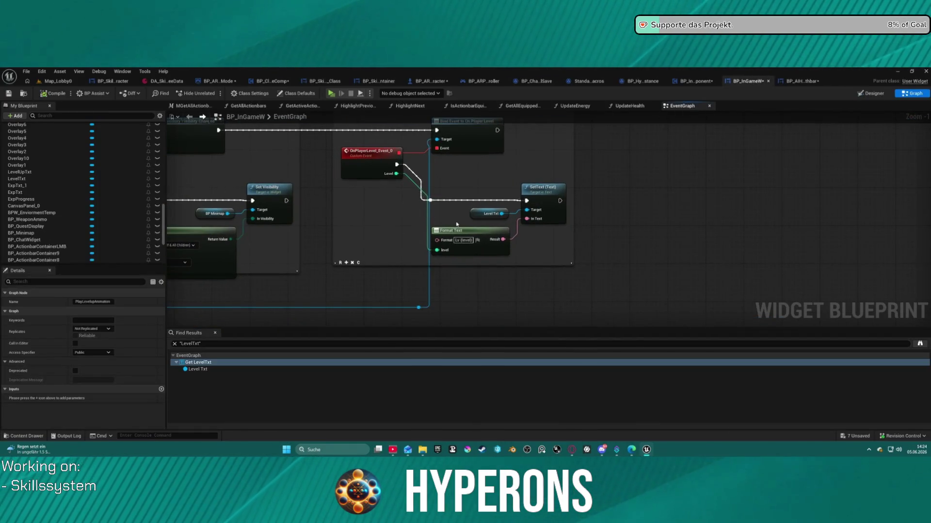
right_click(475, 214)
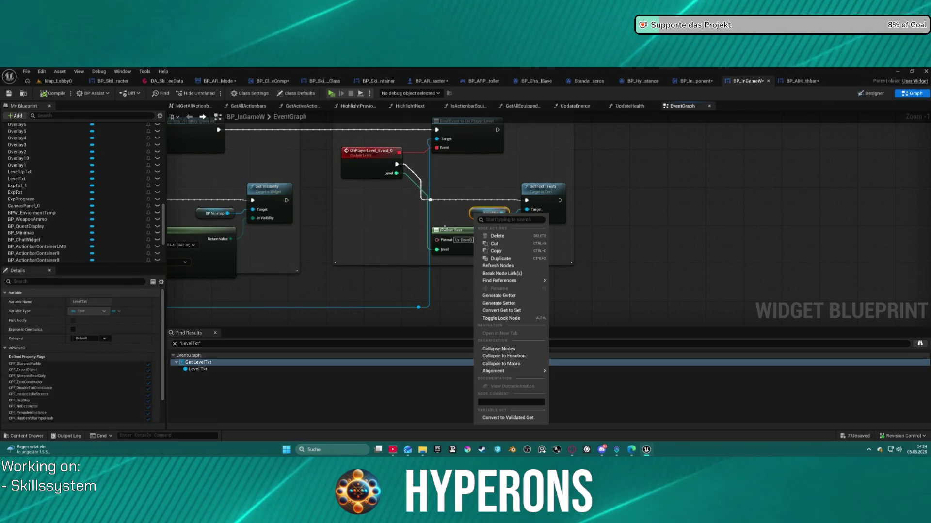
drag(398, 193, 388, 227)
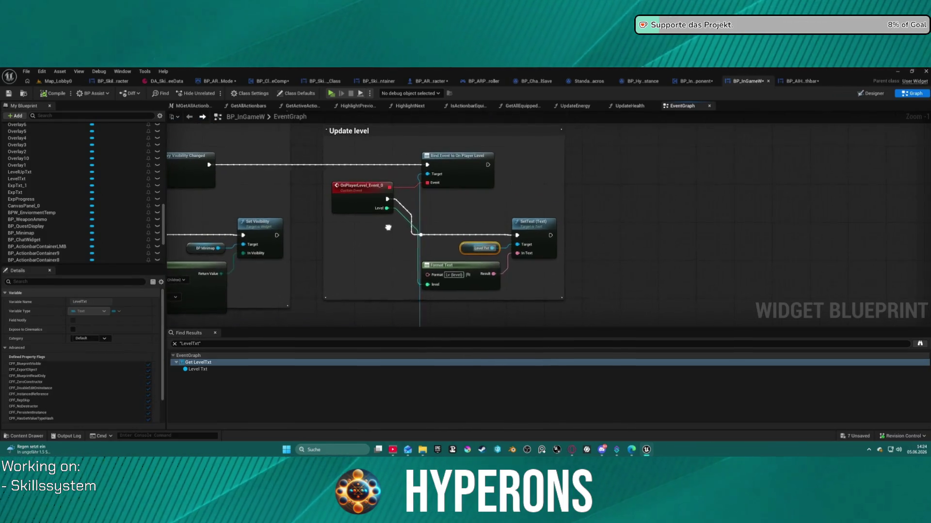
click(456, 184)
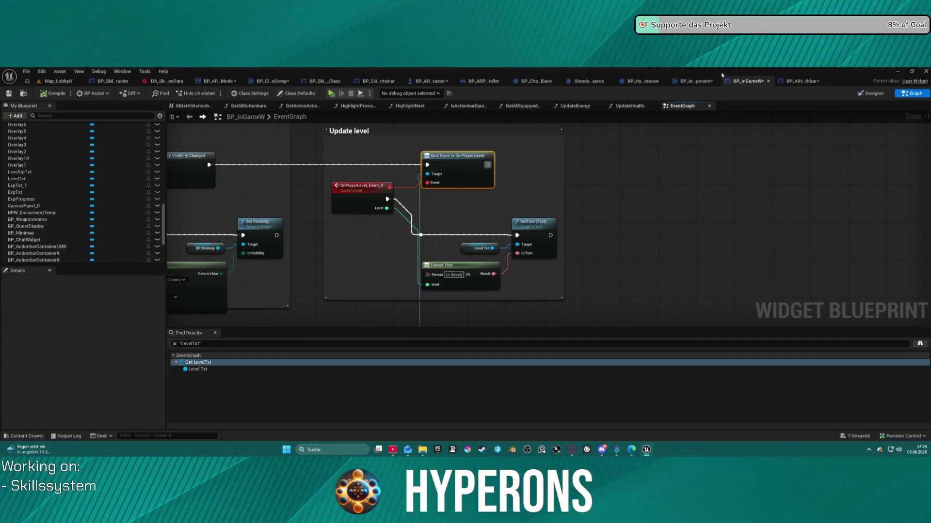
Search the inventory component for 'player level' and jump to JigGetPlayerLevel in HandlePostGameSaved.
click(697, 79)
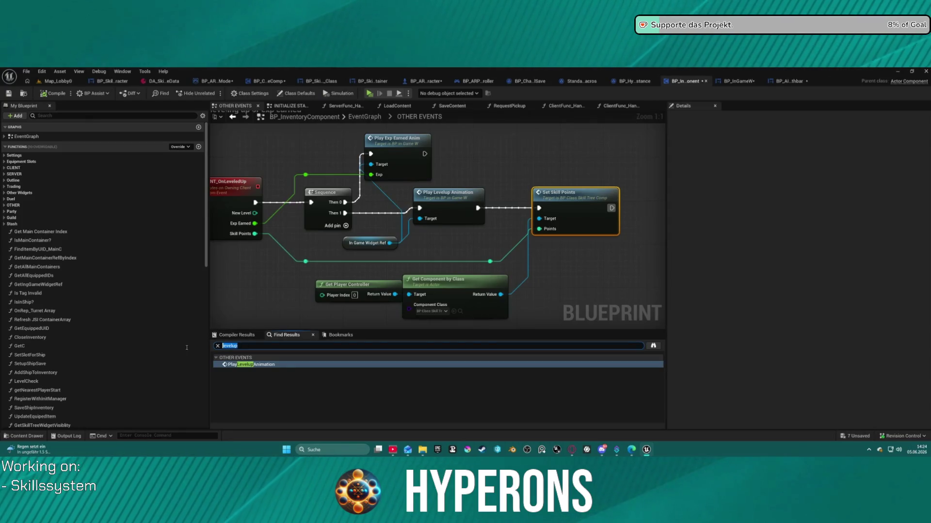
text(r l)
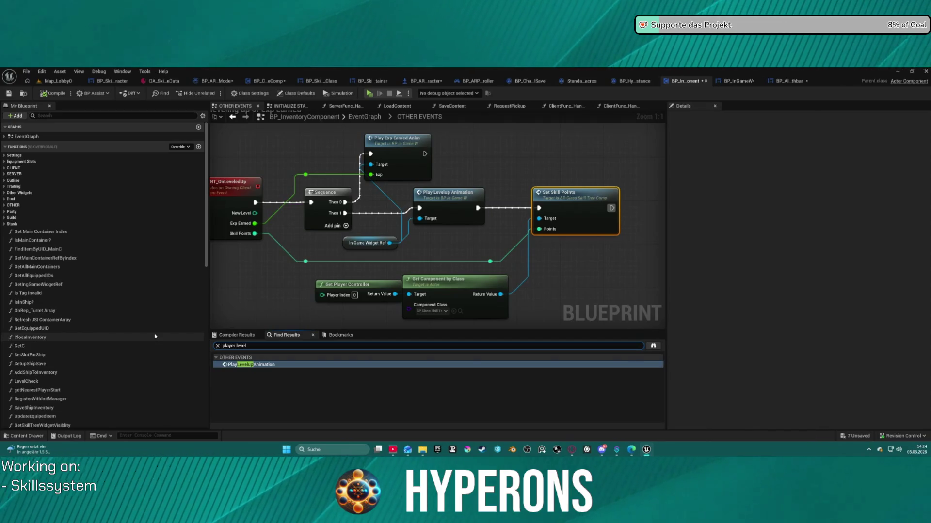
key(Return)
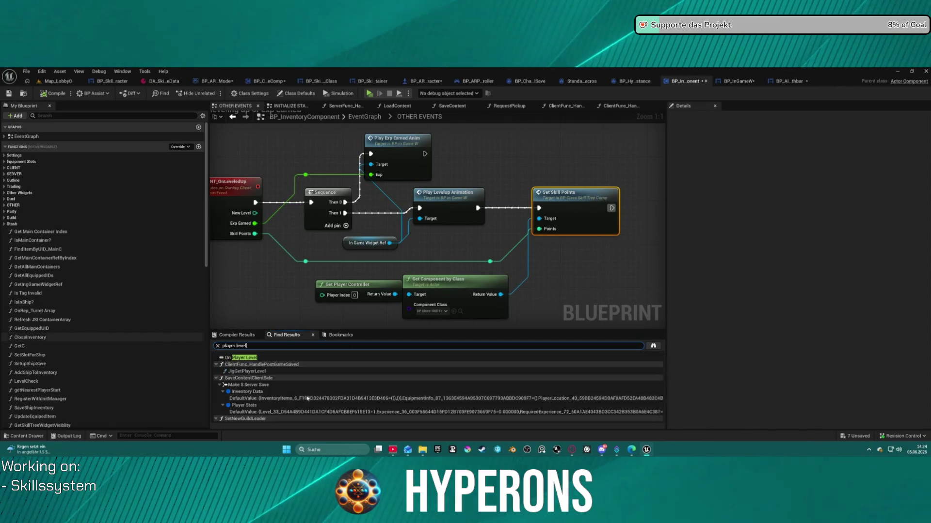
click(256, 372)
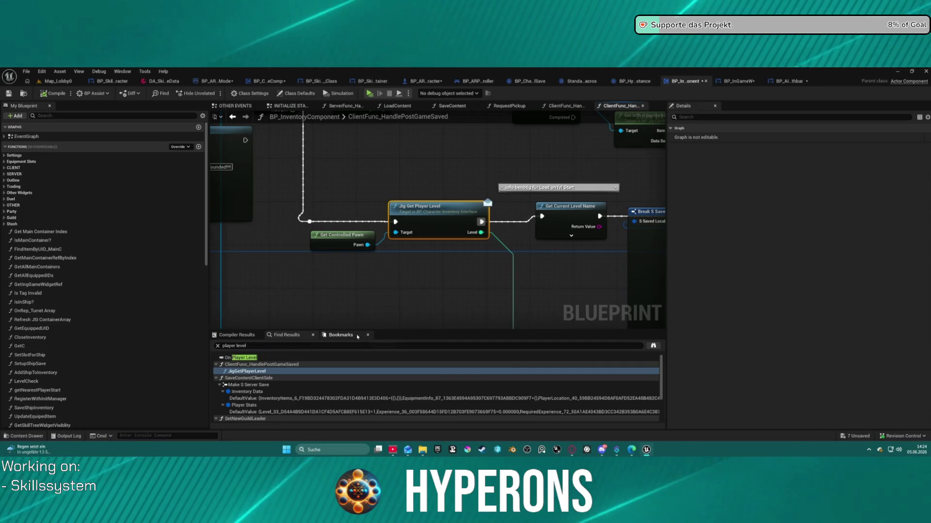
Open the LoadContent function graph around Set Player Stats and Set Guild.
scroll(446, 276, down, 4)
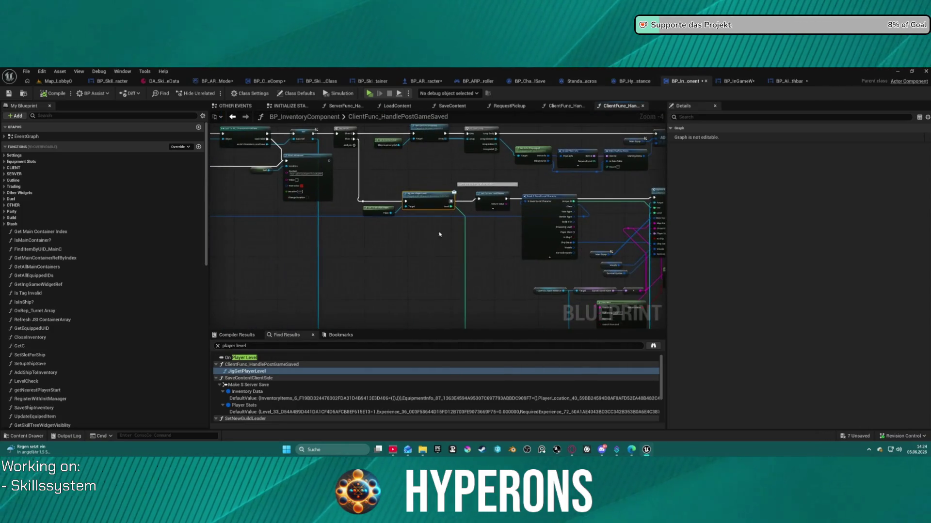
scroll(258, 395, down, 5)
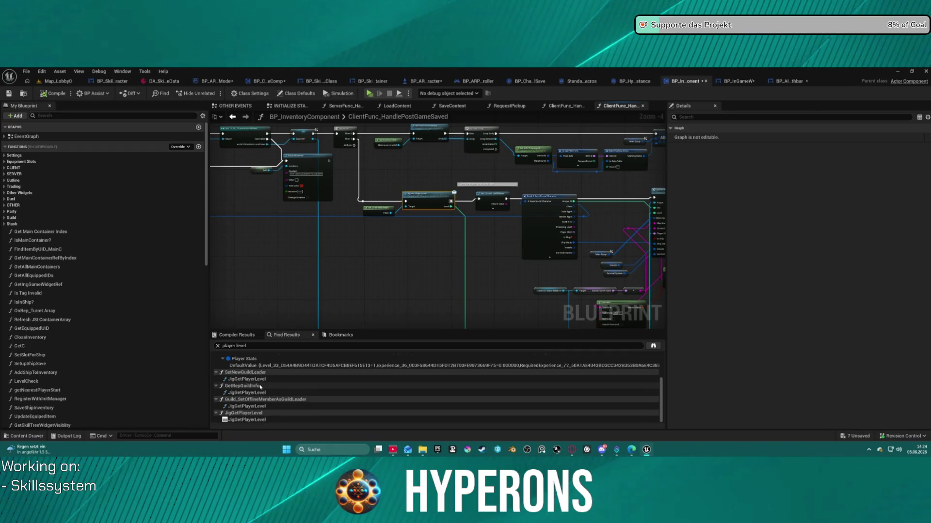
scroll(350, 219, up, 3)
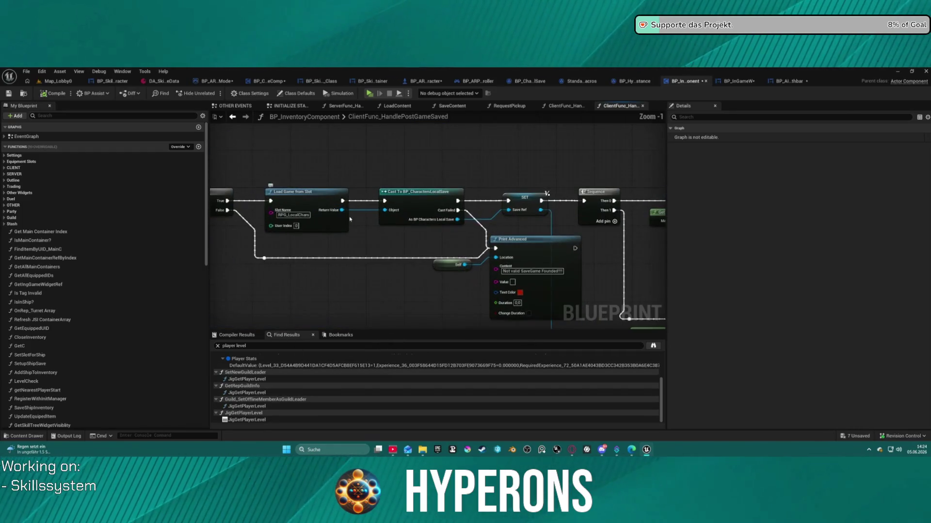
click(567, 107)
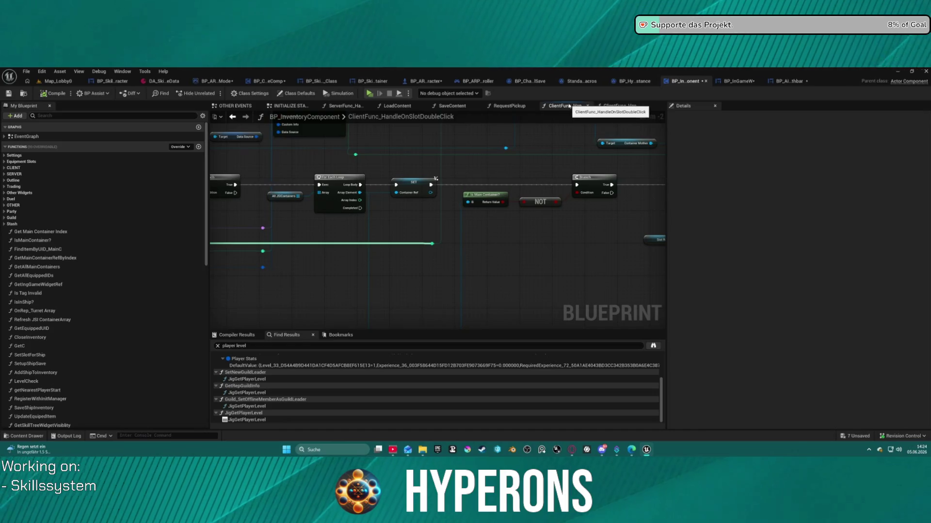
click(508, 106)
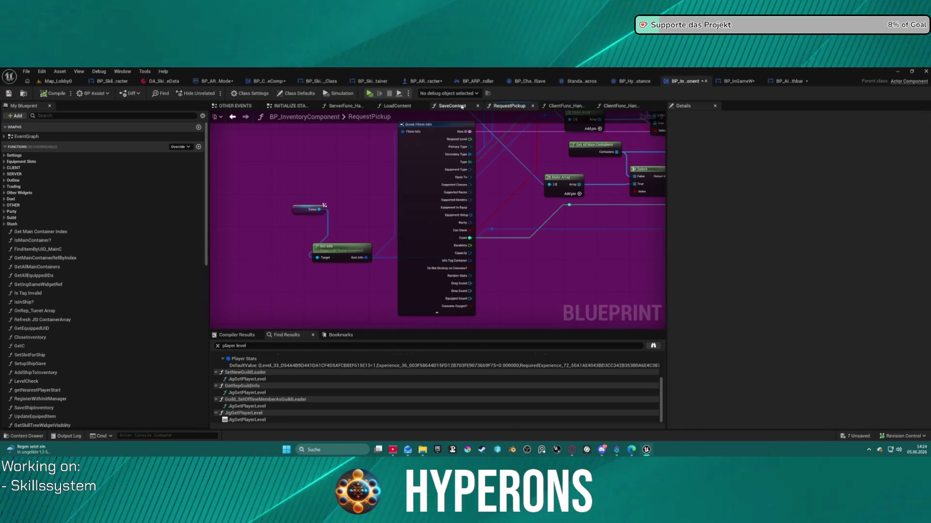
click(411, 107)
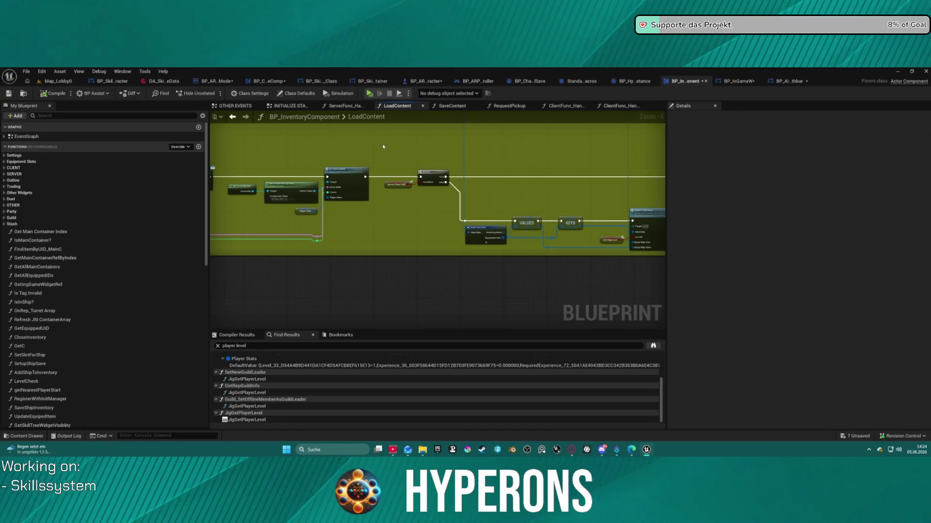
scroll(502, 230, down, 5)
scroll(338, 235, up, 10)
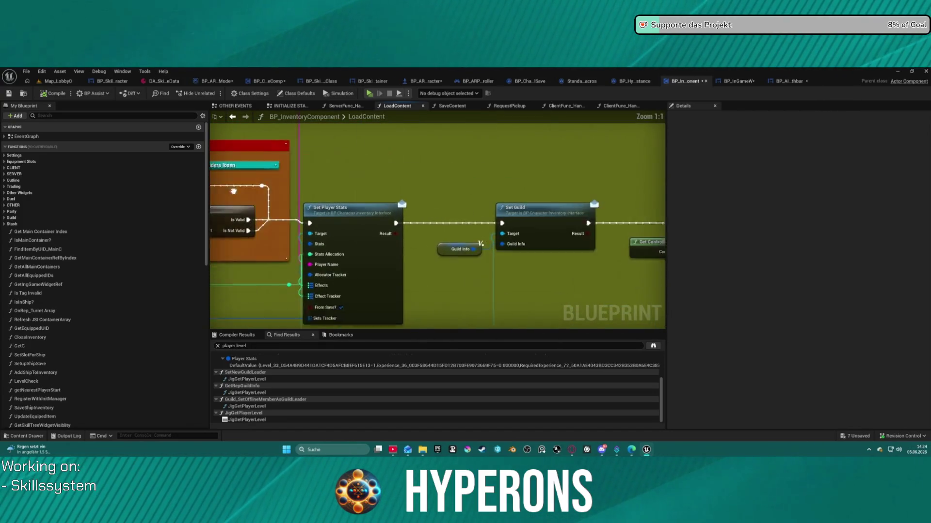
drag(368, 210, 446, 194)
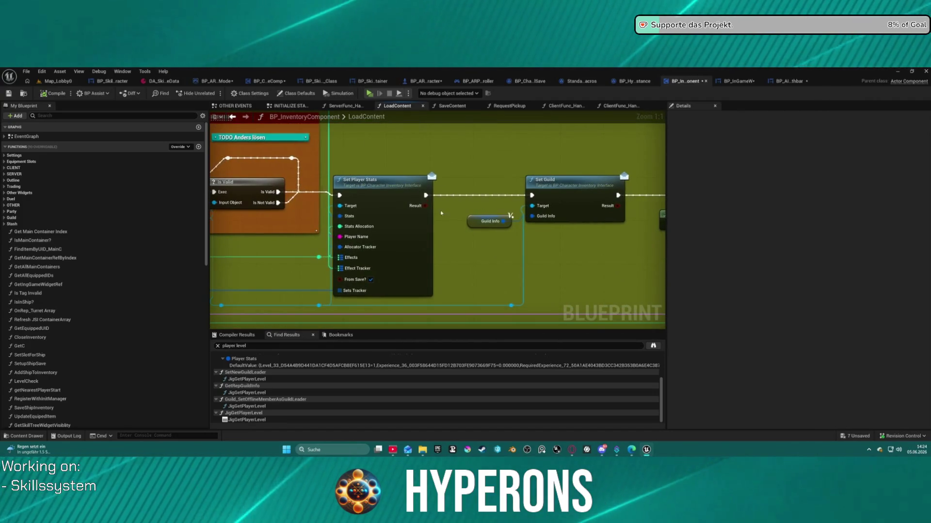
Add an In Game Widget Ref getter and call On Player Level Event on it.
right_click(467, 161)
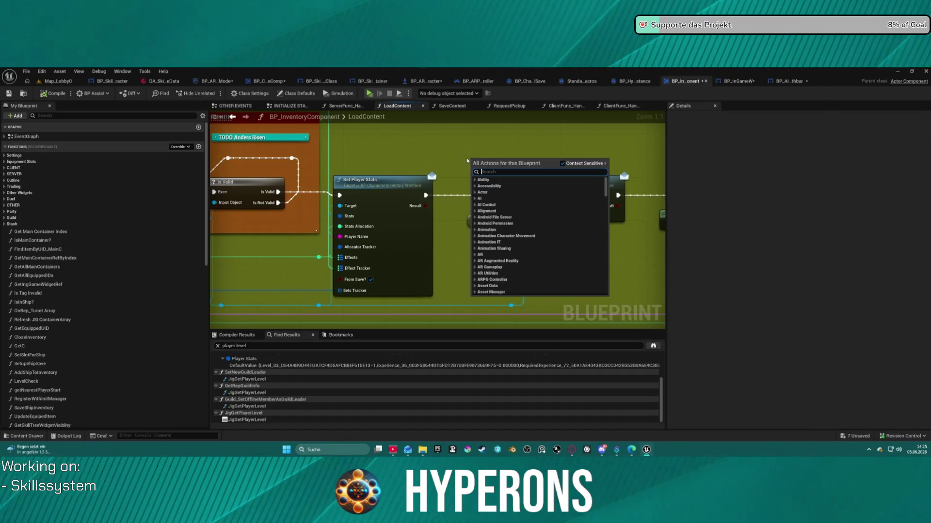
text(ingame wid)
key(Return)
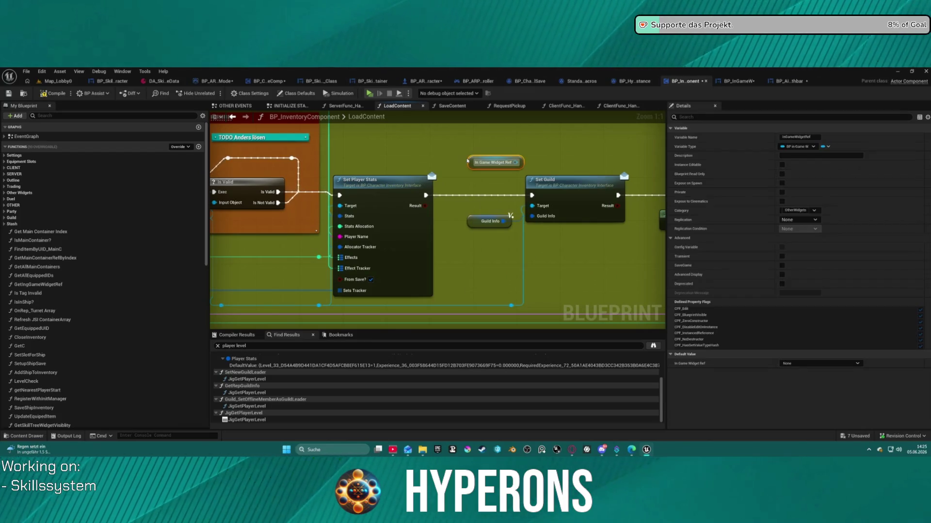
mouse_move(500, 162)
mouse_down()
mouse_move(407, 129)
mouse_move(448, 152)
mouse_up()
text(player)
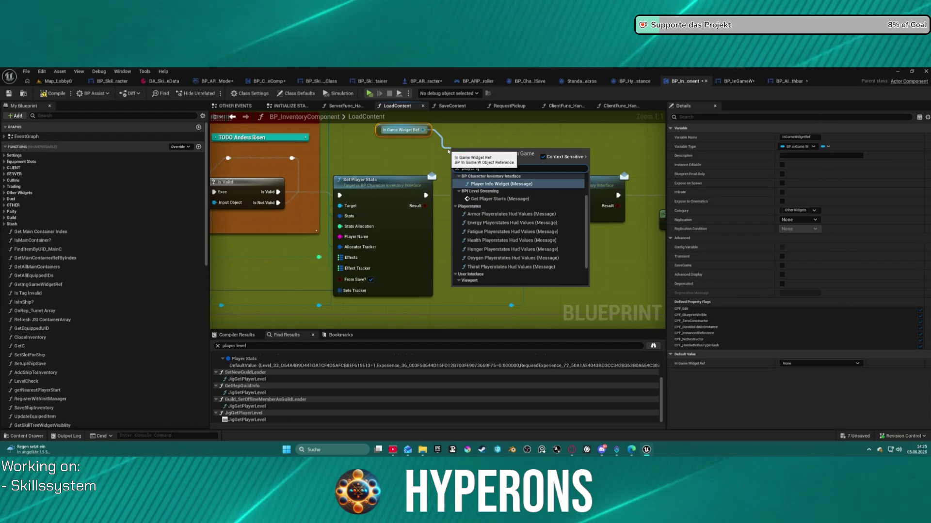
text( le)
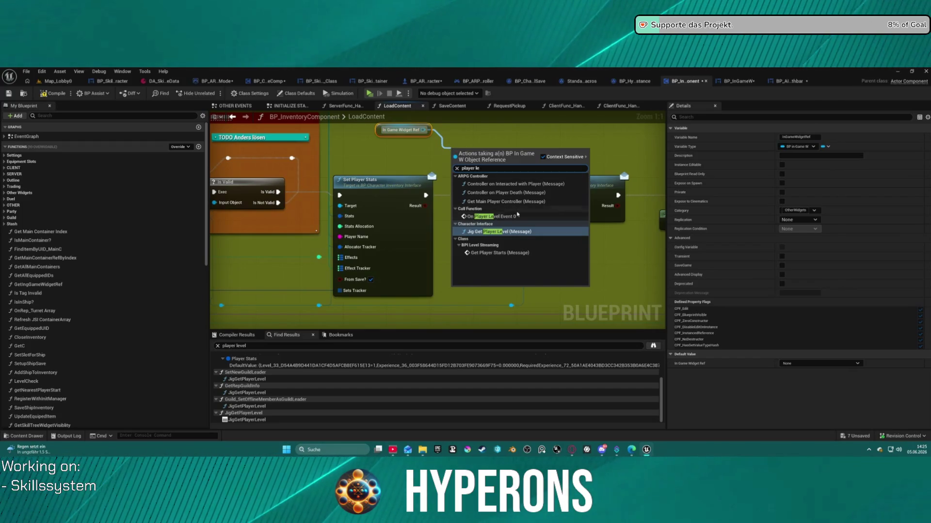
click(501, 216)
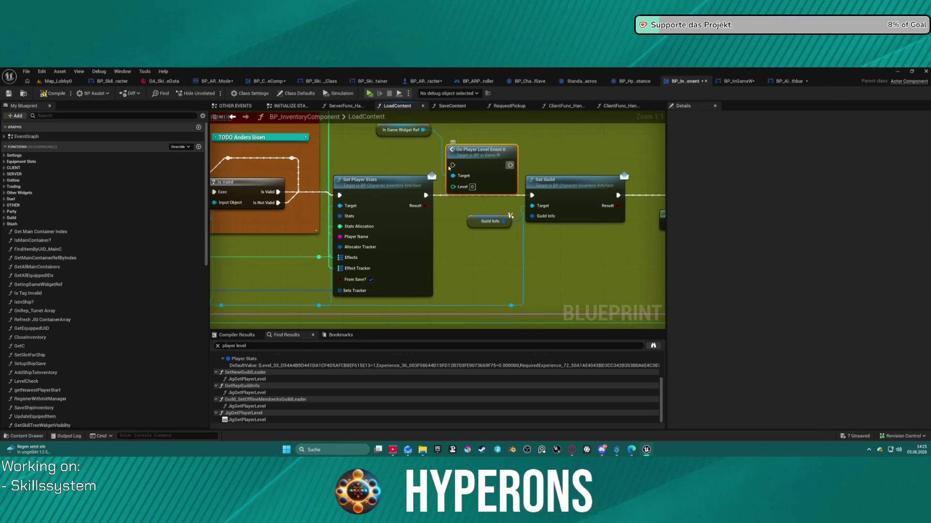
drag(456, 167, 432, 197)
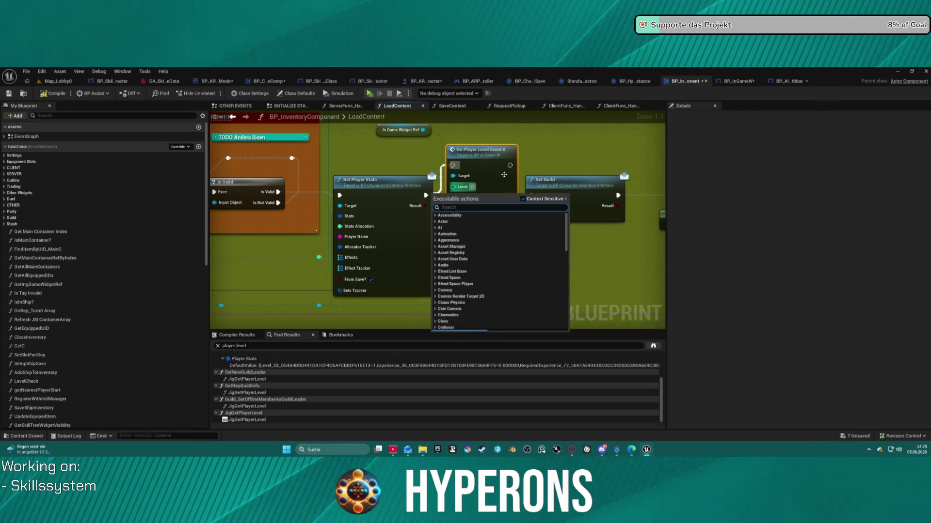
click(484, 149)
Wire On Player Level Event between Set Player Stats and Set Guild.
scroll(542, 139, down, 3)
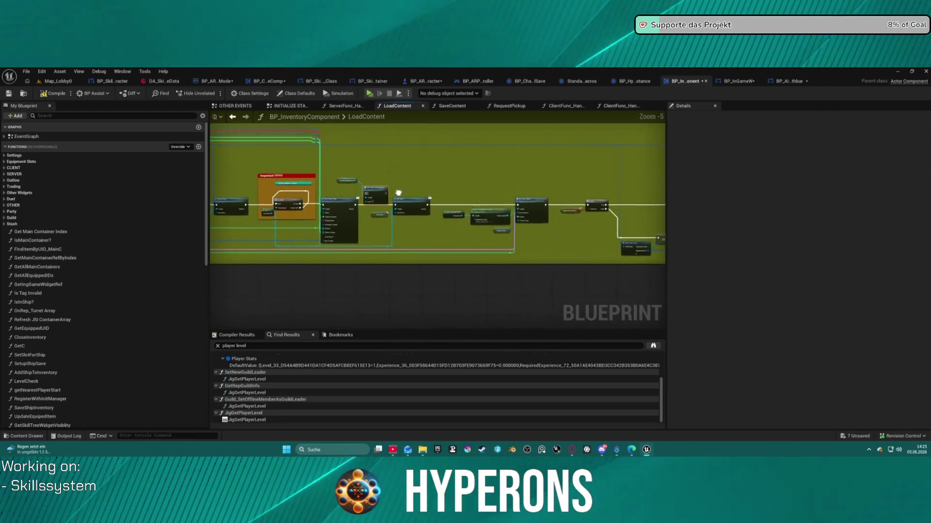
scroll(320, 197, up, 3)
scroll(468, 183, down, 2)
scroll(316, 171, up, 2)
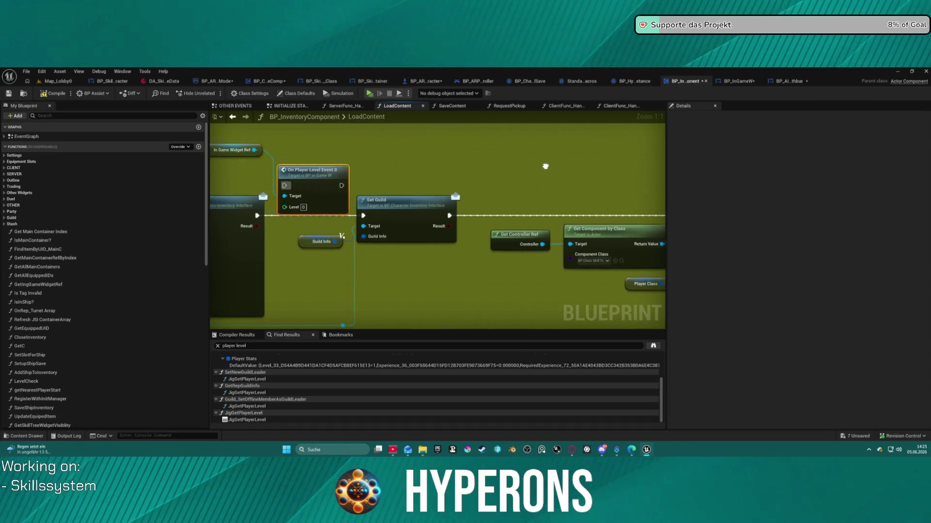
drag(326, 151, 594, 138)
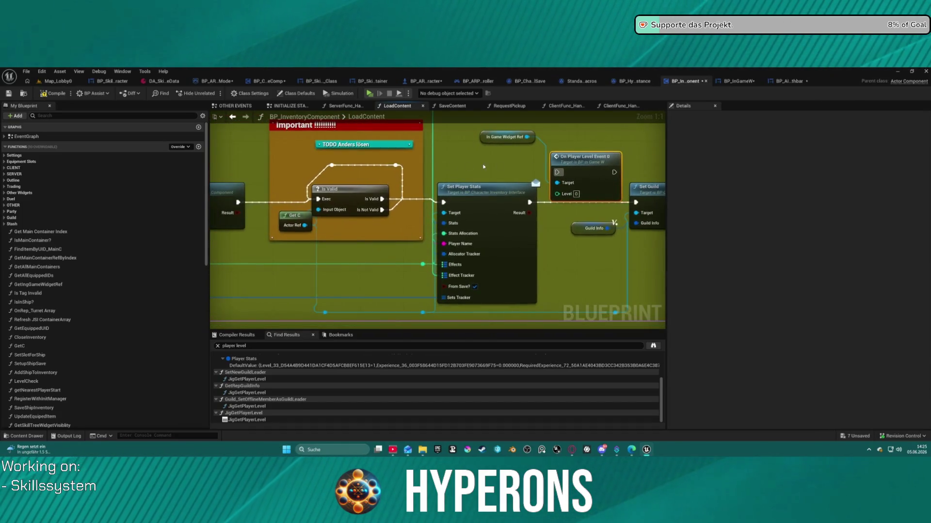
scroll(483, 167, down, 2)
scroll(412, 153, up, 2)
drag(495, 188, 523, 158)
drag(580, 158, 605, 192)
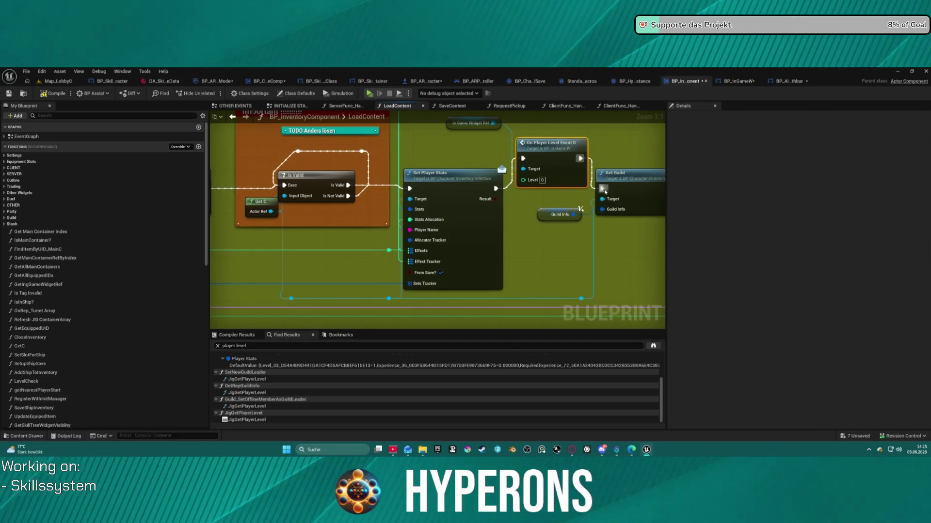
scroll(474, 302, down, 3)
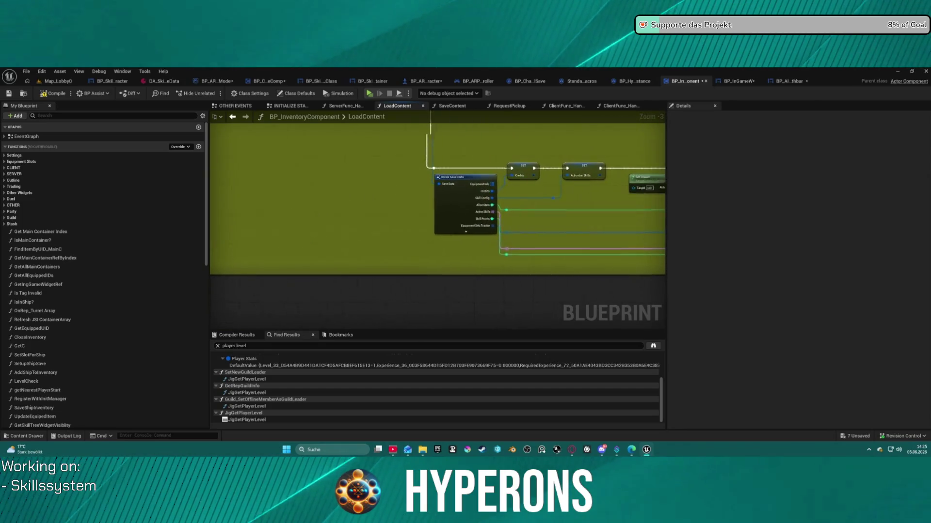
Expose Break Save Data's hidden pins, wire Level into On Player Level Event, and compile.
drag(504, 199, 432, 195)
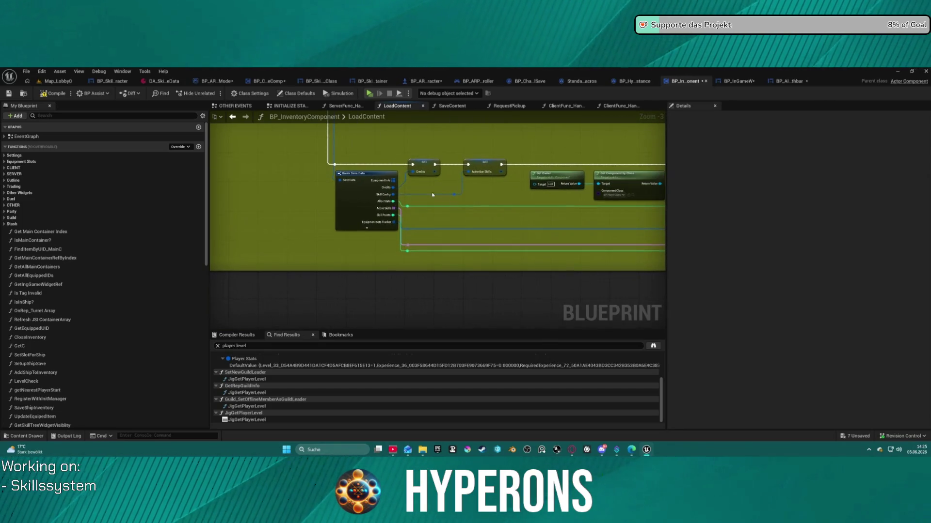
click(350, 196)
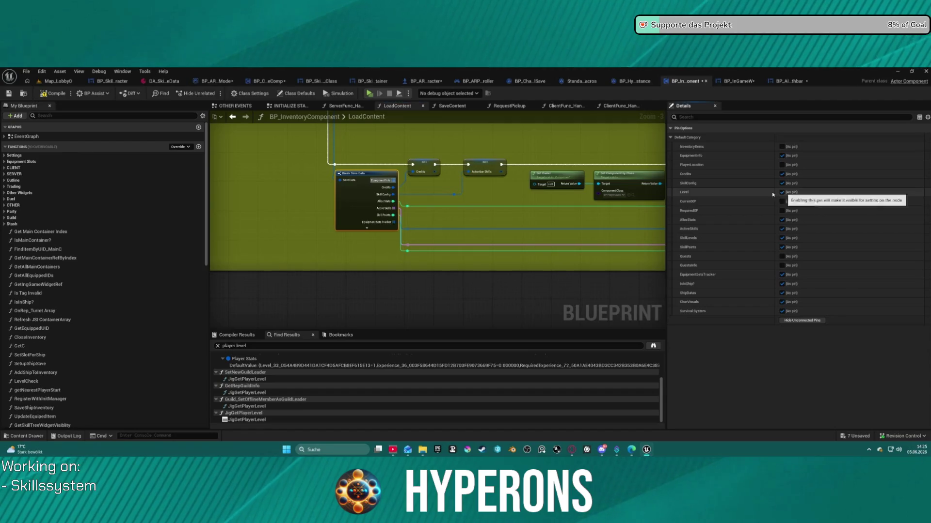
mouse_move(433, 223)
mouse_down()
mouse_move(43, 229)
mouse_move(271, 219)
mouse_up()
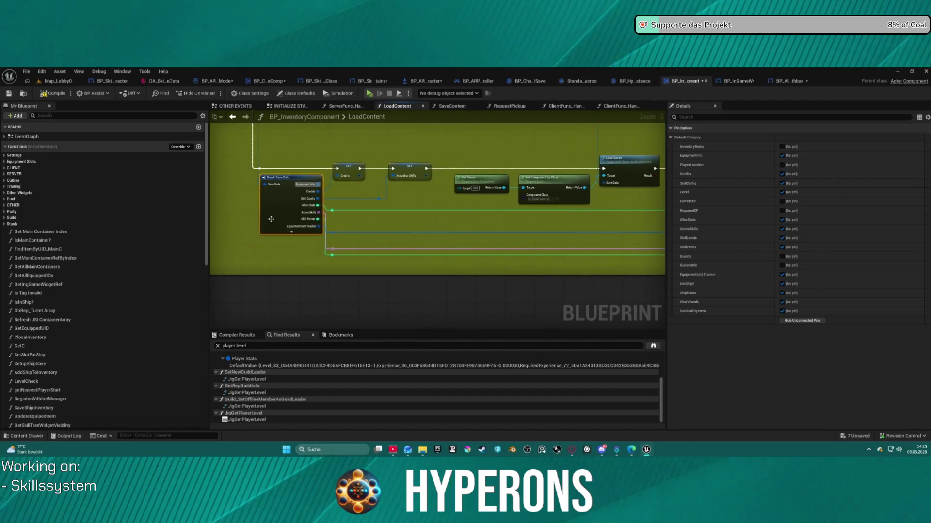
click(291, 232)
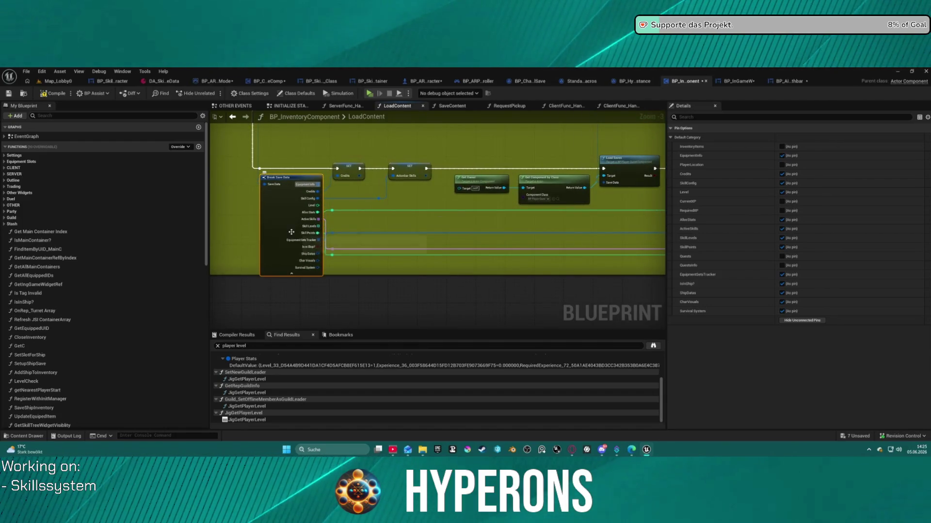
mouse_move(320, 206)
mouse_down()
mouse_move(368, 194)
mouse_move(349, 199)
mouse_move(300, 184)
mouse_move(270, 163)
mouse_up()
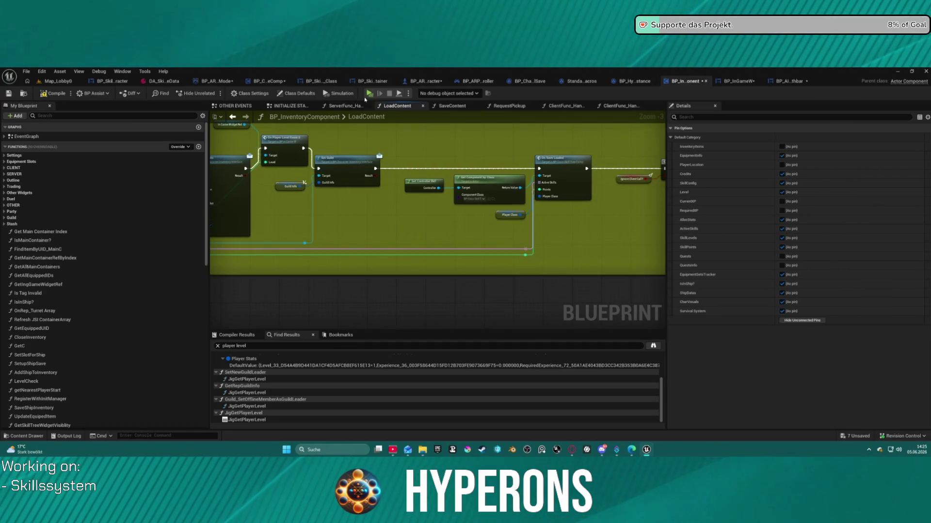
key(F7)
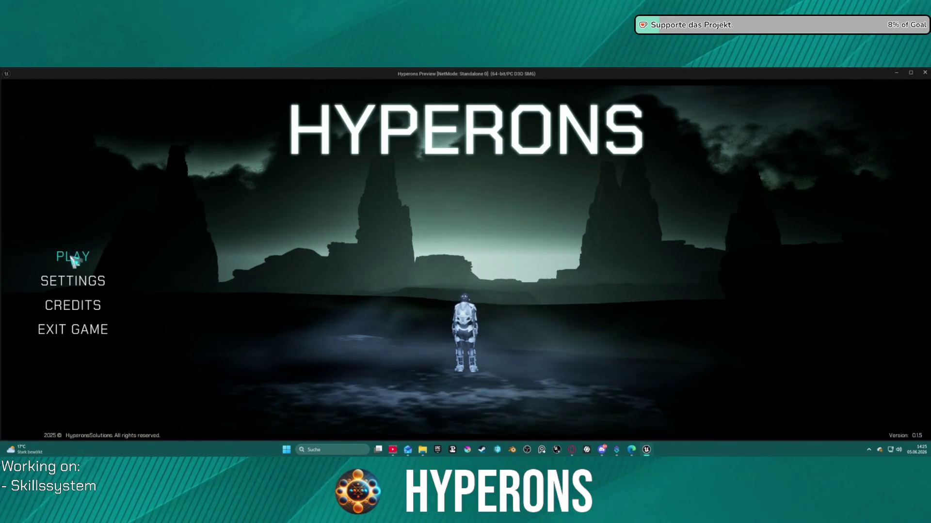
Select and confirm the level 7 character, then start the game.
click(68, 256)
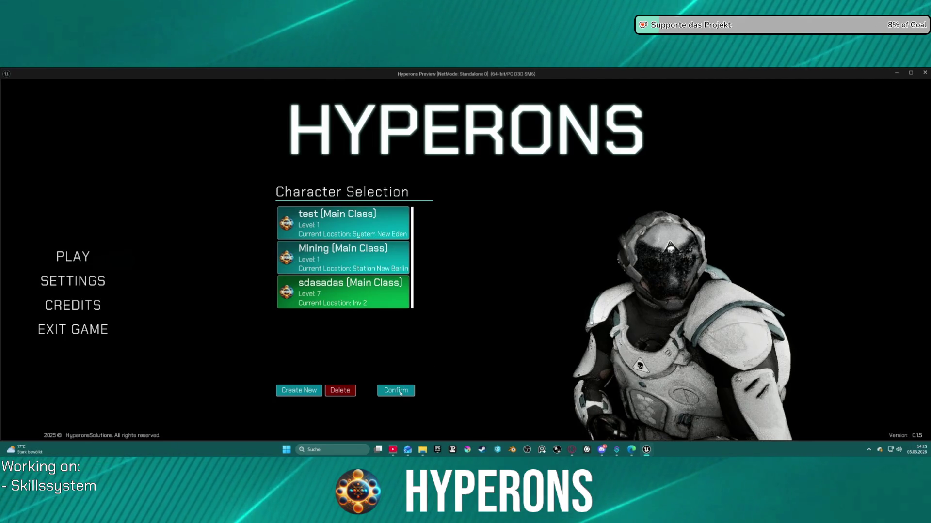
click(400, 391)
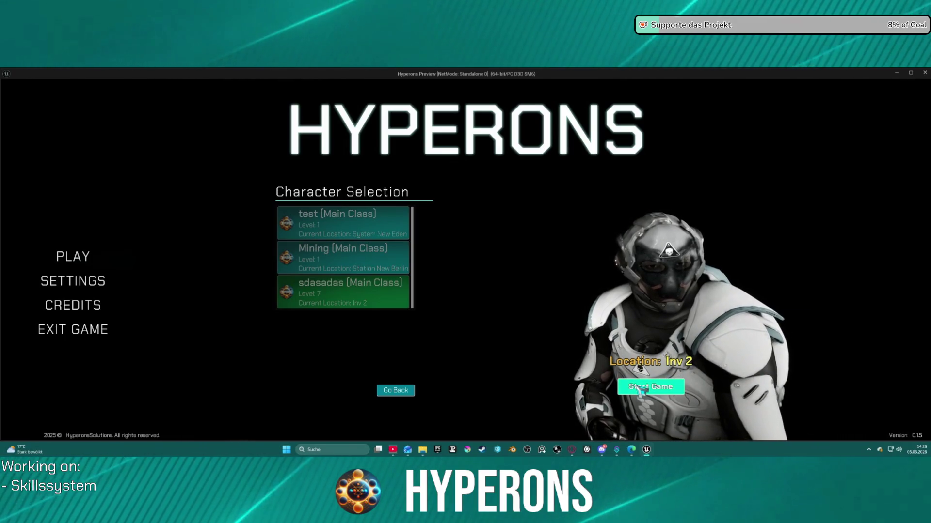
click(640, 388)
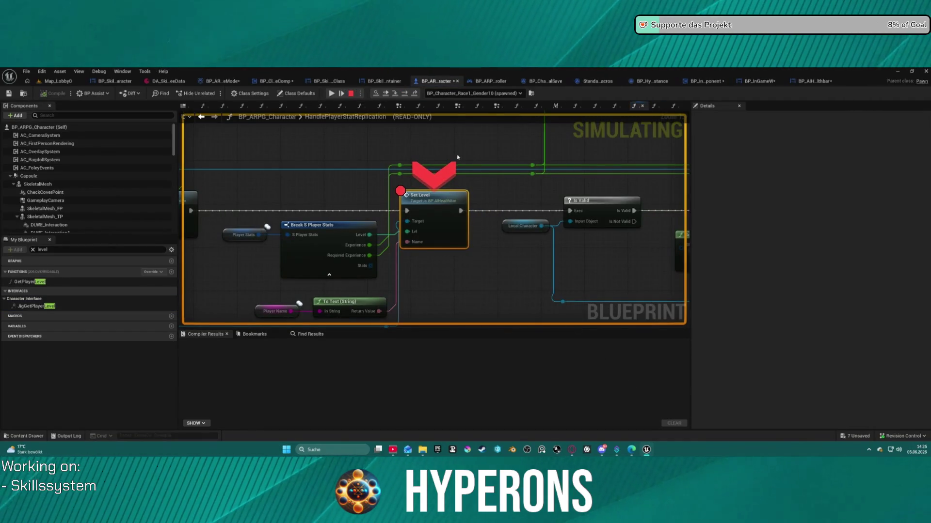
Resume from the breakpoint, open the inventory, and disable the Set Level breakpoint.
click(331, 94)
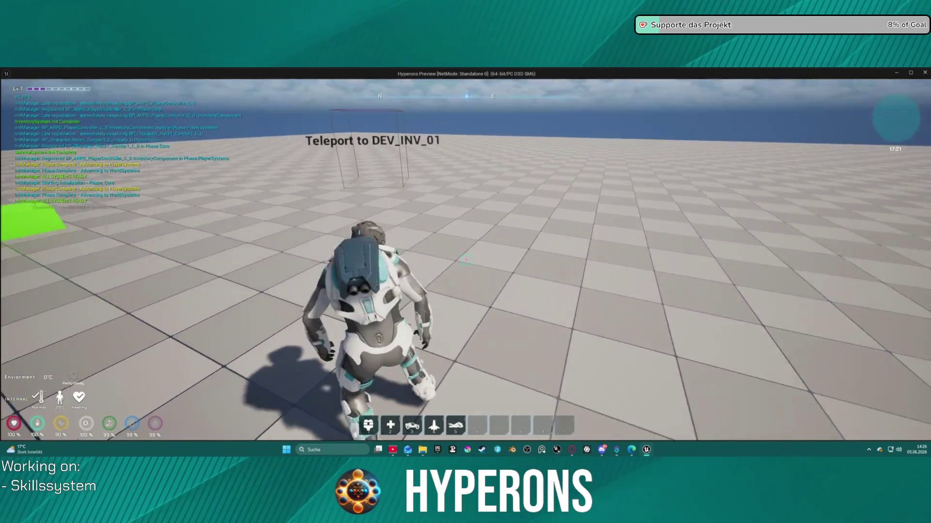
key(i)
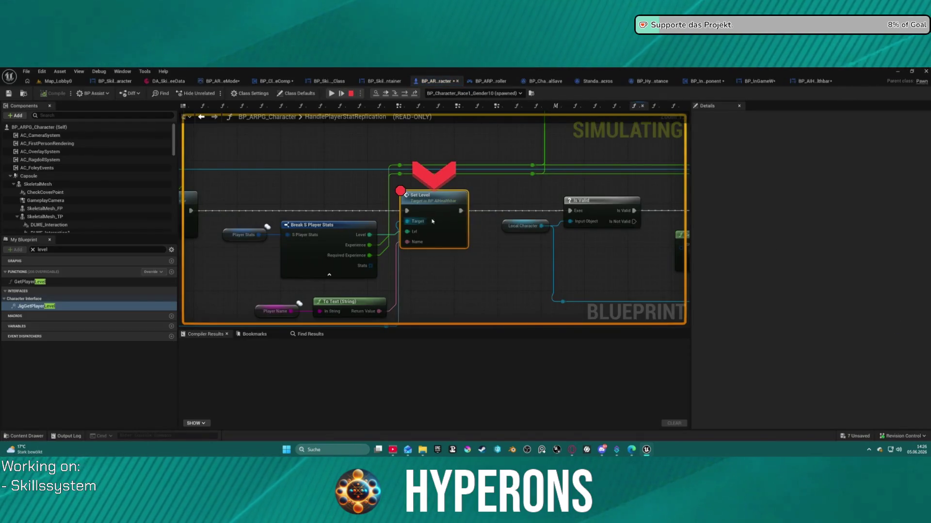
right_click(458, 224)
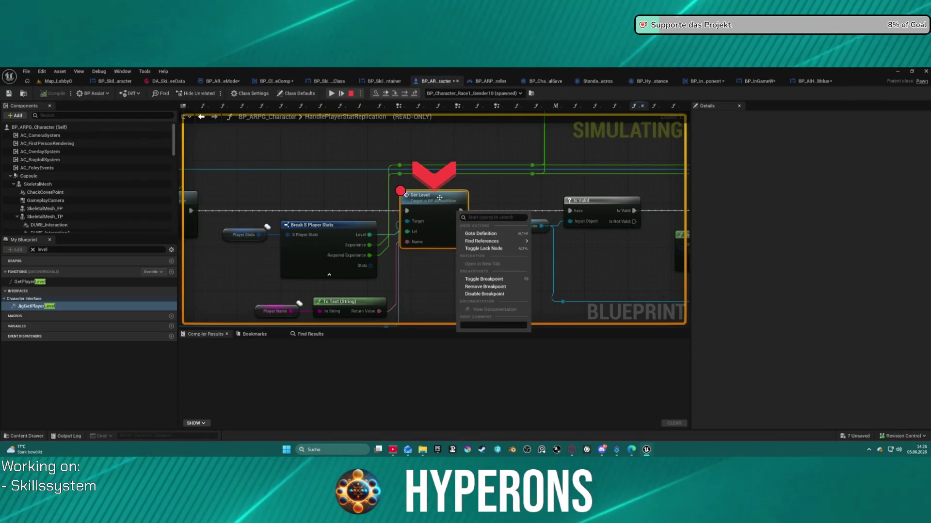
right_click(441, 201)
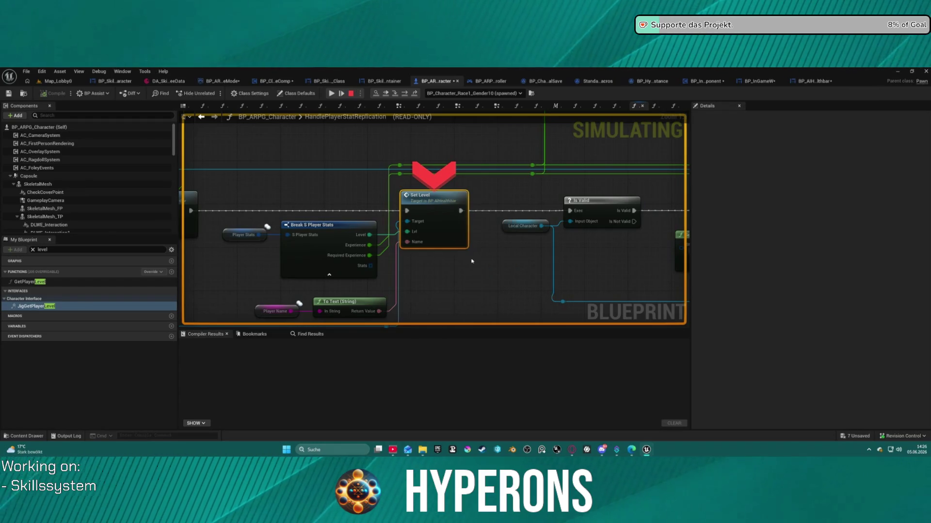
key(F5)
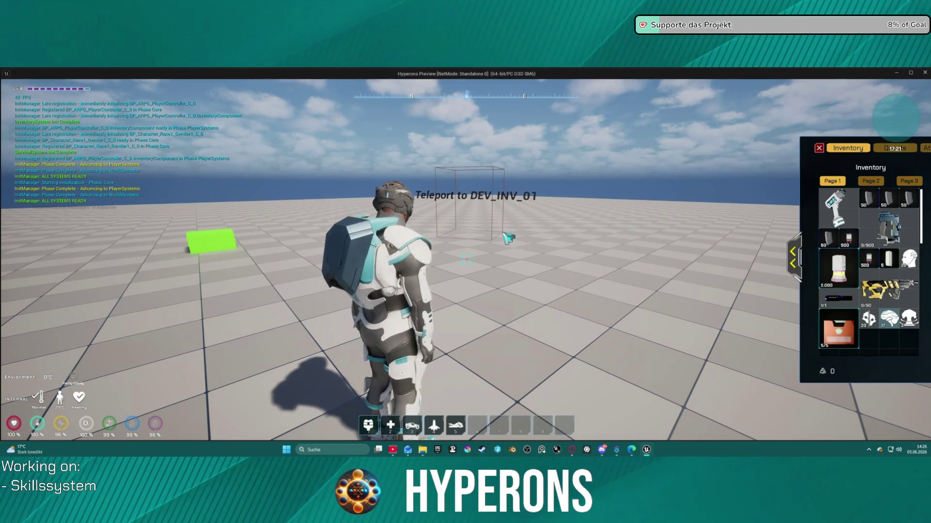
Run the character forward into the DEV_INV_02 teleport box.
scroll(507, 237, up, 3)
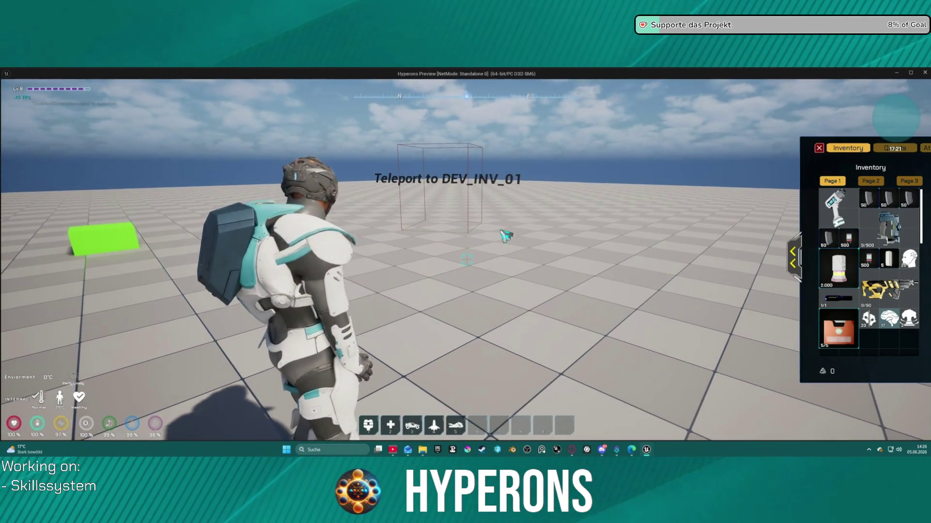
scroll(505, 236, down, 3)
key(w)
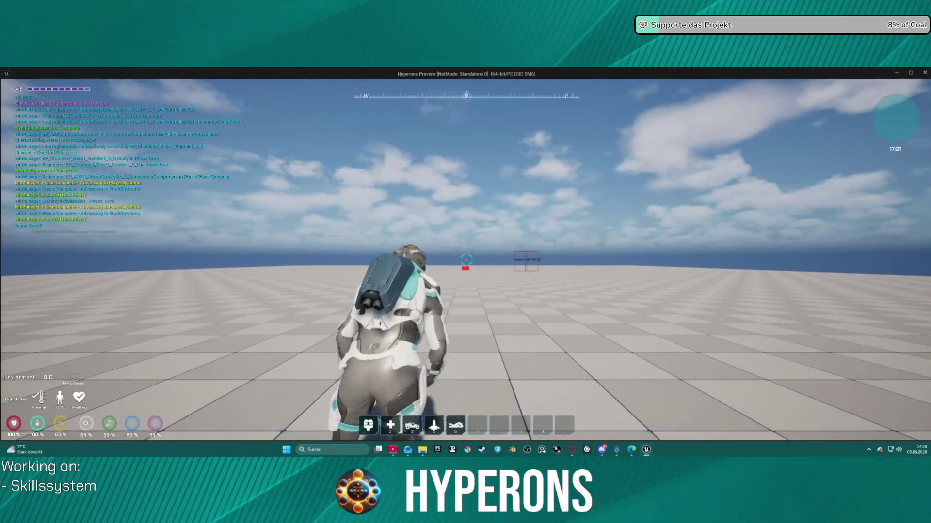
key(w)
mouse_move(465, 262)
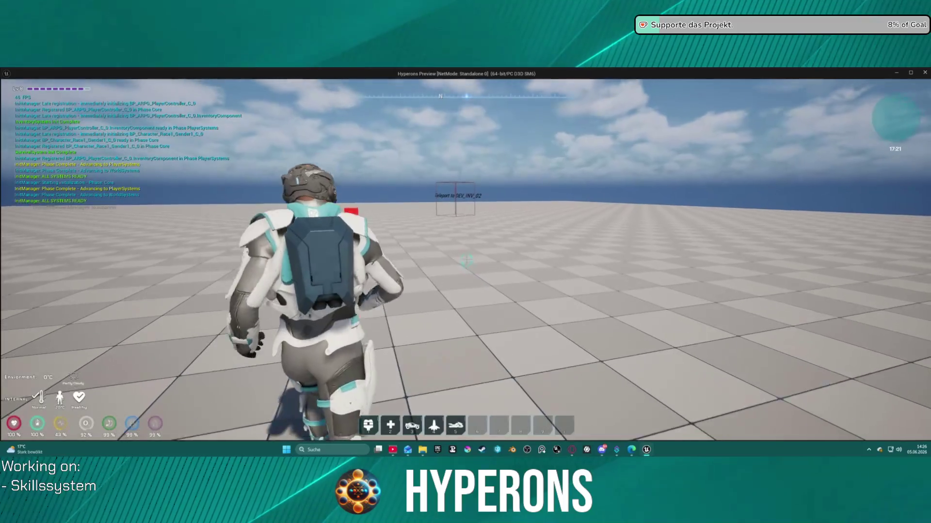
key(w)
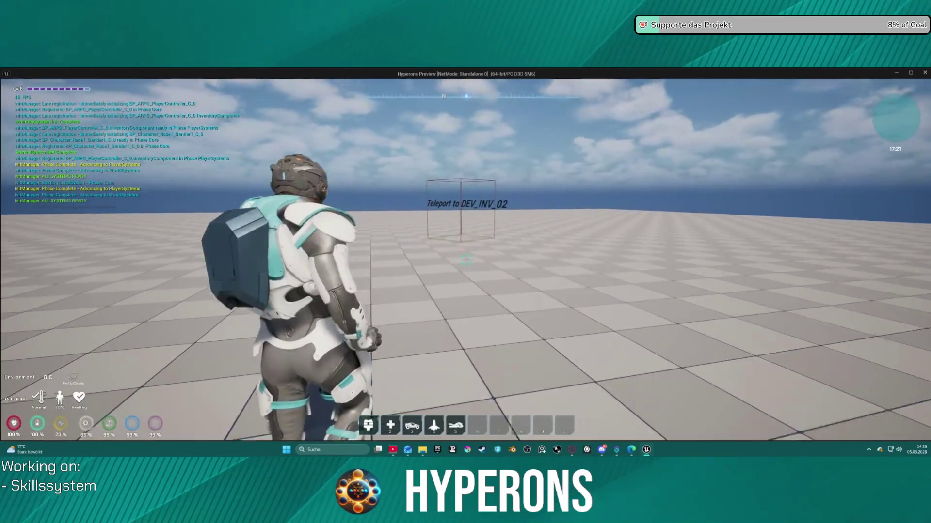
key(w)
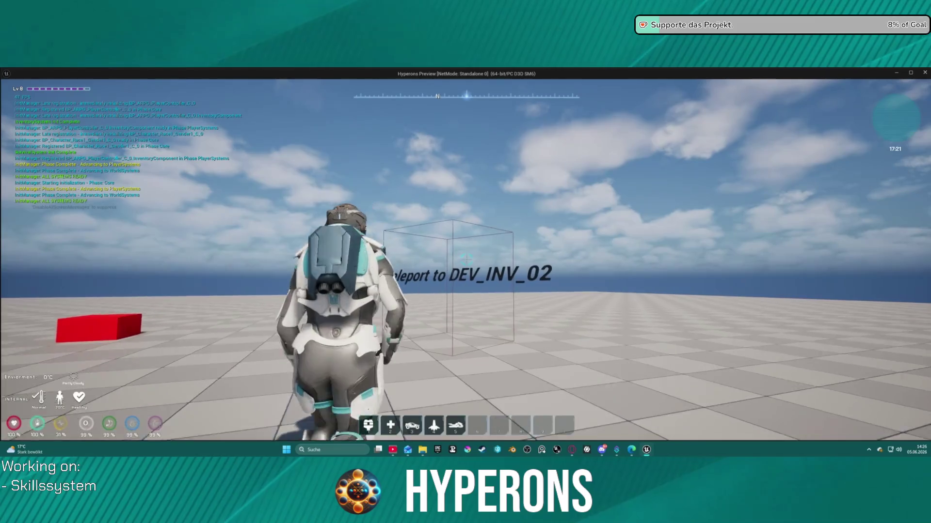
key(w)
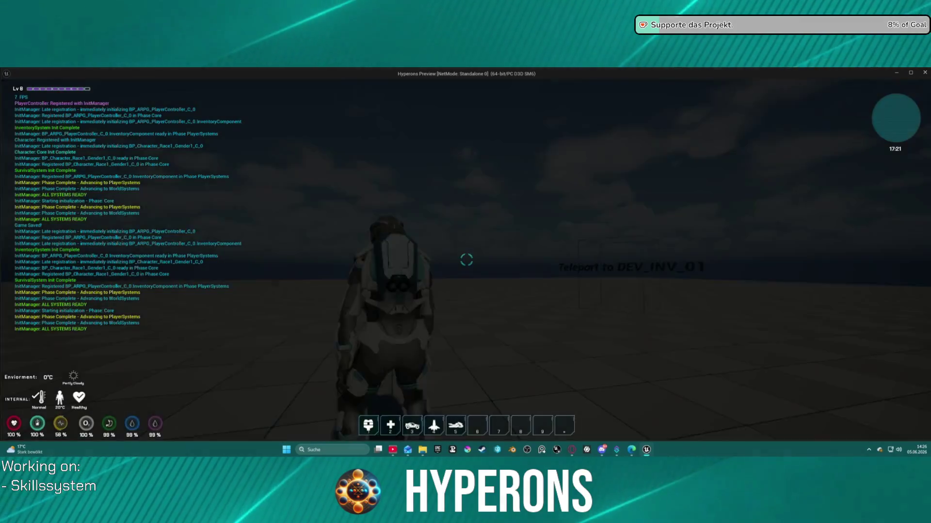
Move to the green block, consume the Exp items from the inventory, and enter DEV_INV_01.
key(a)
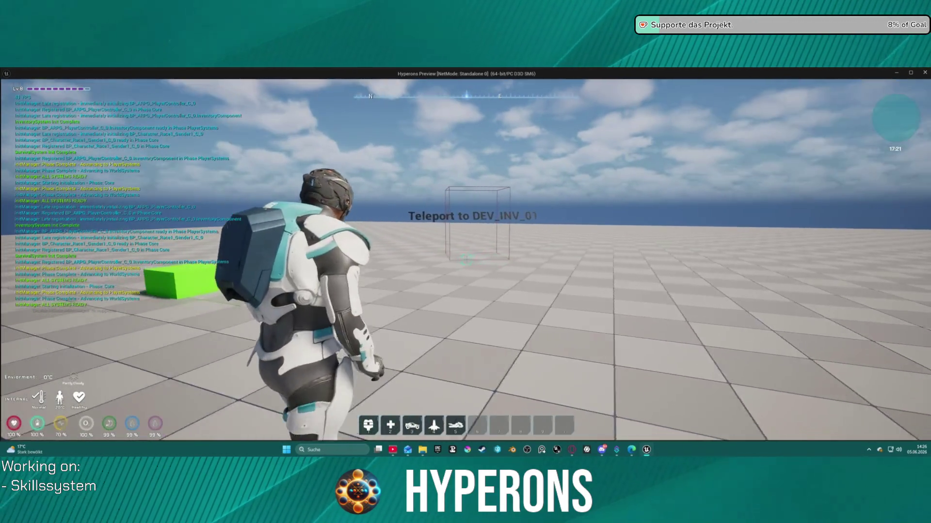
key(a)
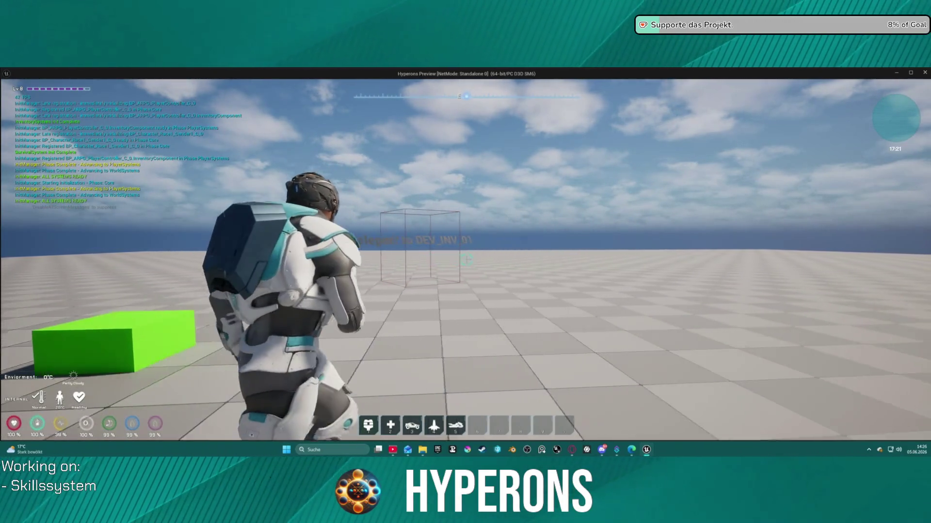
key(c)
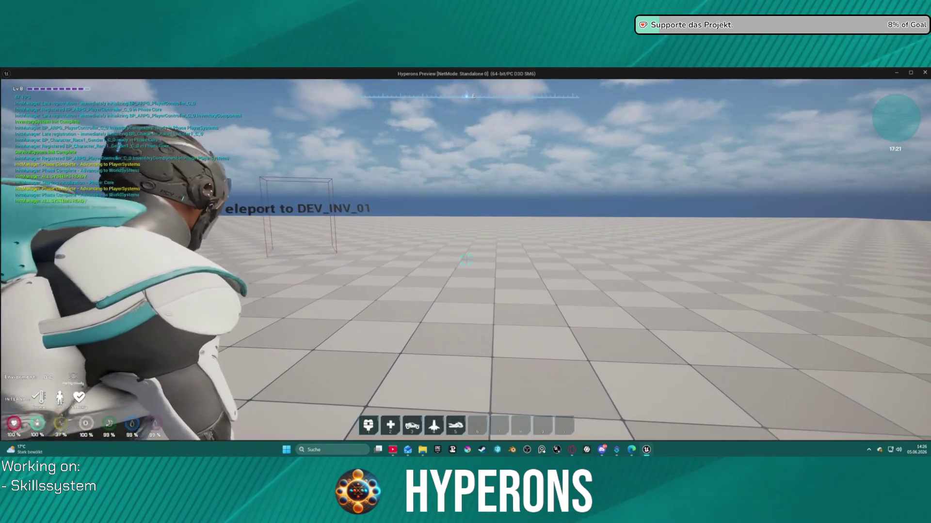
key(c)
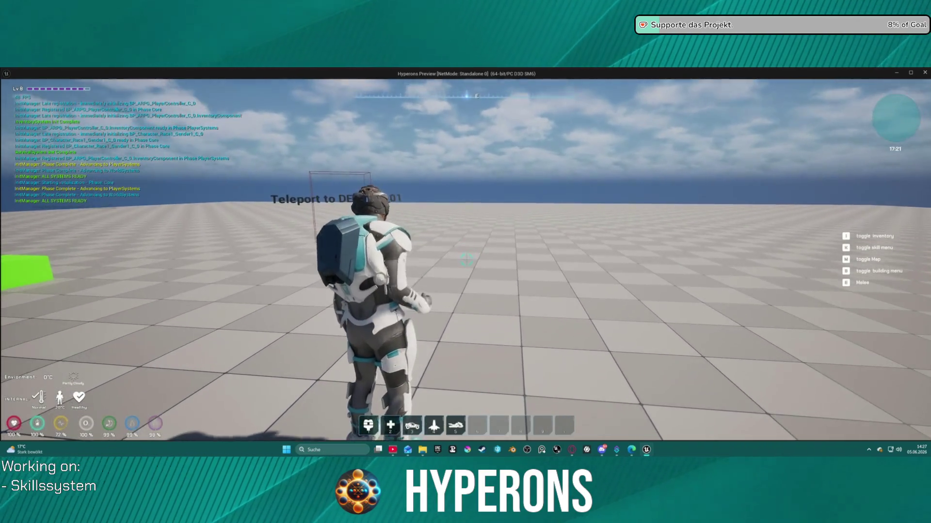
key(shift+w+a)
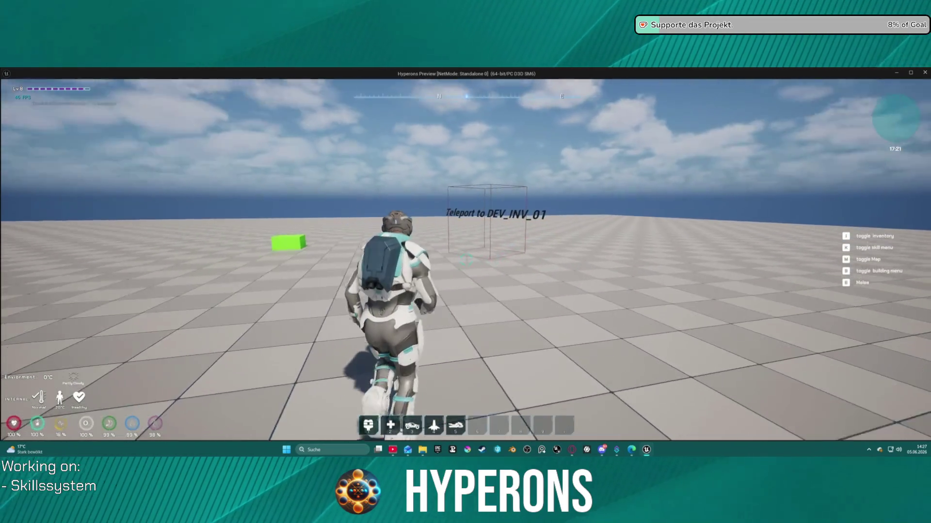
key(i)
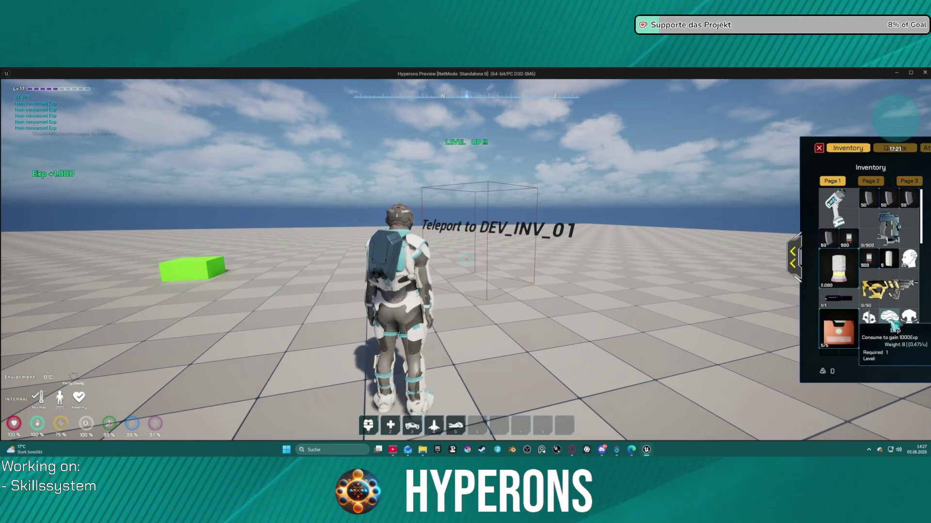
key(w)
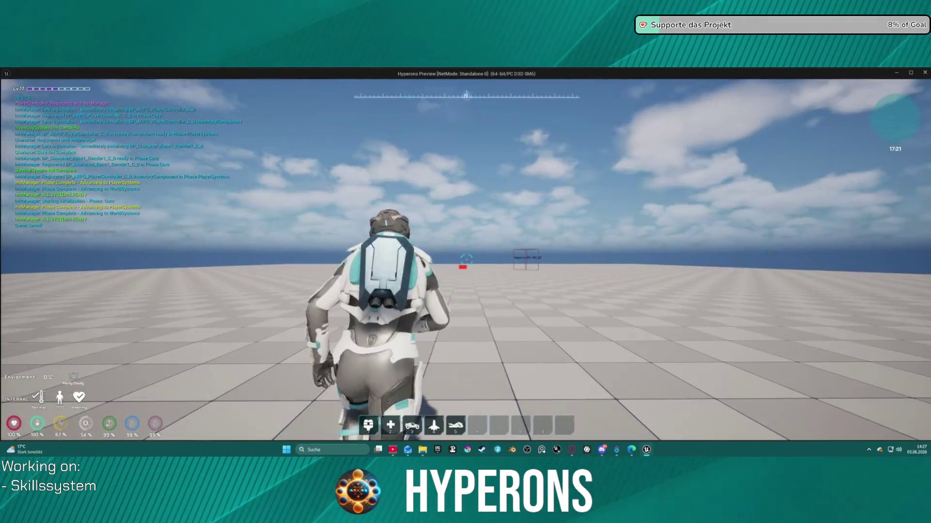
Walk the respawned character forward to the DEV_INV_02 teleport box.
key(w)
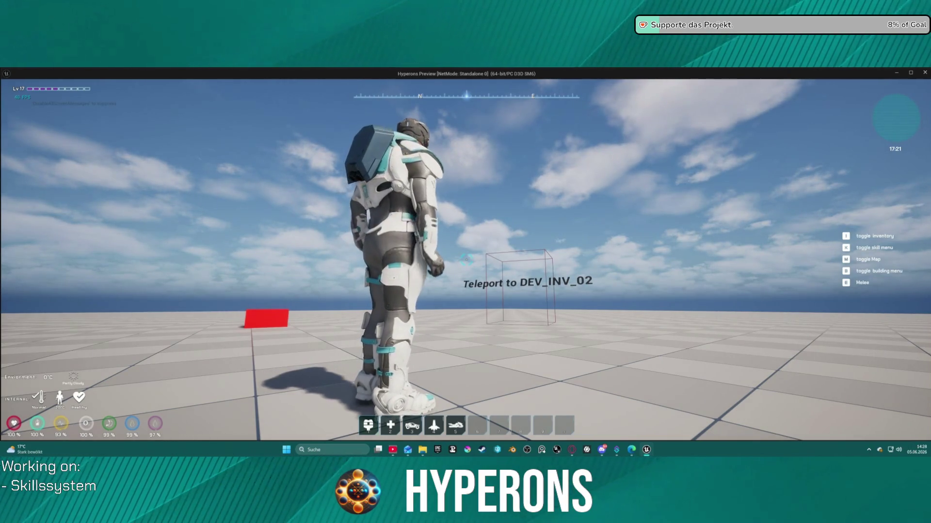
Run the character around the level, then open, expand and close the inventory.
key(w)
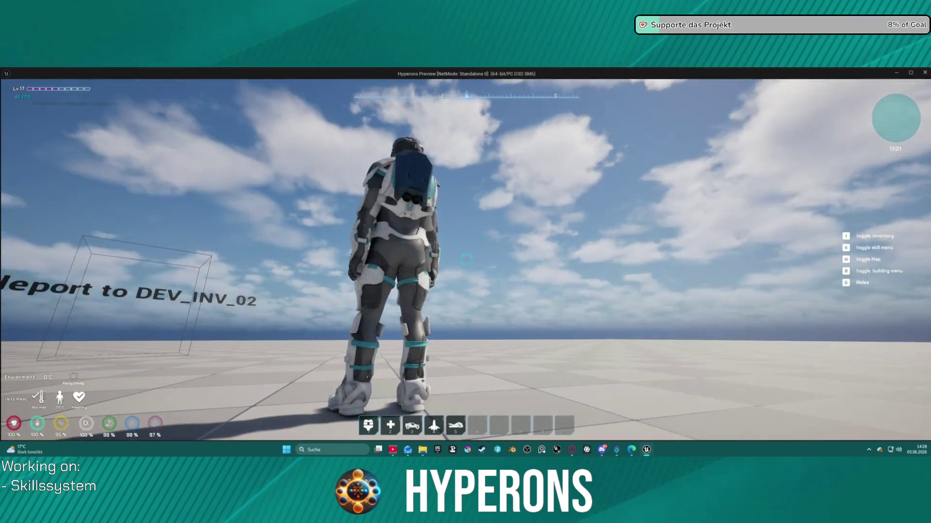
key(w)
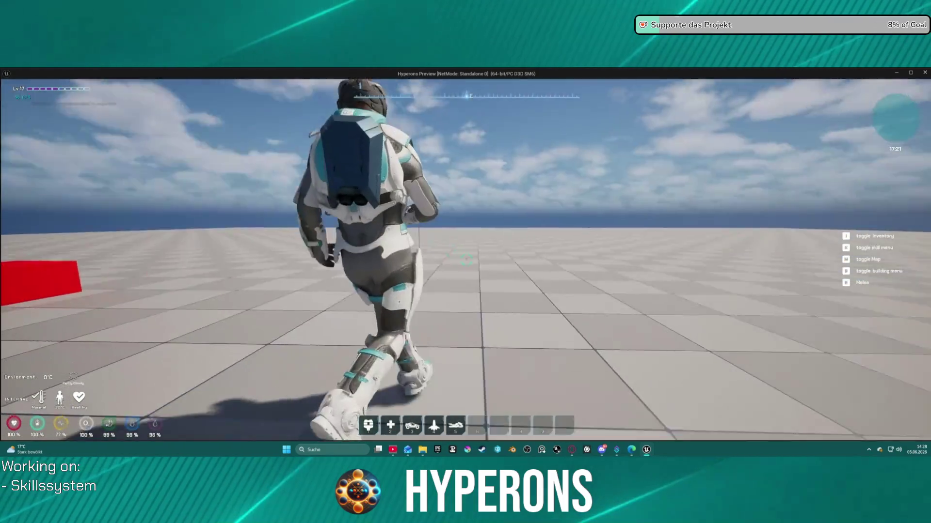
key(w)
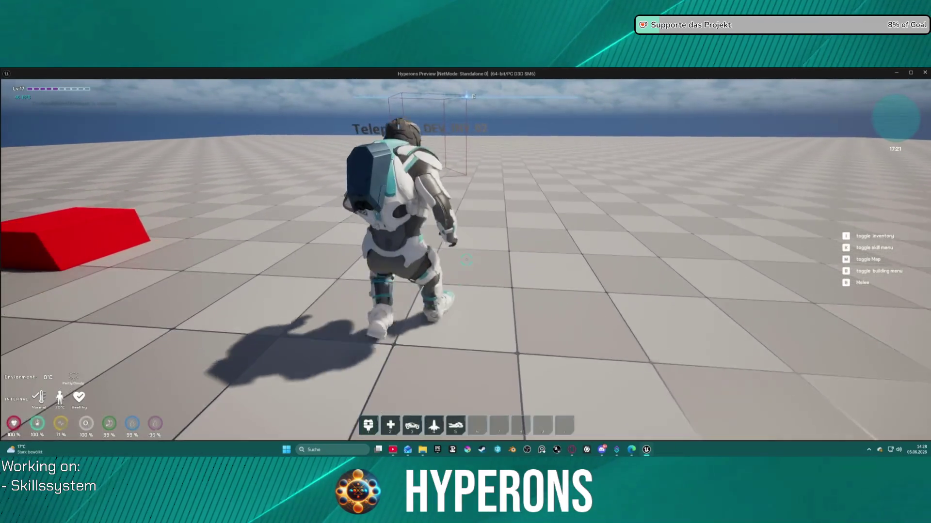
key(i)
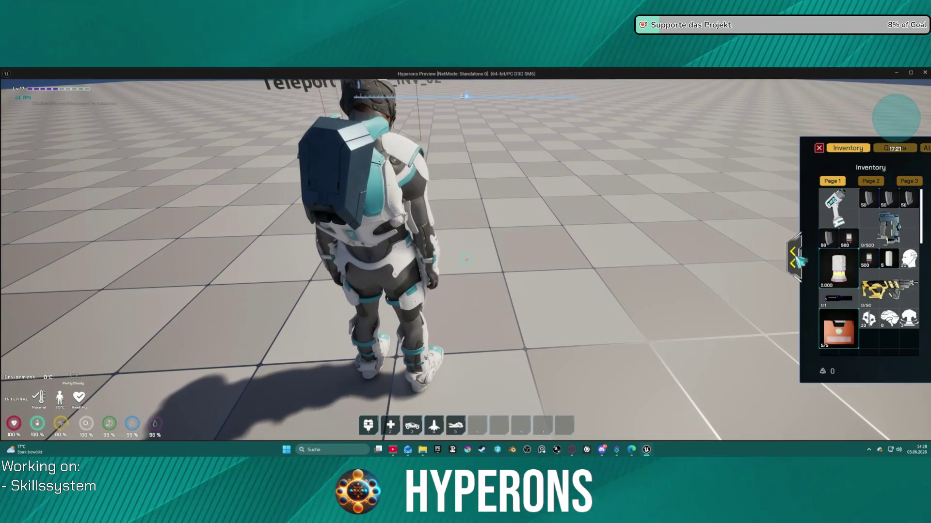
click(799, 259)
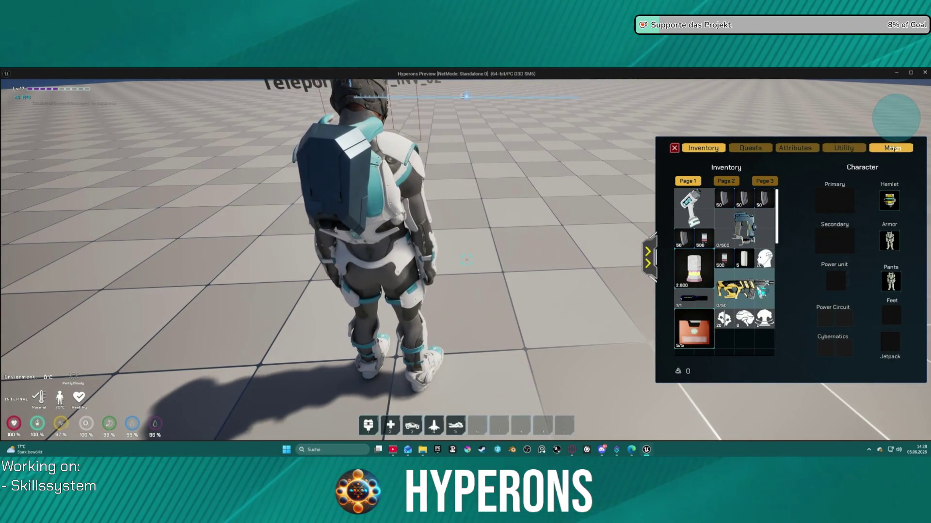
click(674, 149)
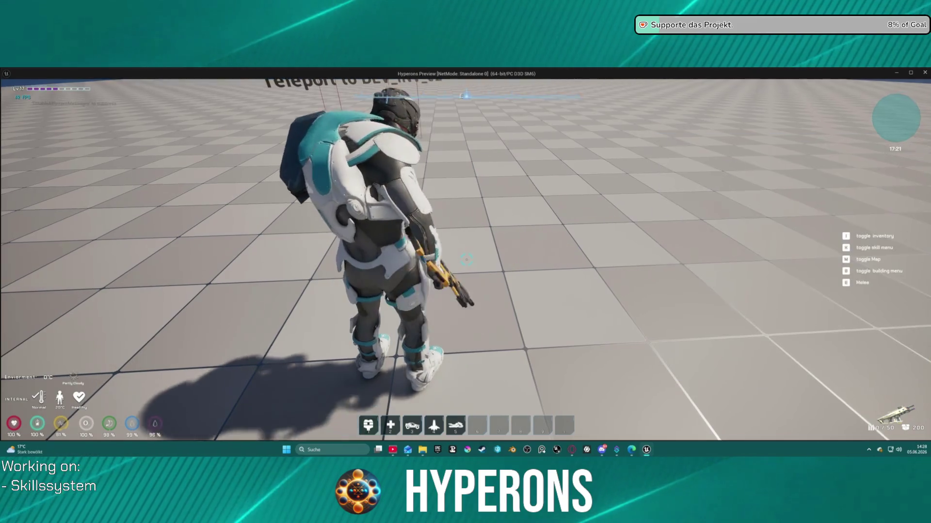
Run toward the DEV_INV_02 teleport, check the equipment panel, and fire the equipped weapon.
key(w)
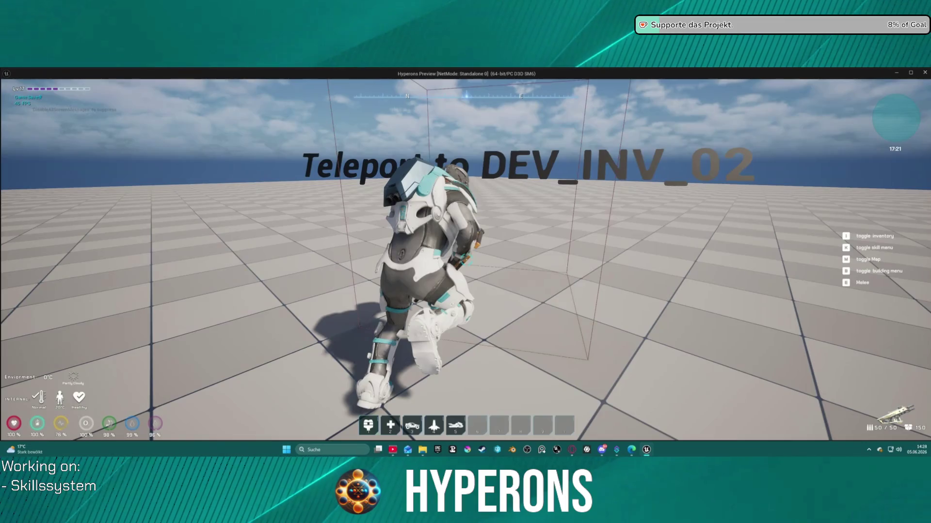
key(i)
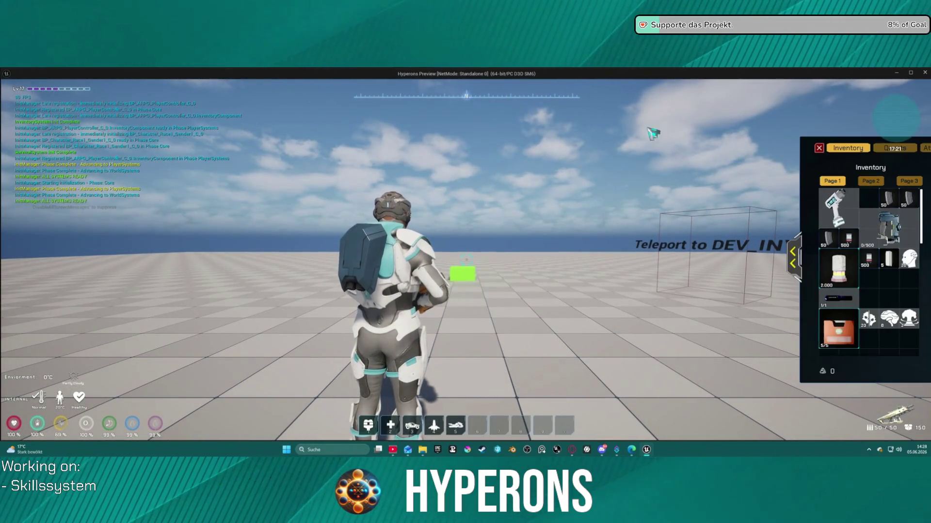
click(797, 269)
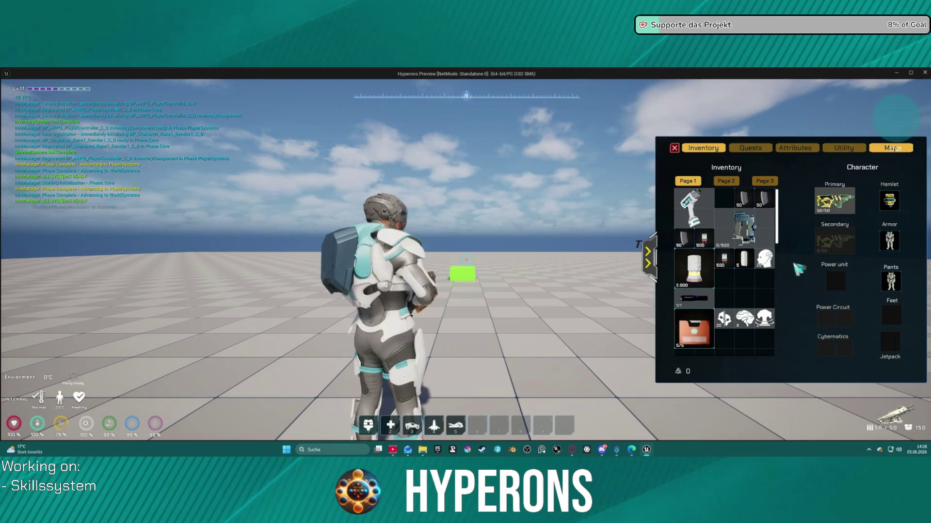
key(i)
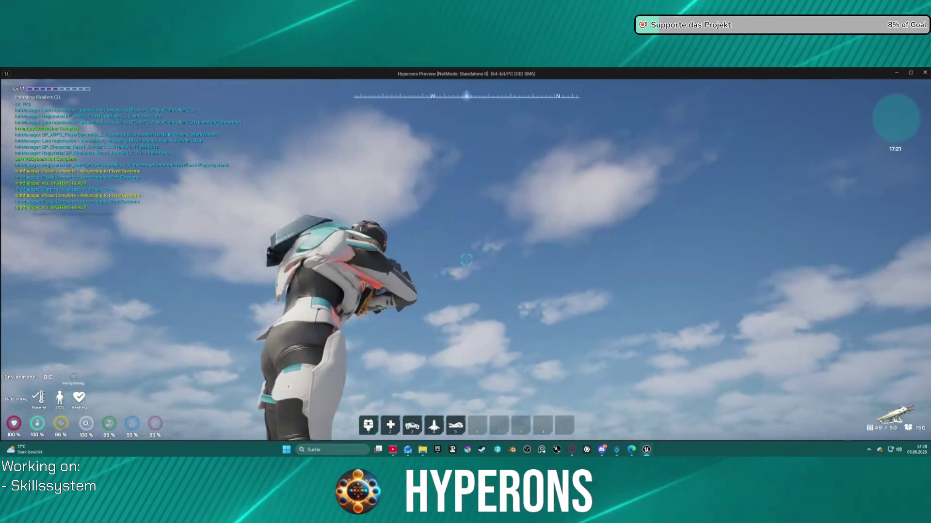
click(466, 260)
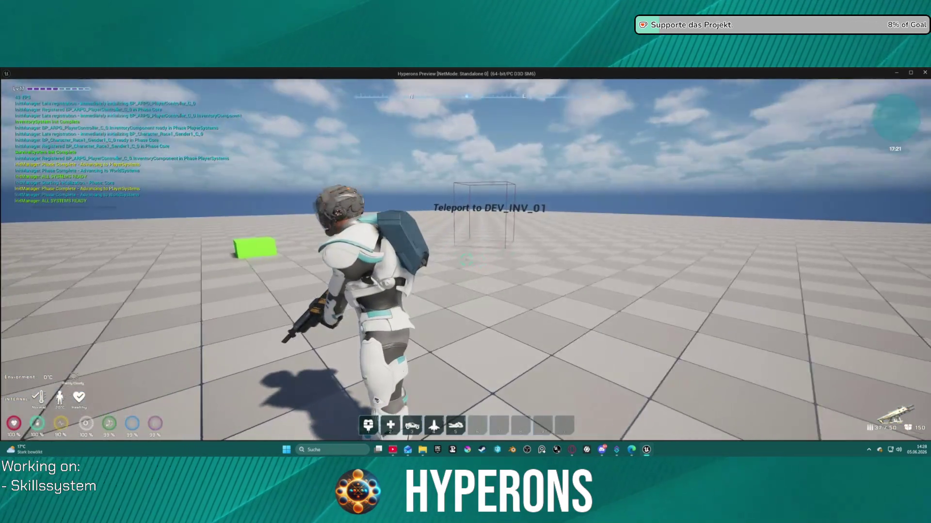
Drag the rifle from the Primary slot into the inventory grid and close the panel.
key(i)
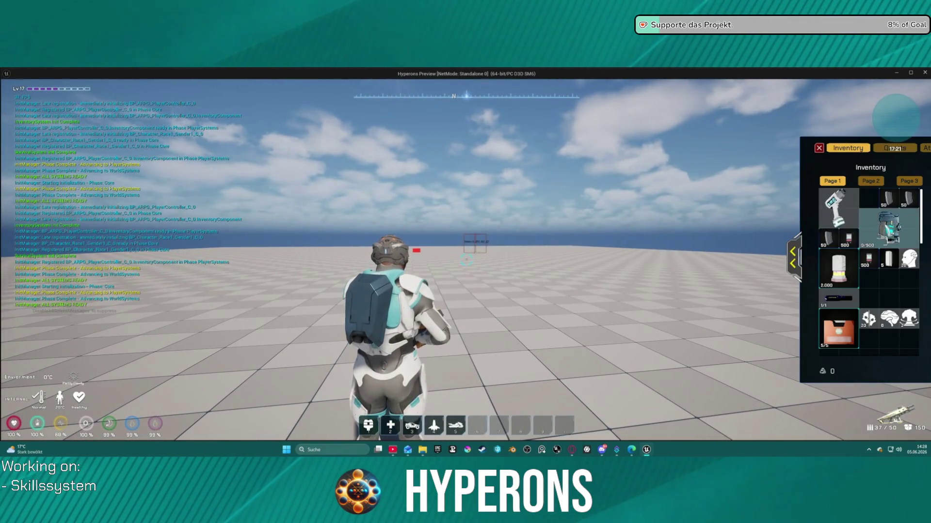
click(798, 257)
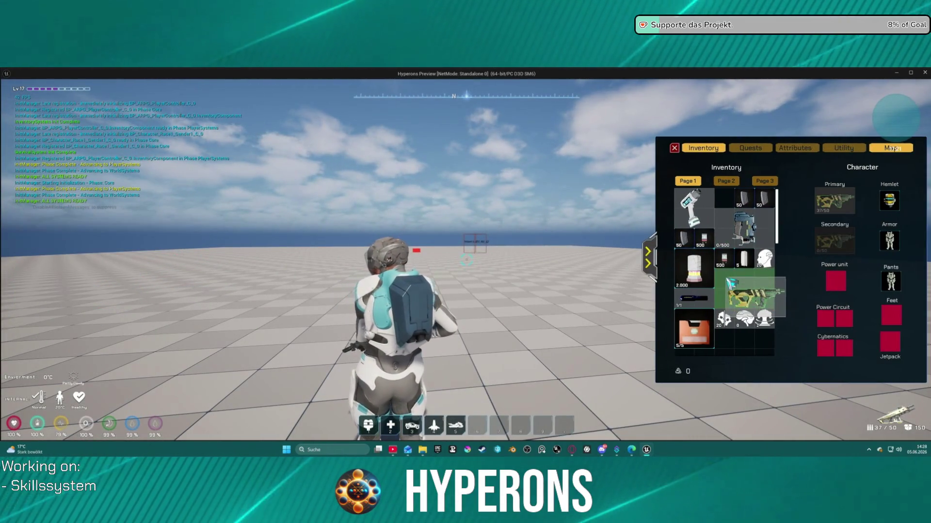
drag(731, 283, 732, 268)
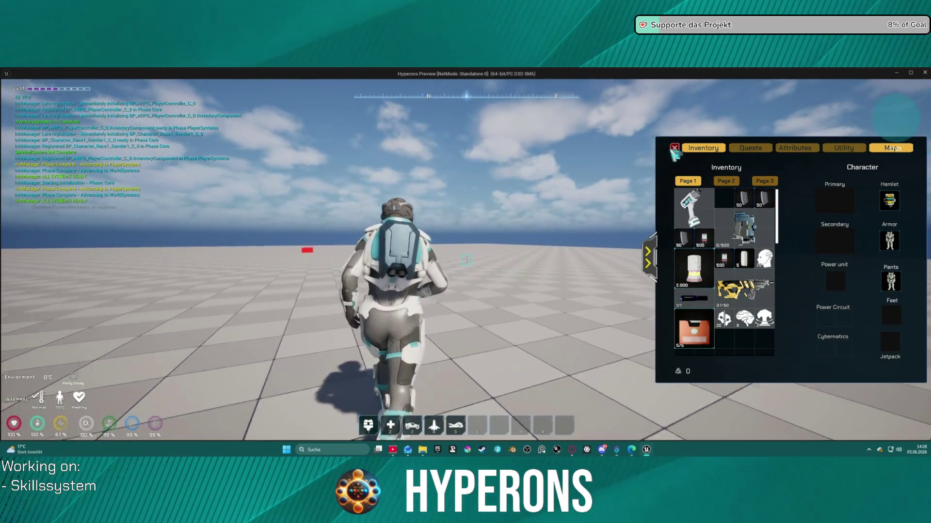
click(674, 147)
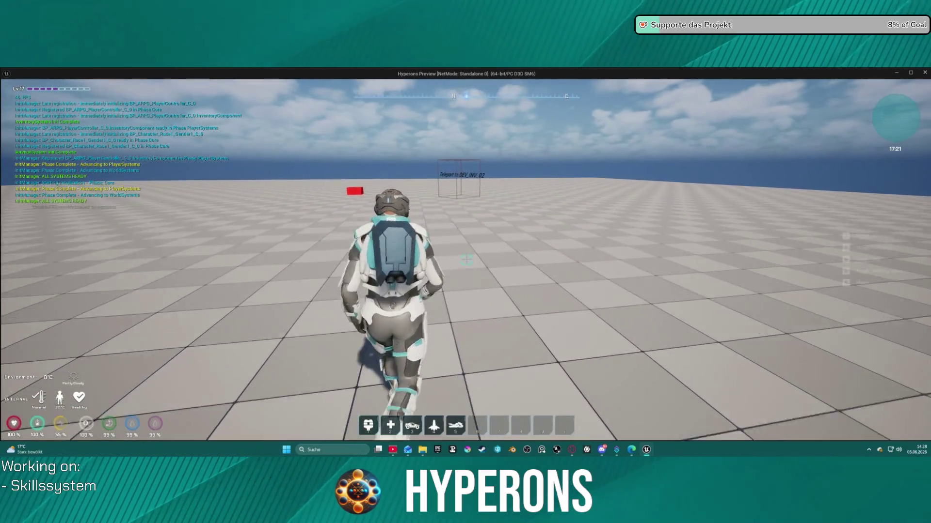
key(w)
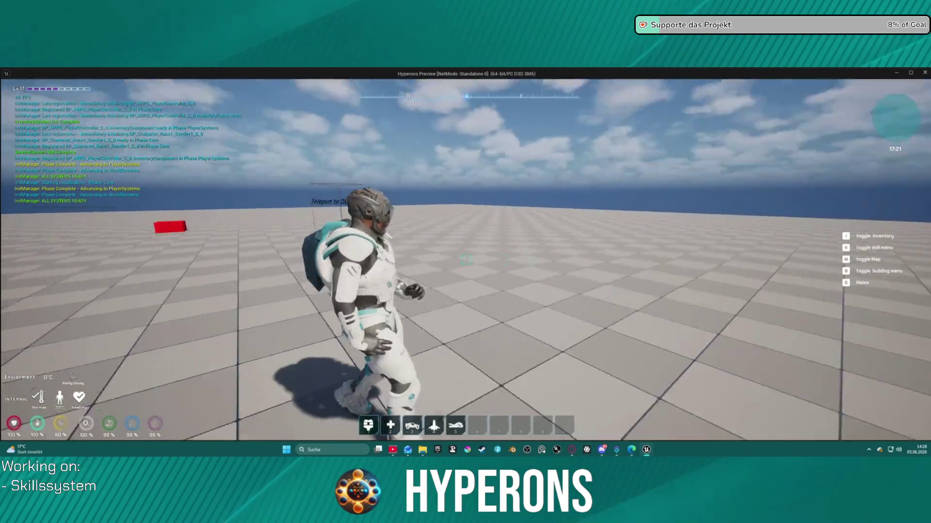
Walk the character into the DEV_INV_02 teleport box, then head toward DEV_INV_01.
key(w)
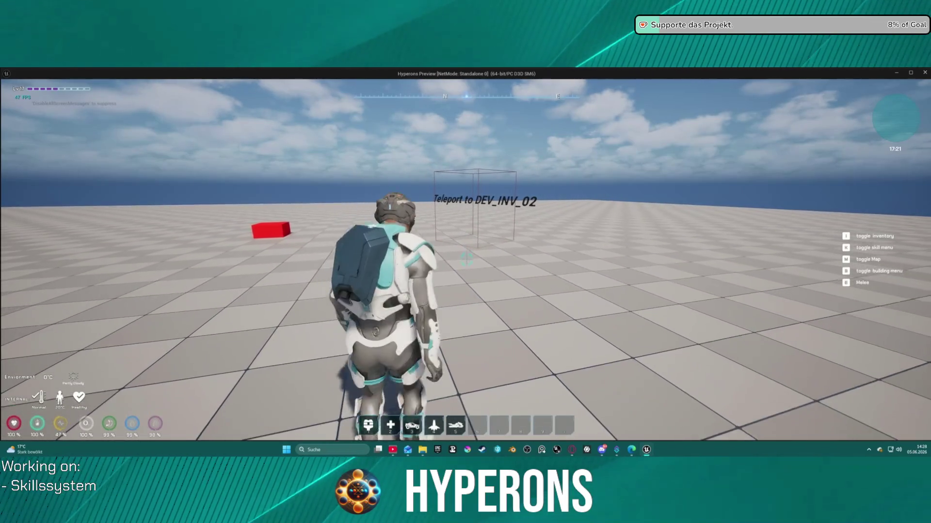
key(a)
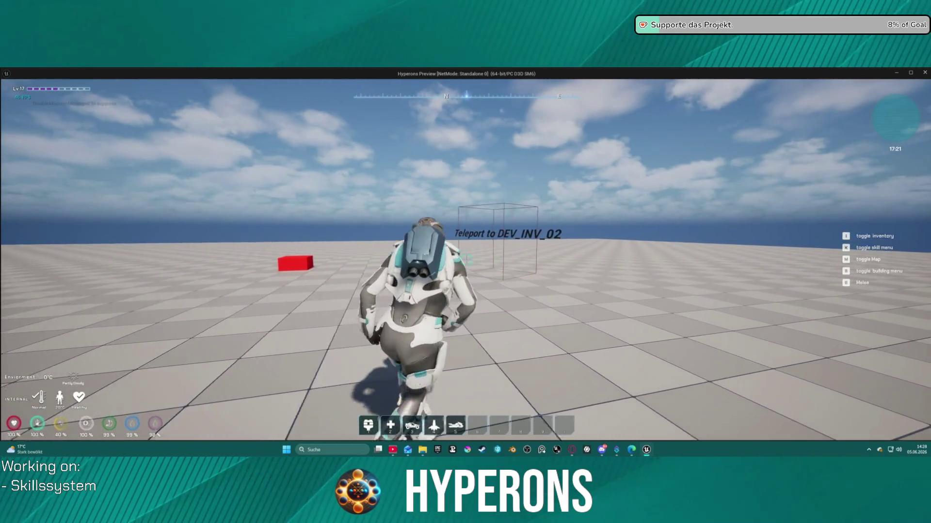
key(a)
key(w)
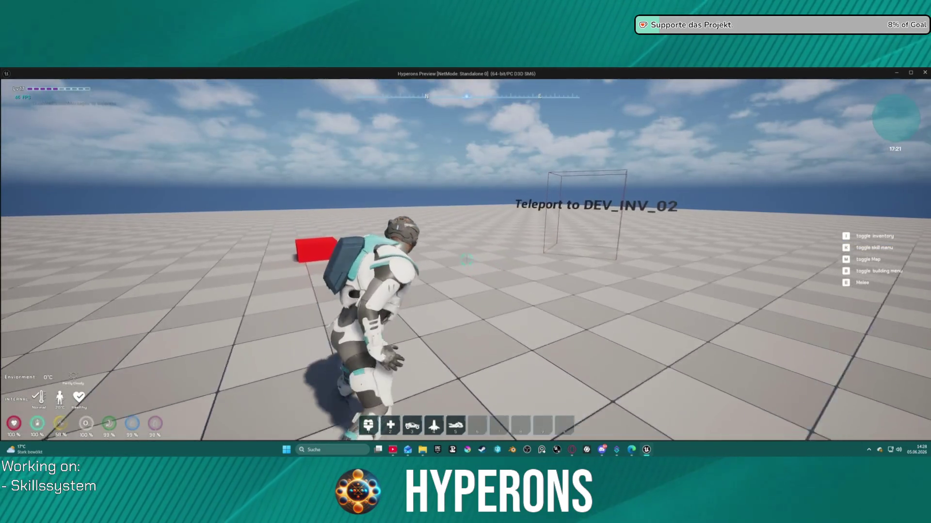
key(w)
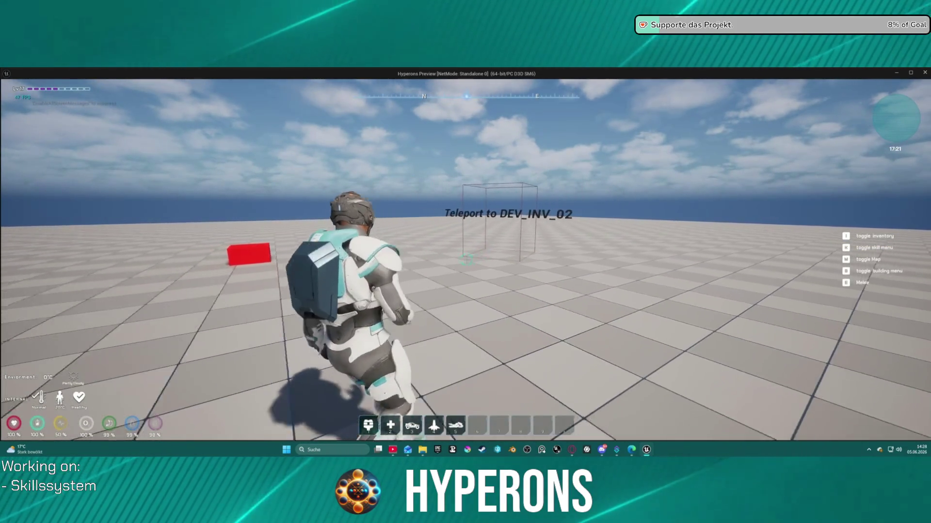
key(w)
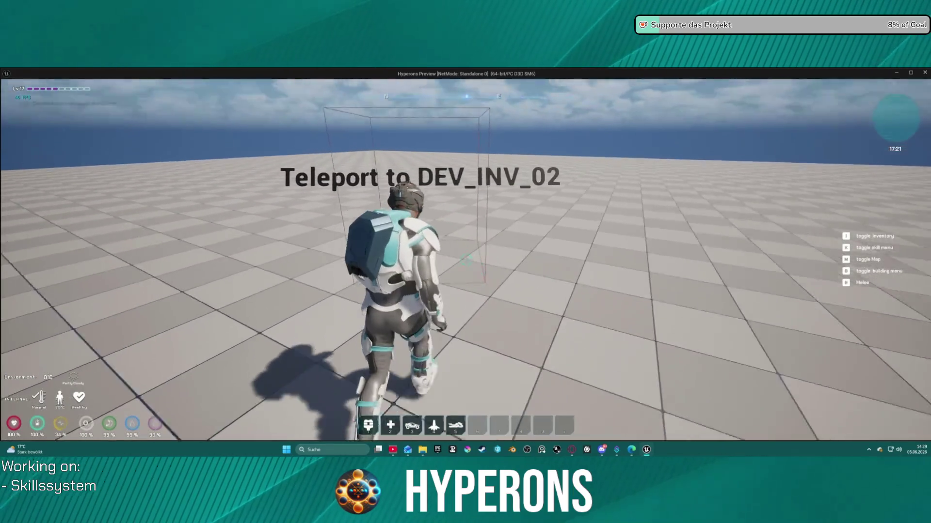
key(w)
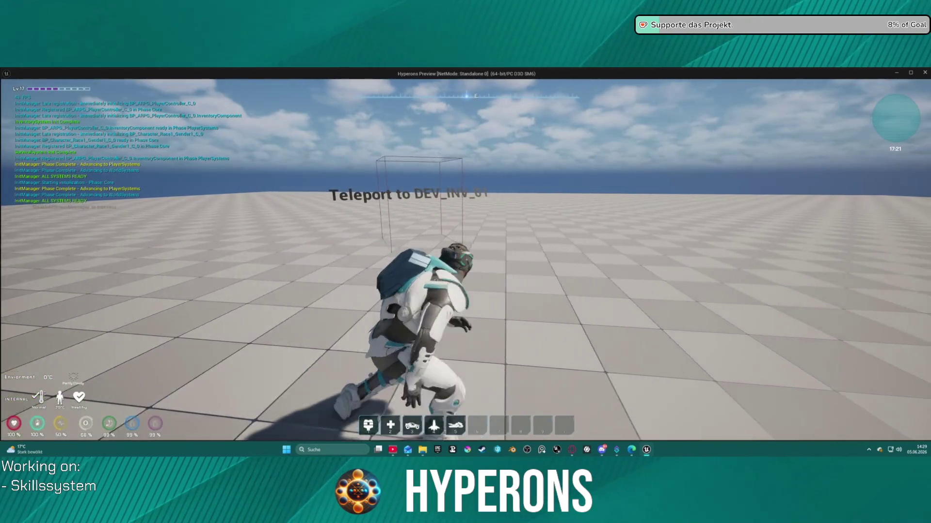
key(w)
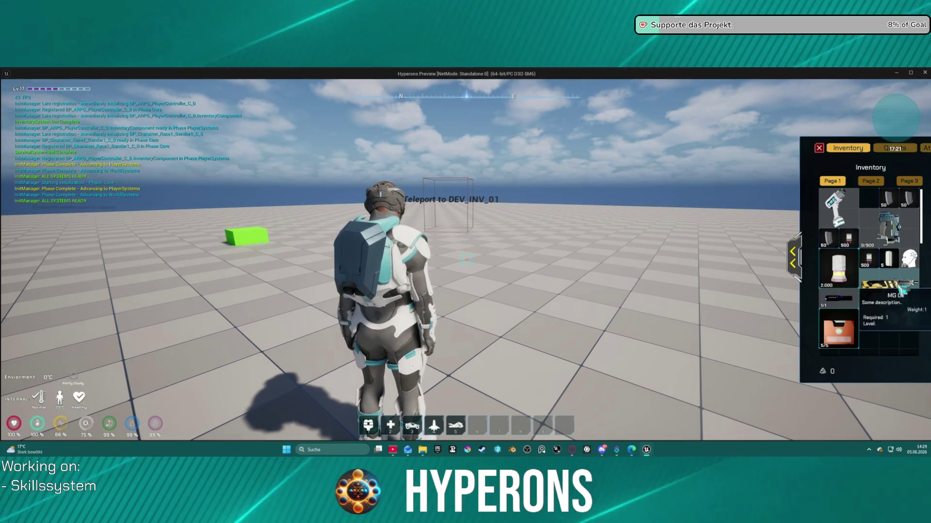
Equip and reload the yellow rifle, then check the inventory and equipment panel.
right_click(887, 289)
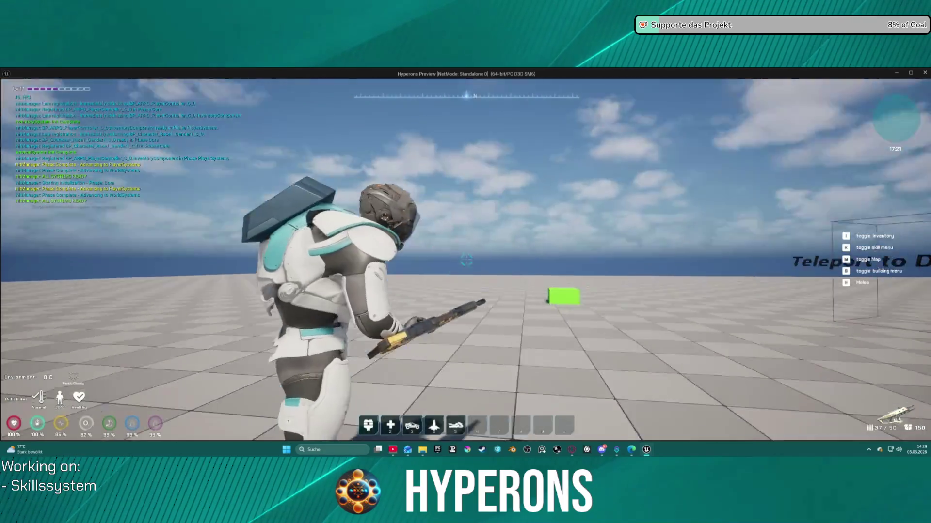
key(r)
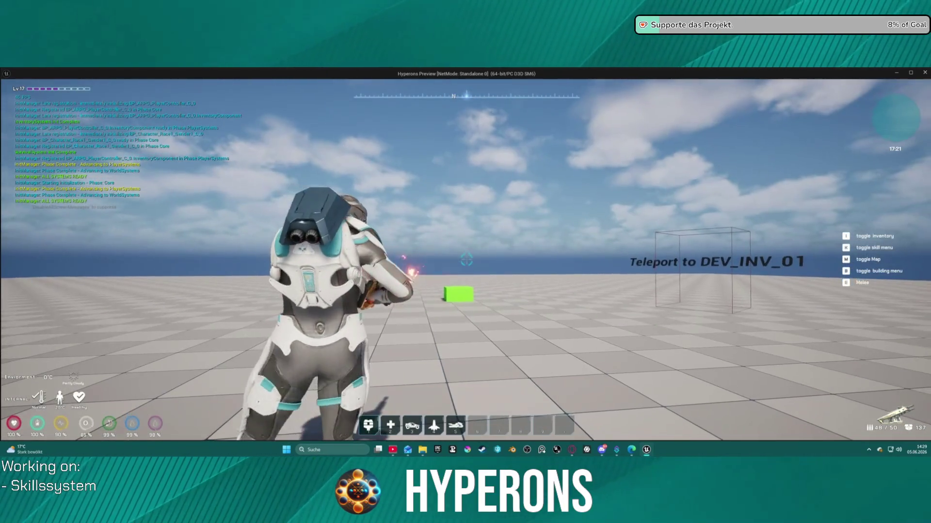
key(i)
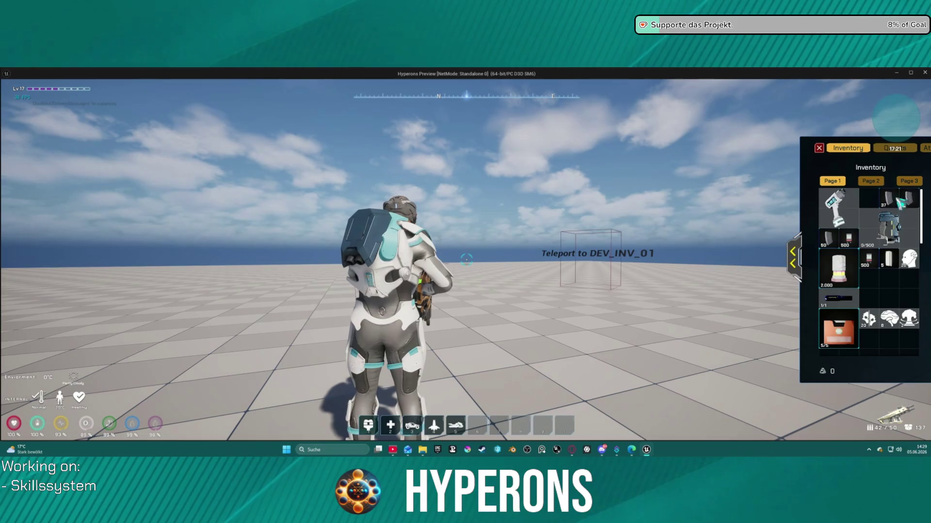
click(792, 262)
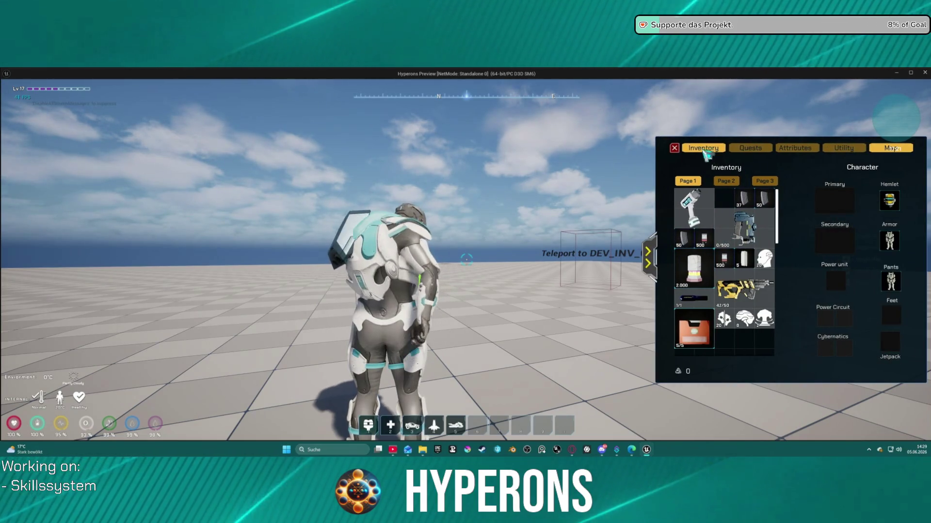
click(675, 148)
key(w)
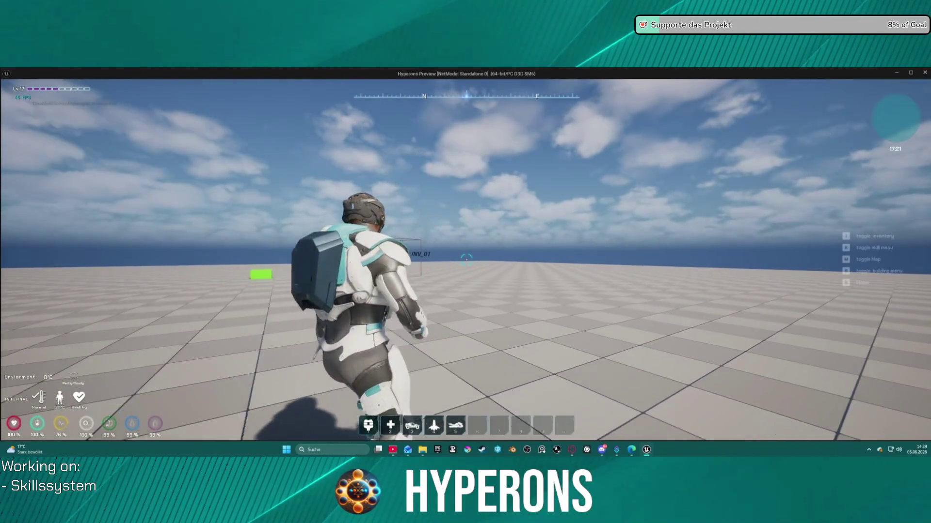
key(i)
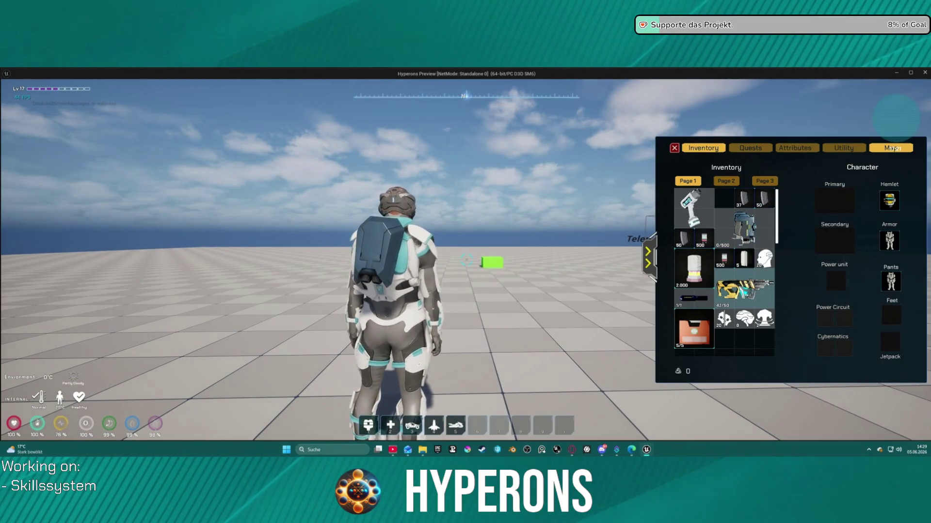
click(675, 149)
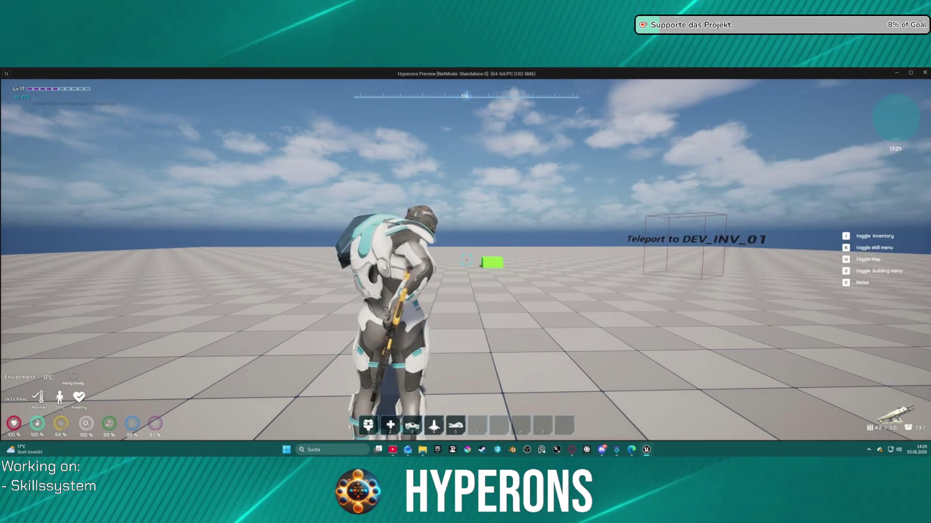
key(i)
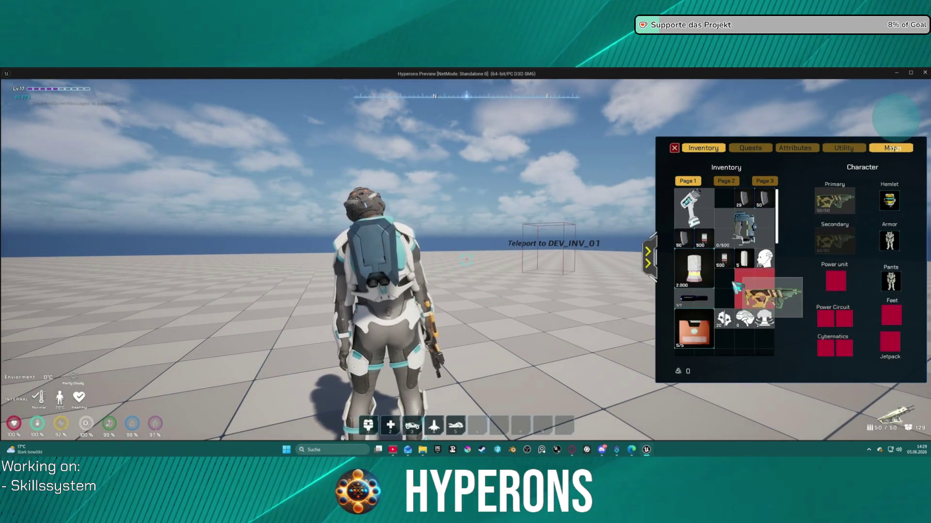
click(674, 148)
Walk into the DEV_INV_01 teleport box so the level reloads.
key(w)
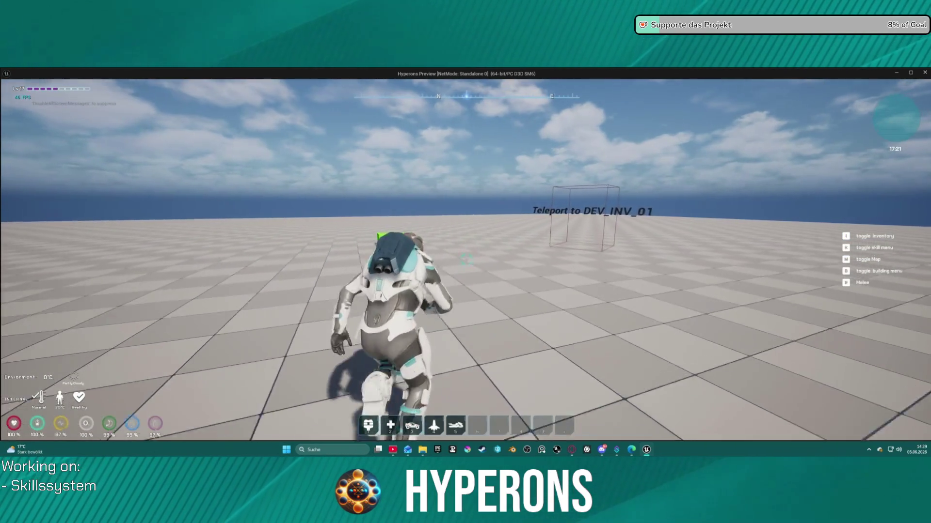
key(s)
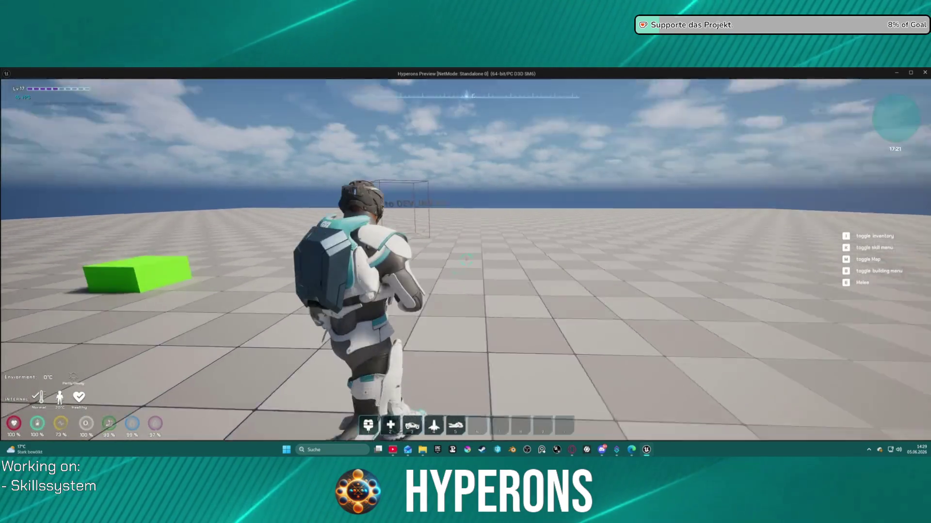
key(w)
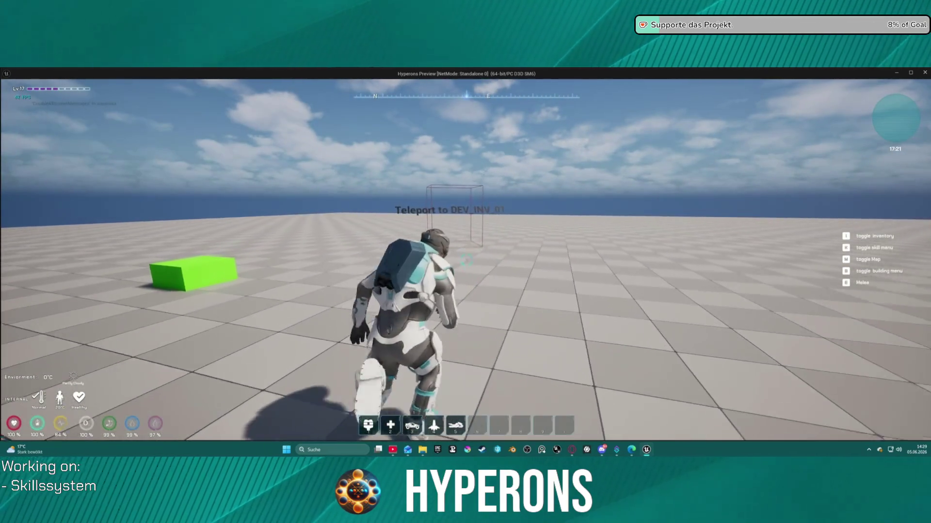
key(w)
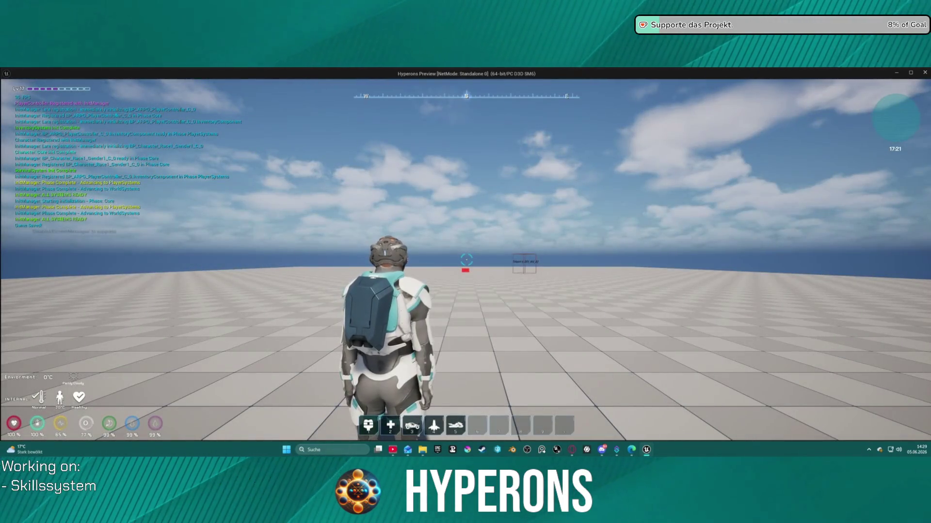
Consume two Knowledge items from the inventory for skill points.
key(i)
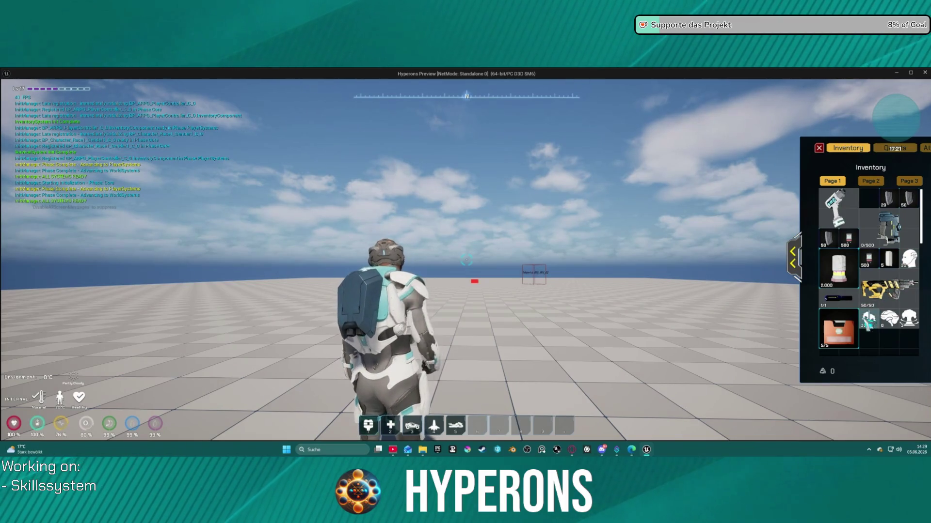
right_click(911, 320)
right_click(899, 265)
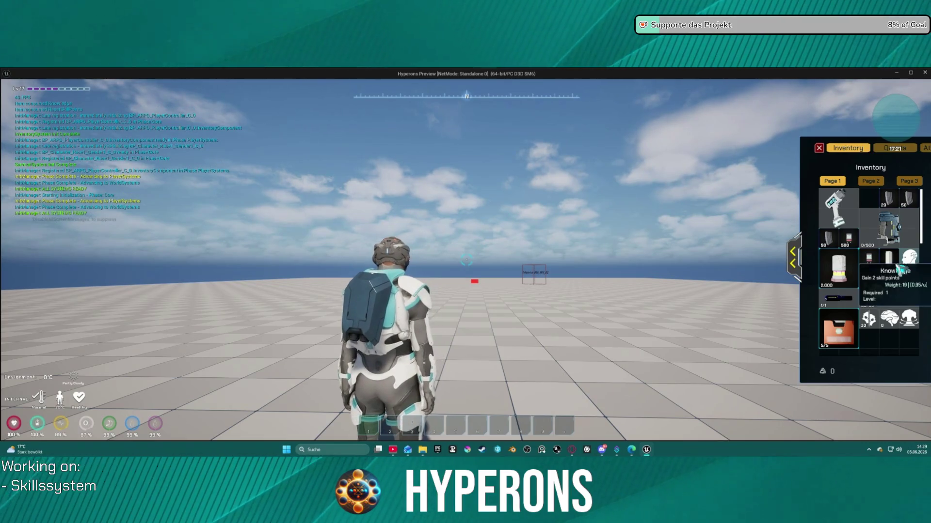
key(i)
key(i)
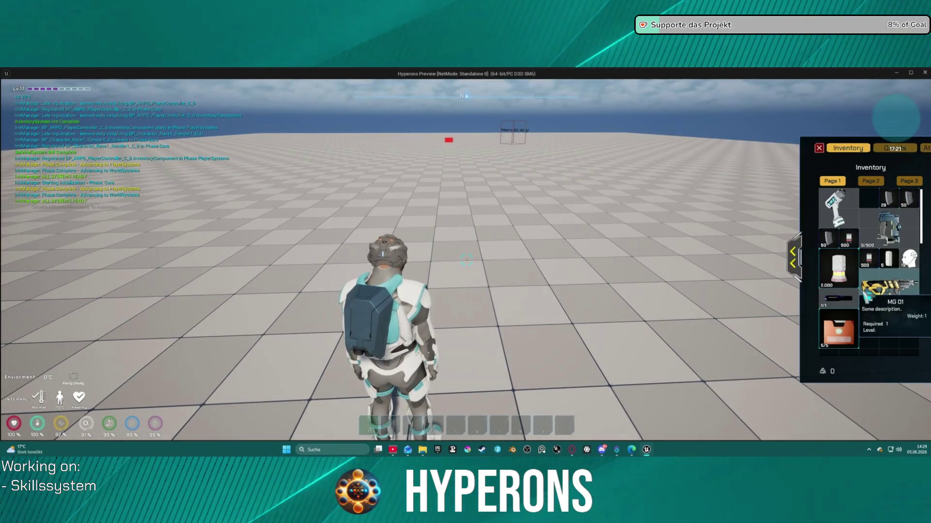
Check the skill tree's points, then open the inventory's Attributes tab.
key(k)
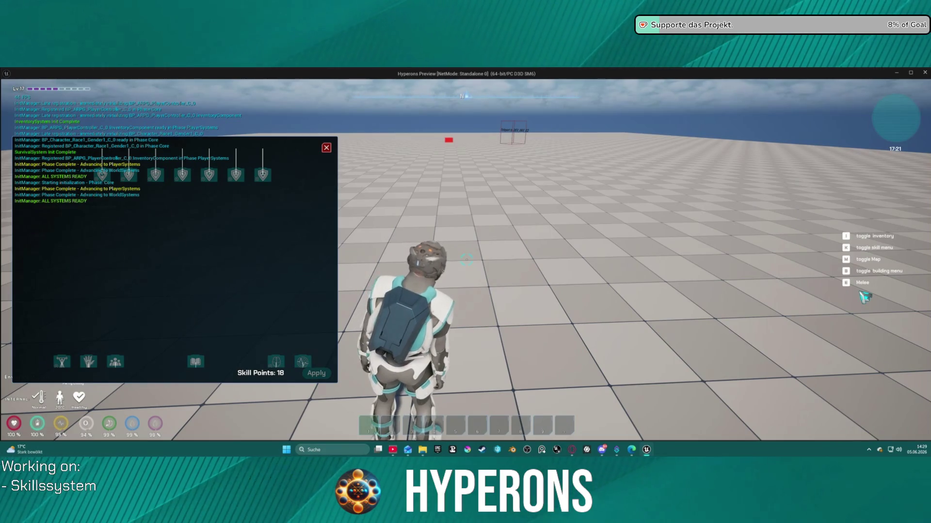
key(k)
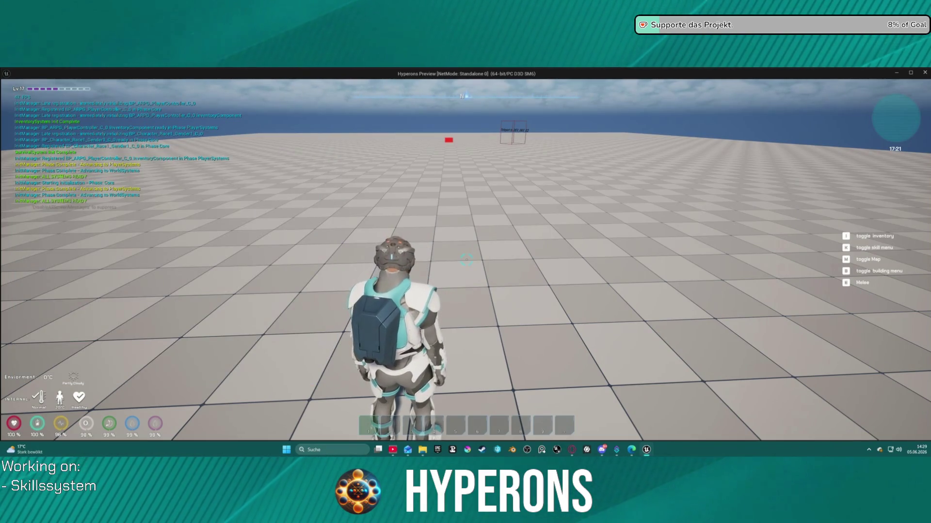
key(i)
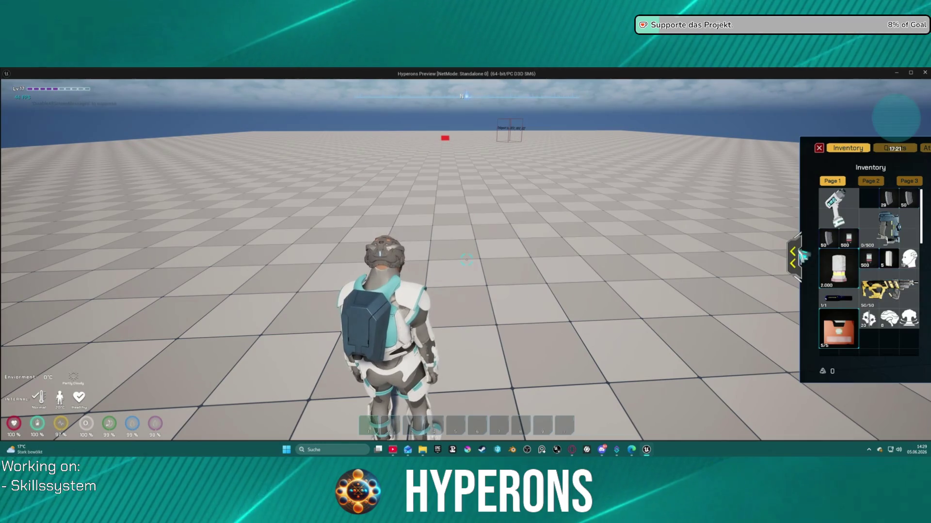
click(783, 149)
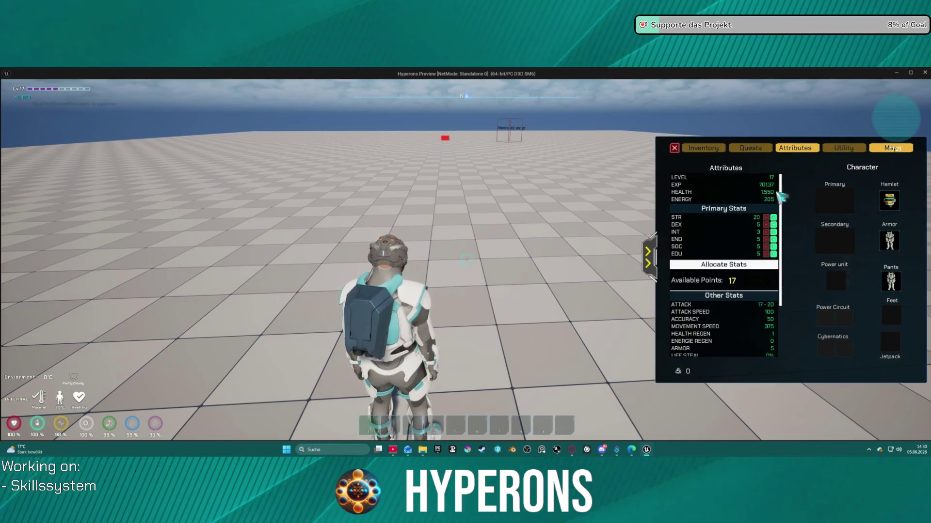
Apply the stat points (STR 23, Health 1,565, 0 left) and run into the DEV_INV_02 teleport.
click(774, 218)
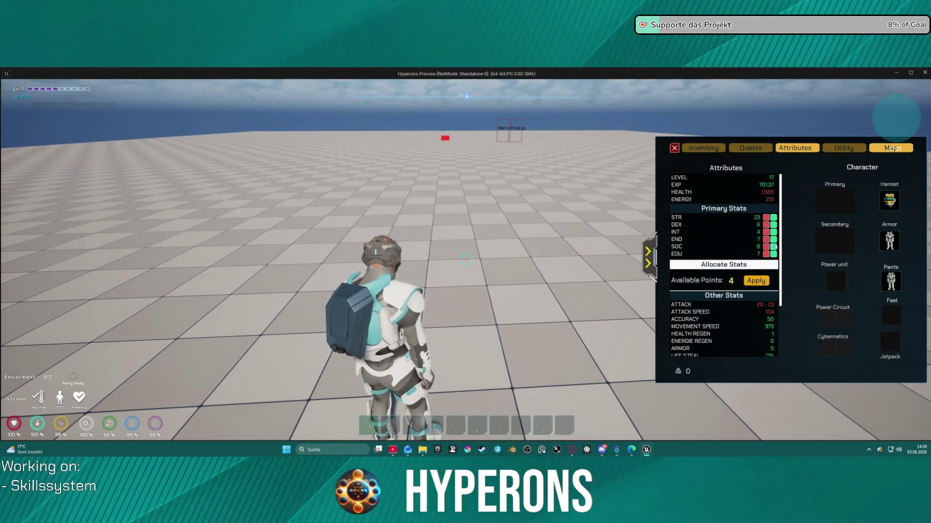
click(754, 285)
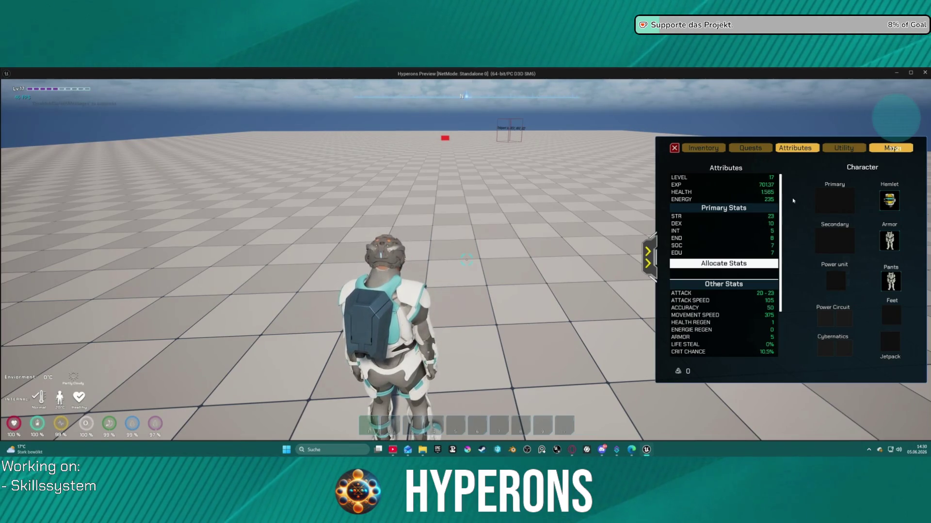
key(w)
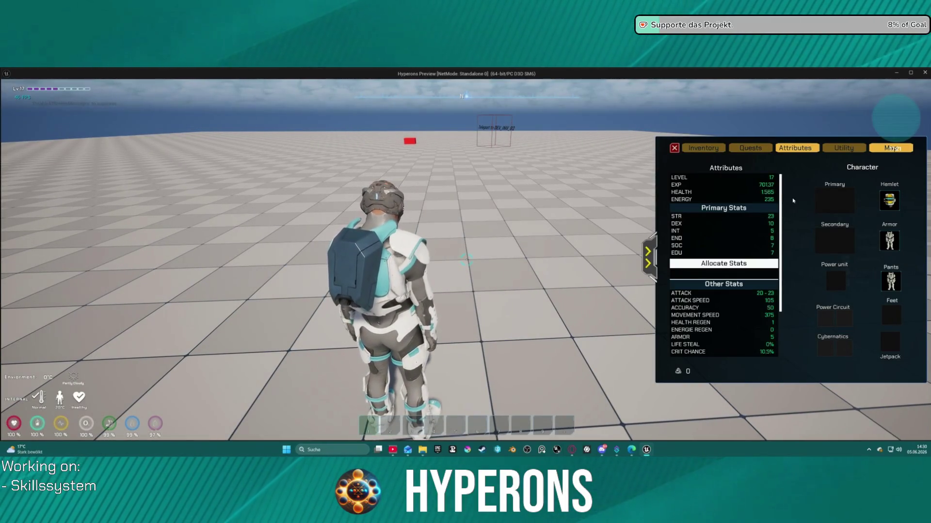
key(w)
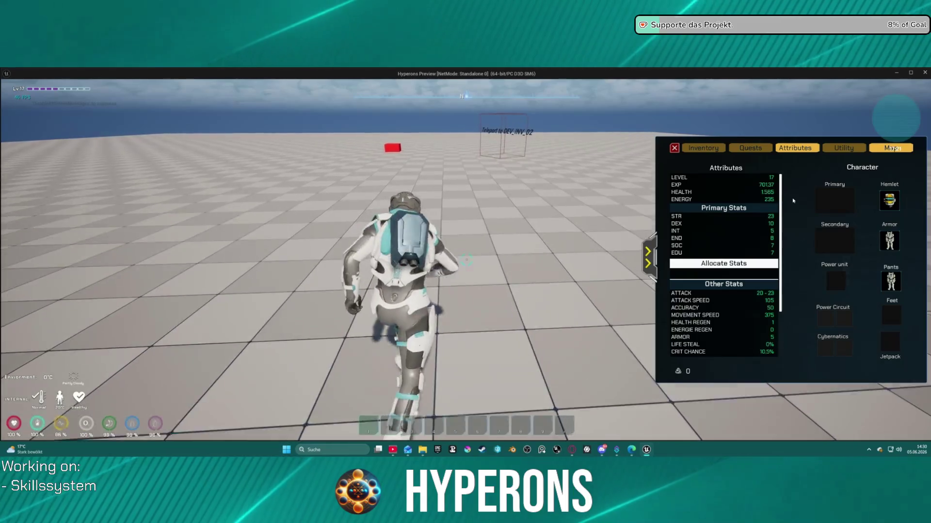
key(d)
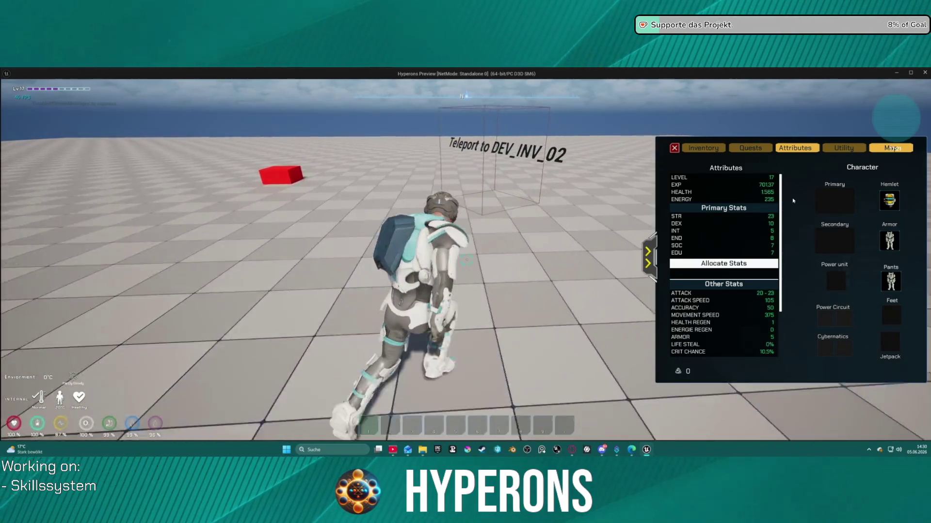
key(w)
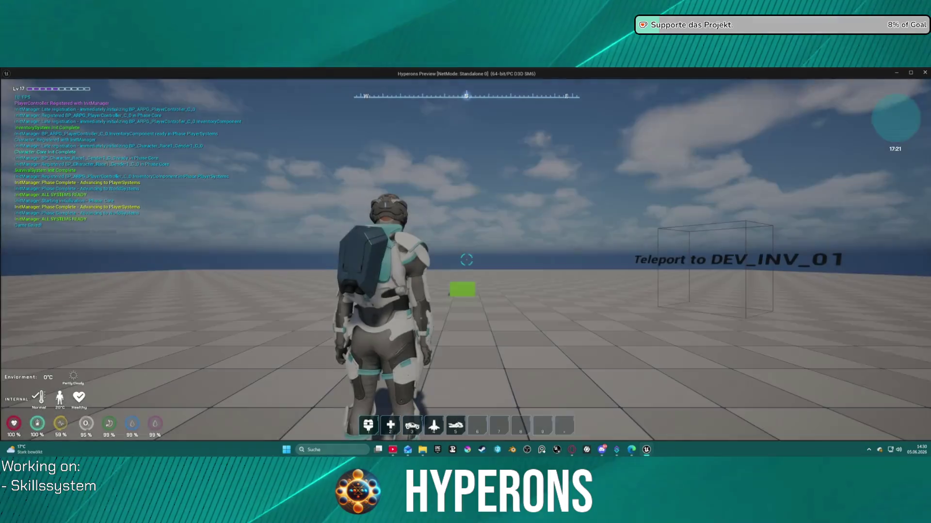
Open the inventory, switch to Attributes, and expand then collapse the equipment panel.
key(w)
key(i)
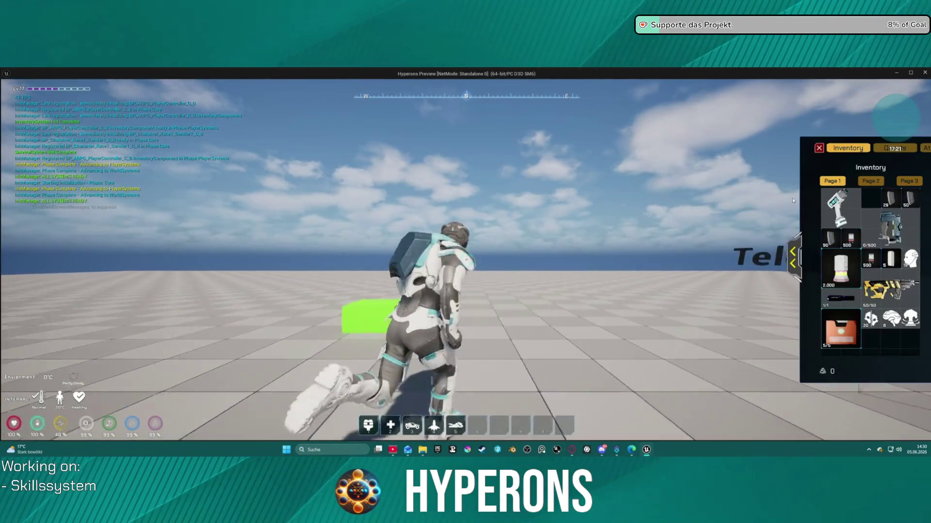
key(d)
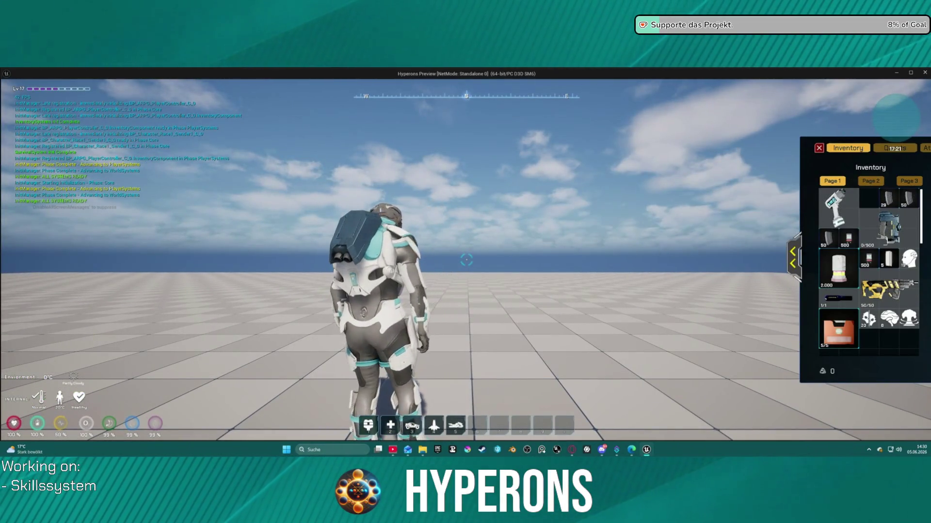
click(925, 148)
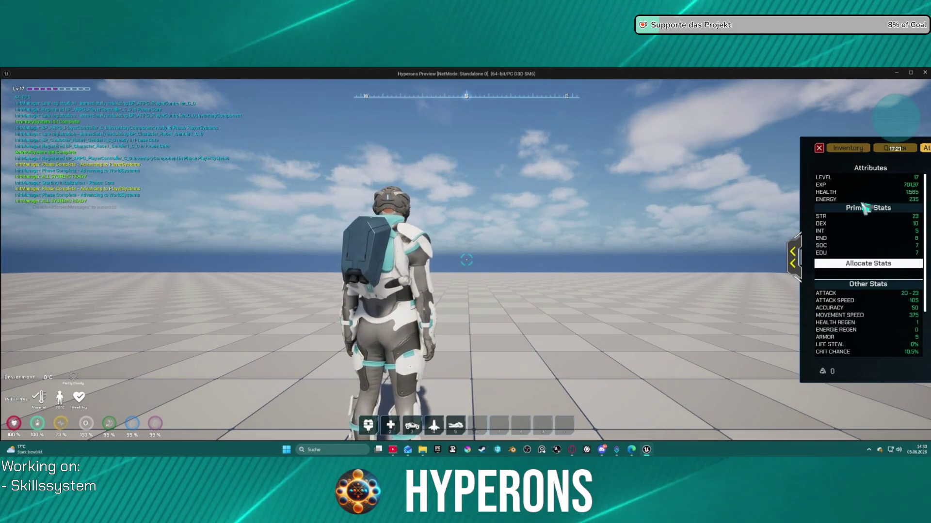
click(799, 252)
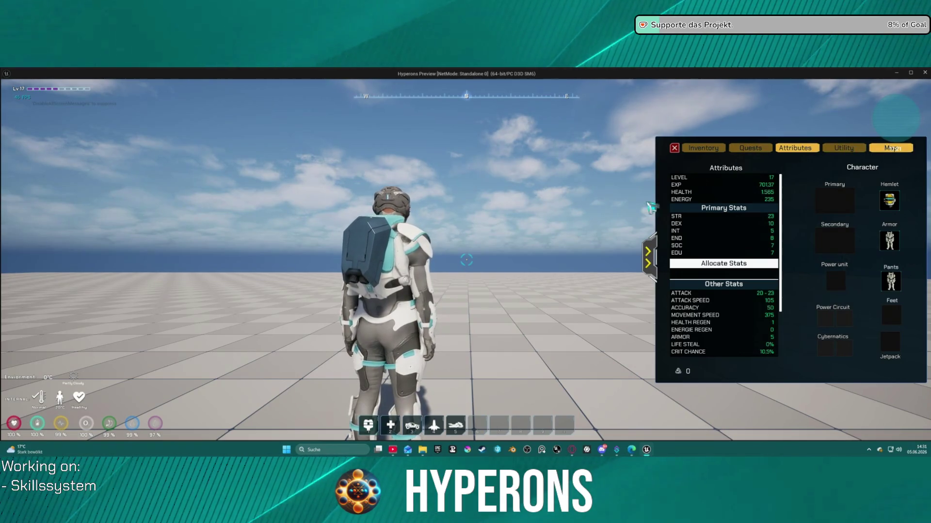
click(650, 257)
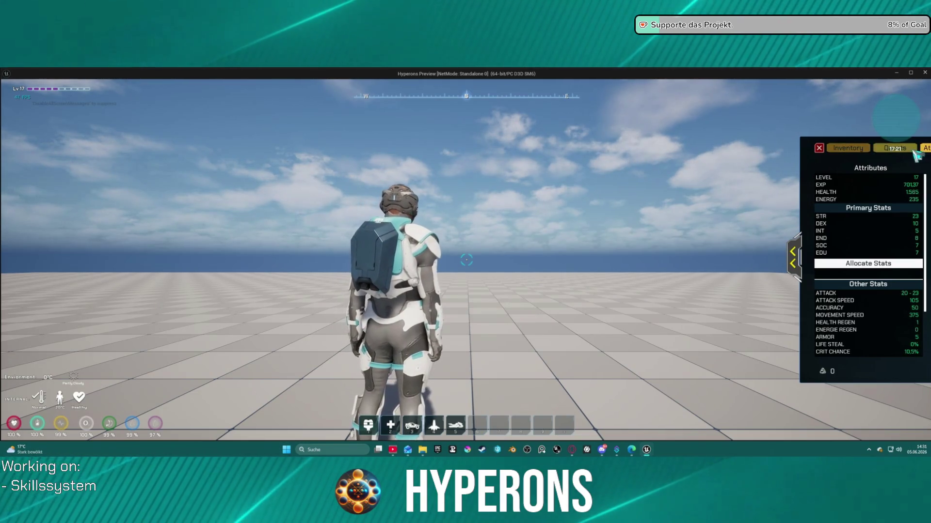
Cycle the panel through Quests, Attributes and Utility views, collapsing and expanding the equipment.
key(q)
key(e)
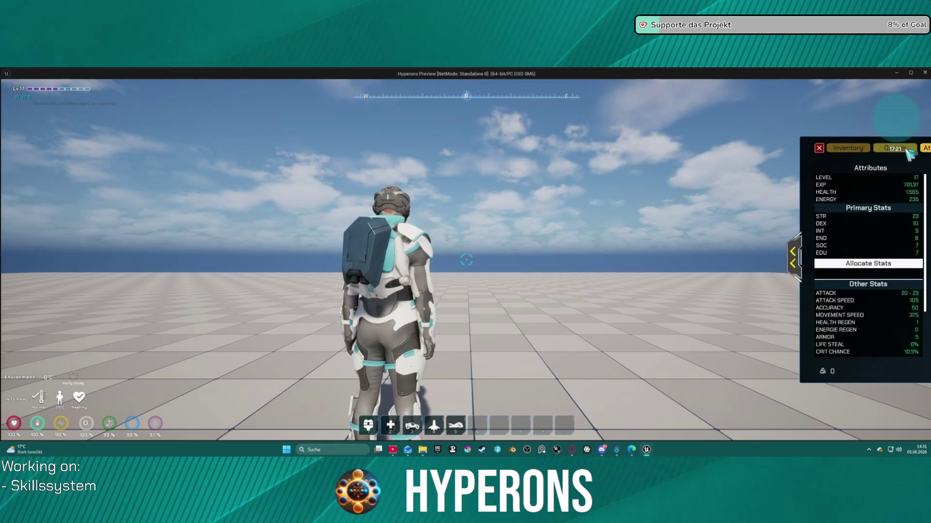
key(e)
key(e)
click(925, 151)
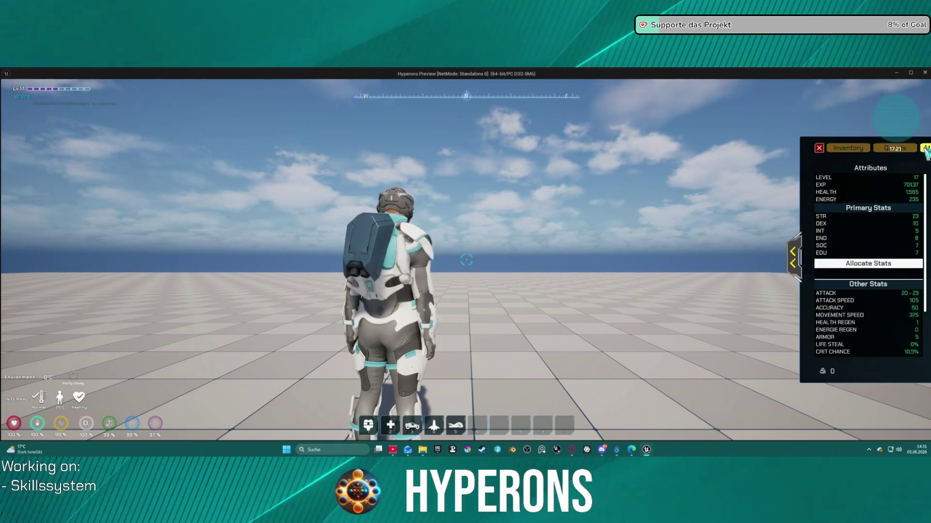
click(793, 258)
click(845, 151)
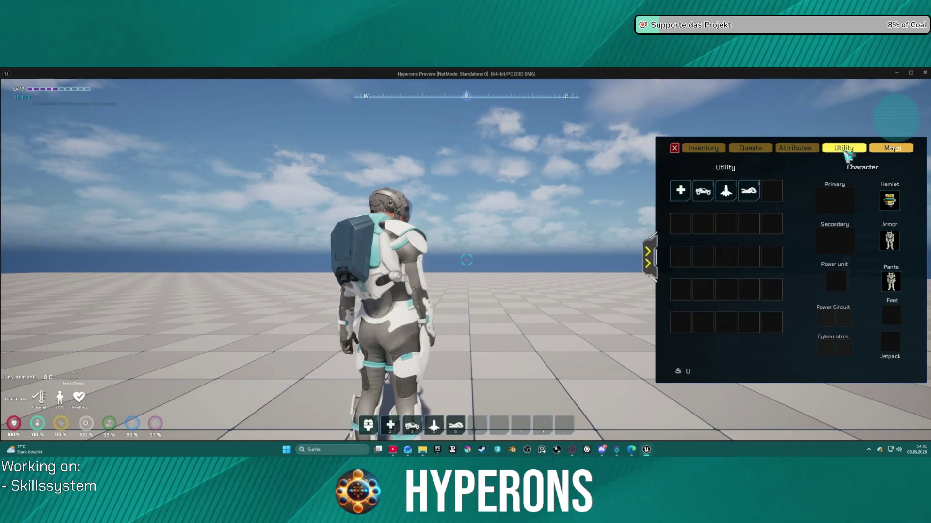
click(648, 257)
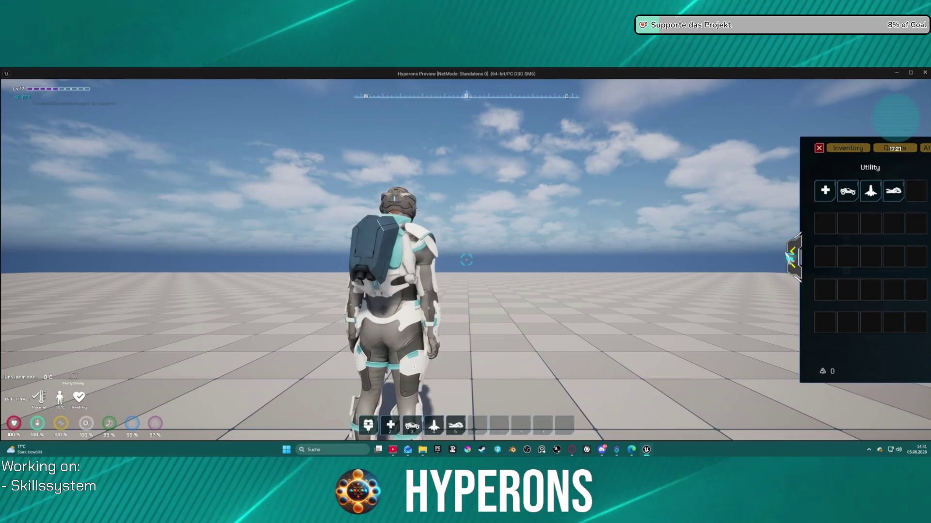
click(793, 257)
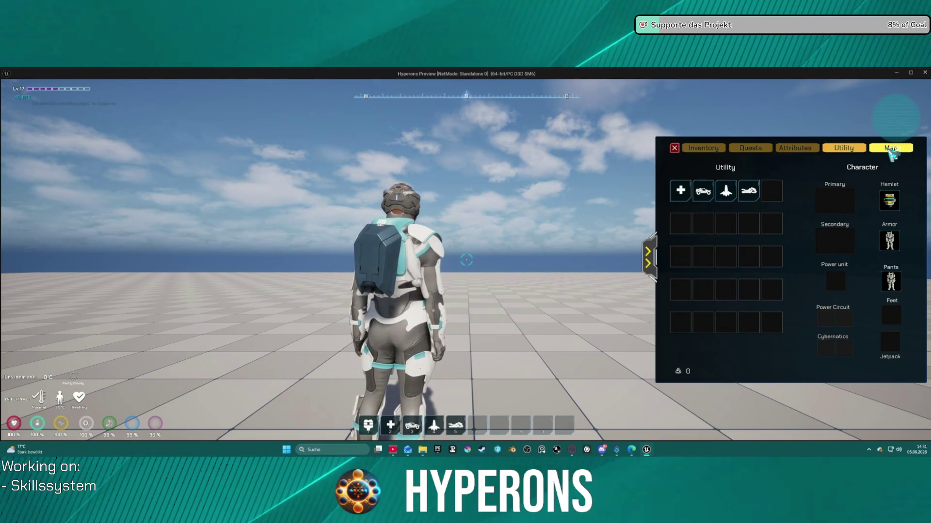
Show the map overlay while running the character around the floor.
click(891, 152)
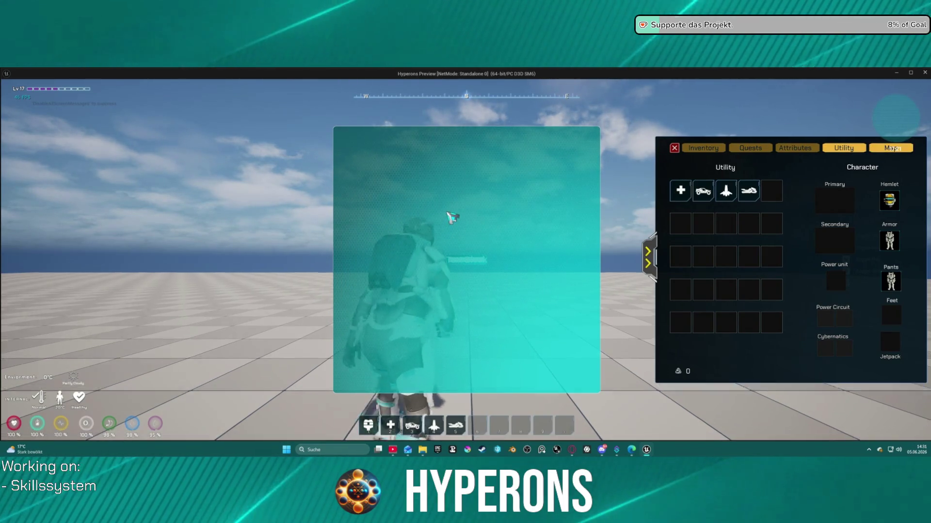
key(a)
key(w)
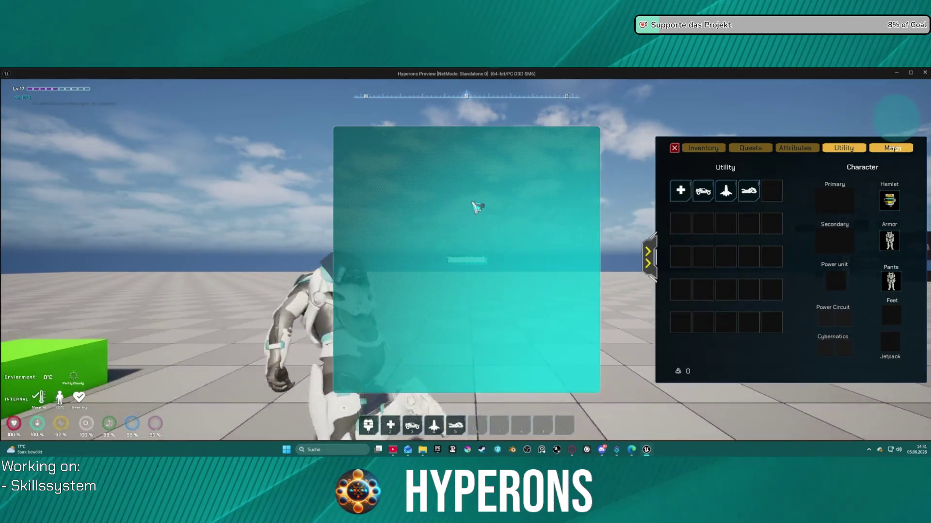
key(a)
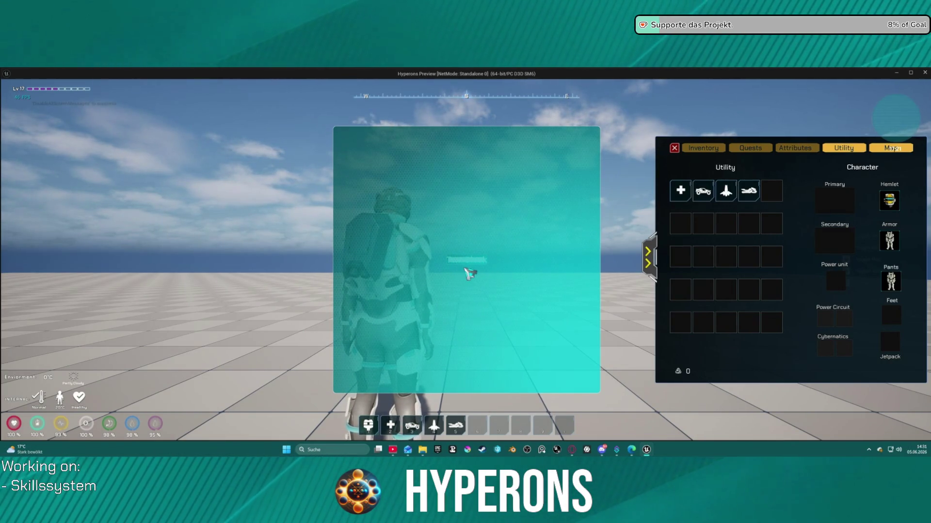
key(a)
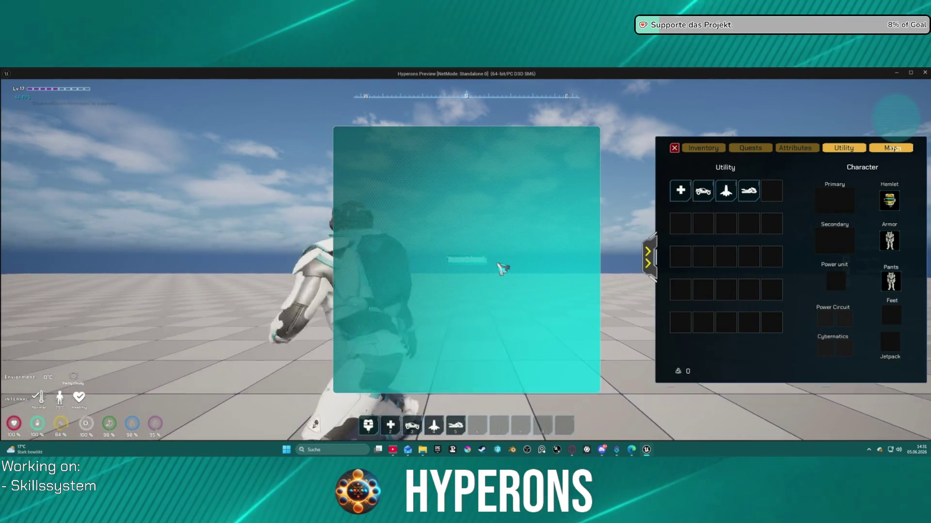
key(w)
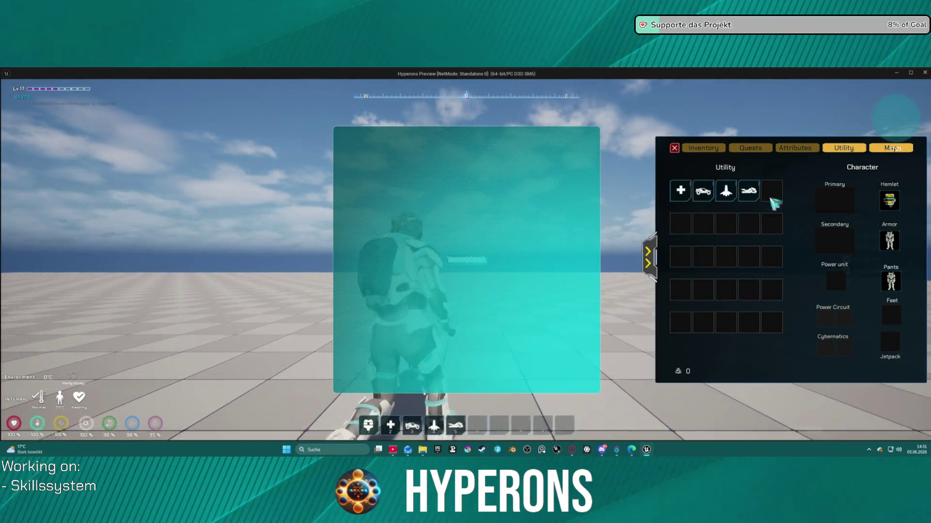
key(w)
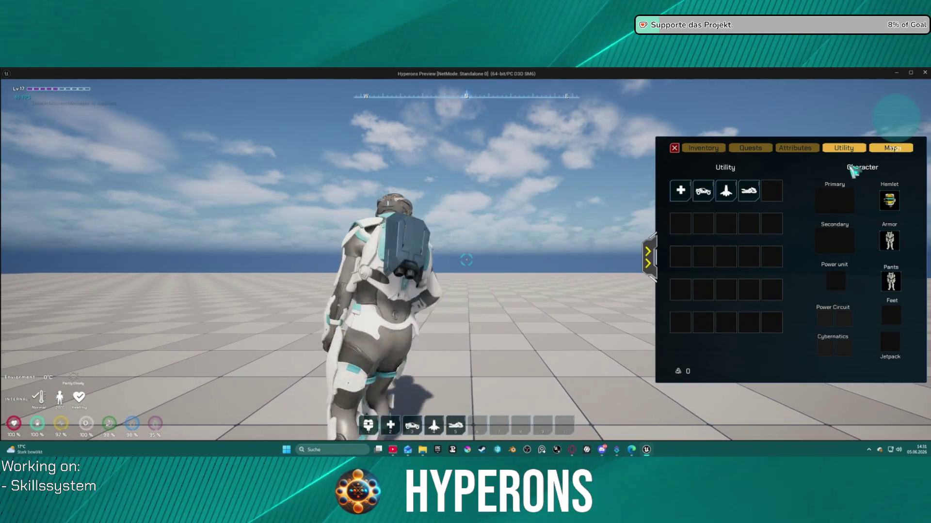
Toggle the map overlay and equipment panel once more, then return to the Unreal editor.
click(883, 149)
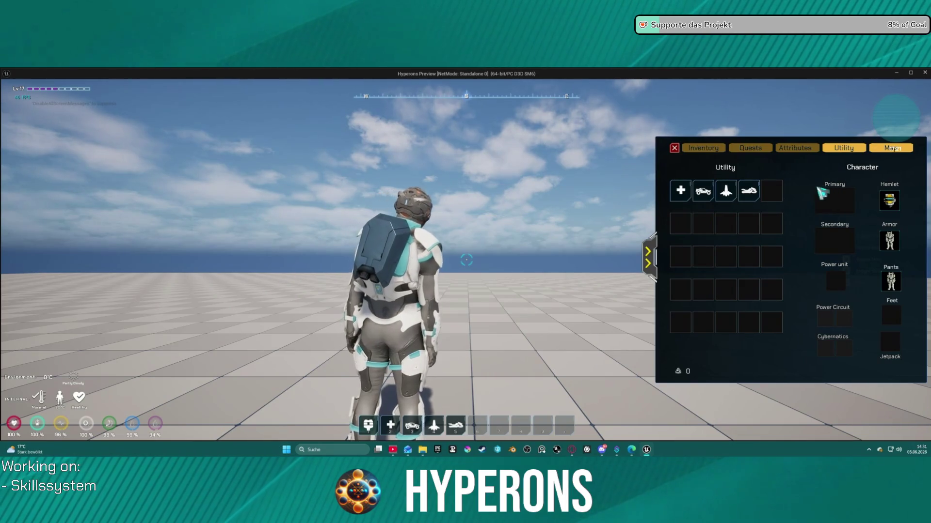
click(650, 257)
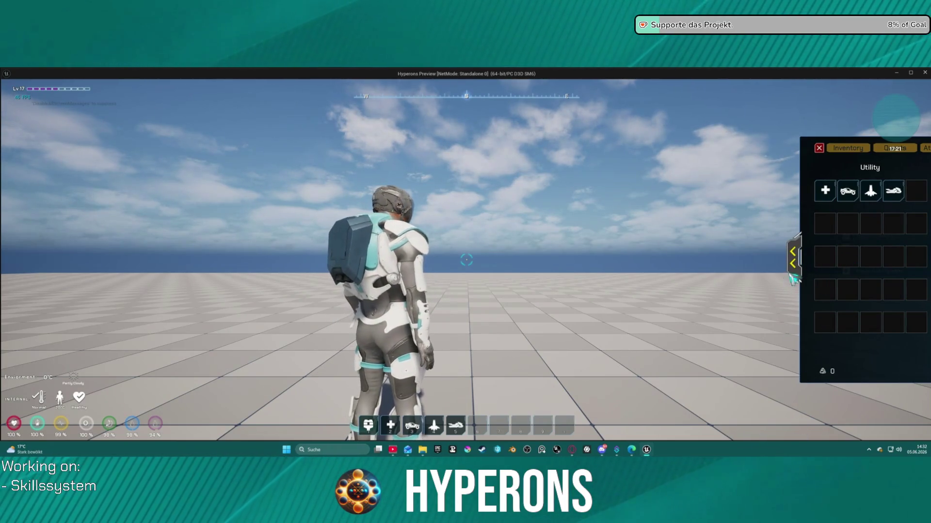
click(790, 272)
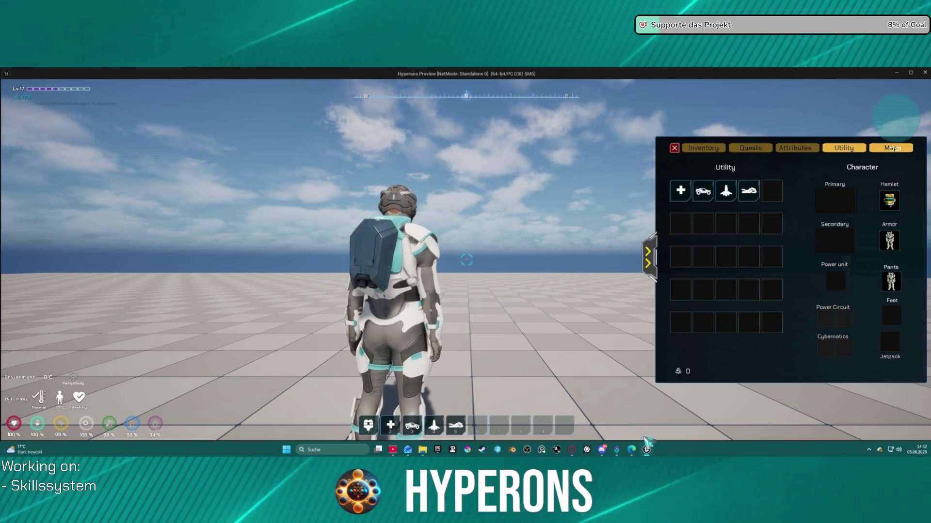
click(646, 450)
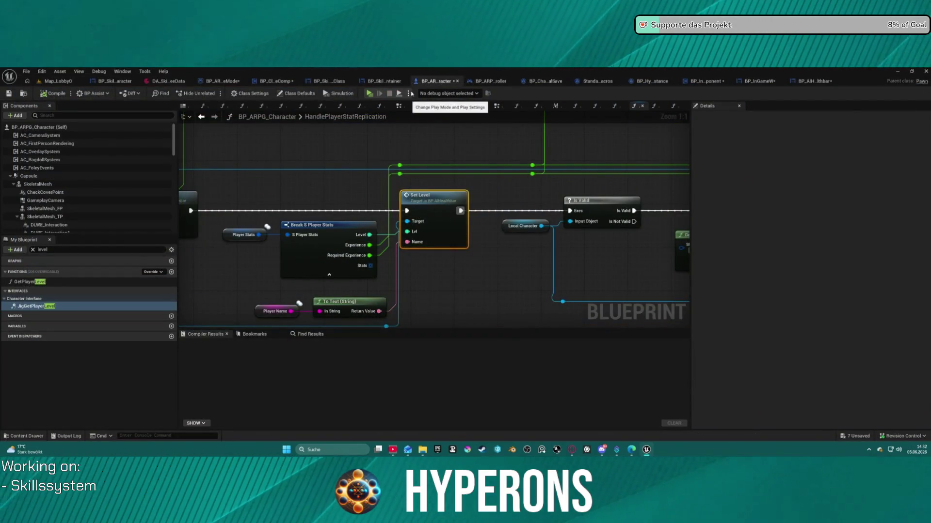
Set the play window resolution to 16:9 Full HD in Advanced Settings and close Editor Preferences.
click(407, 93)
click(457, 247)
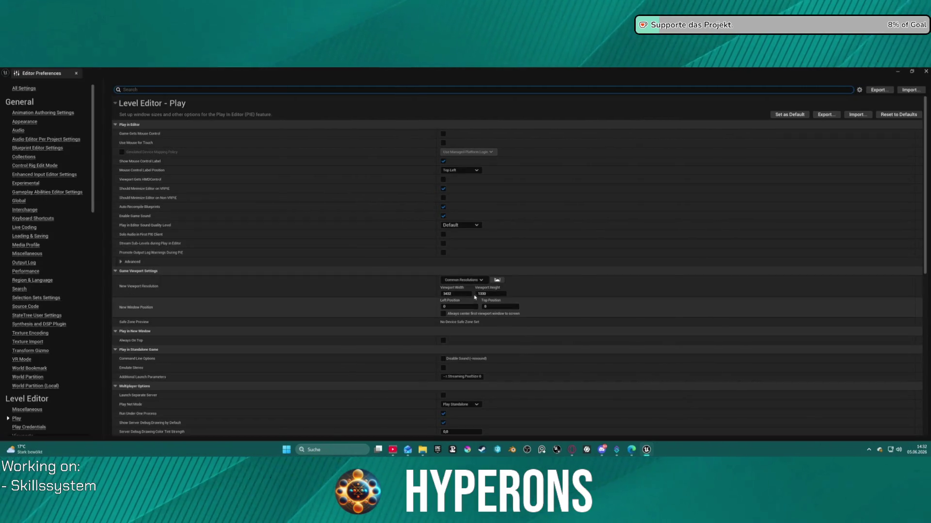
click(463, 280)
mouse_move(476, 308)
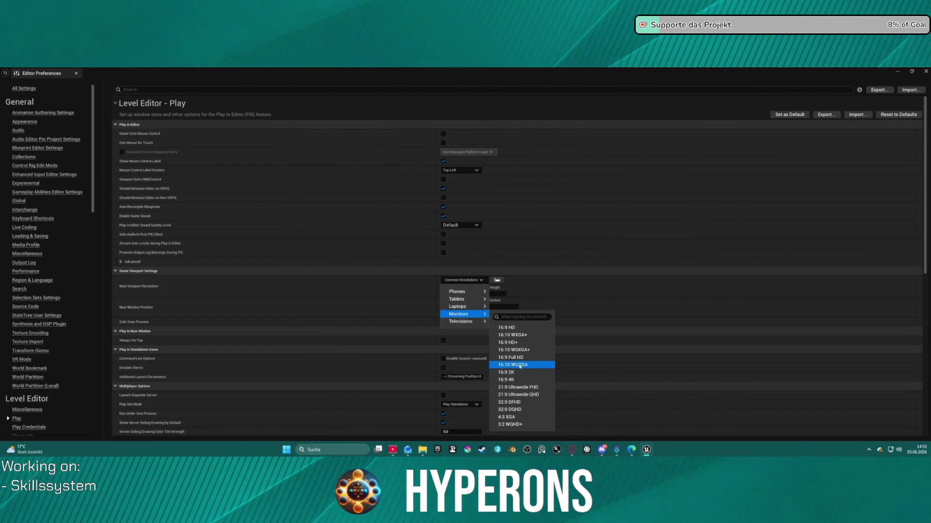
click(519, 360)
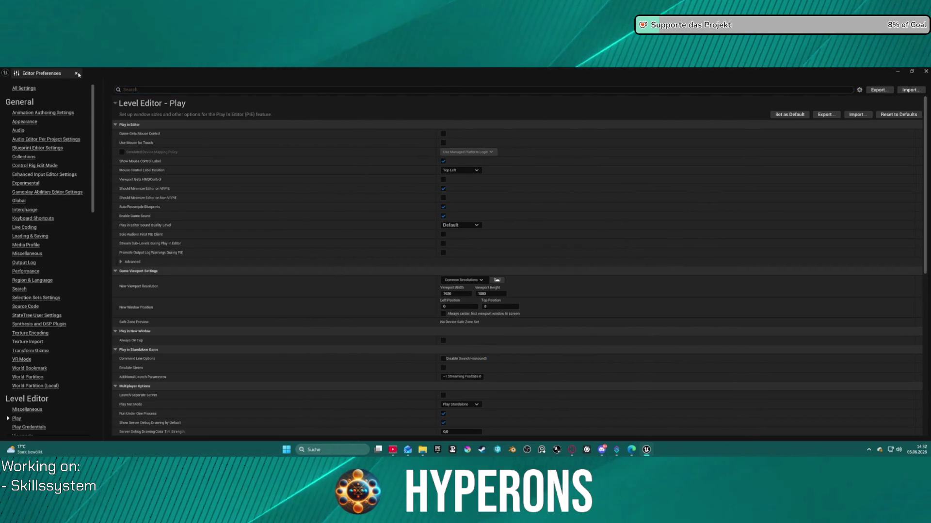
click(77, 73)
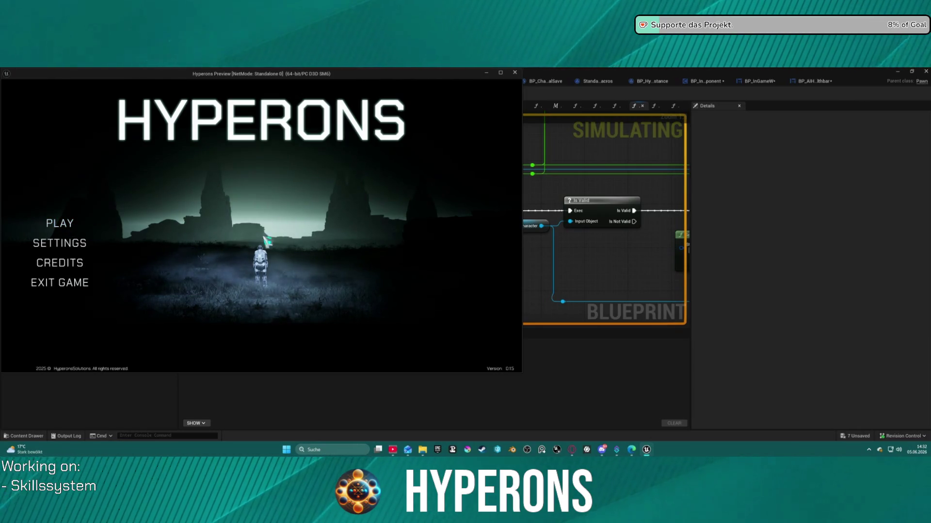
Choose the saved character in Character Selection, confirm it, and start the game.
click(61, 226)
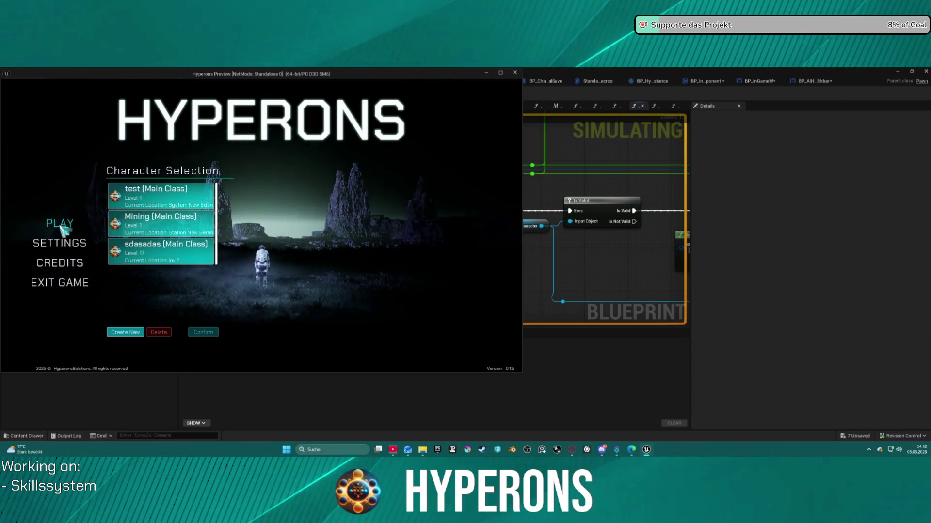
click(191, 255)
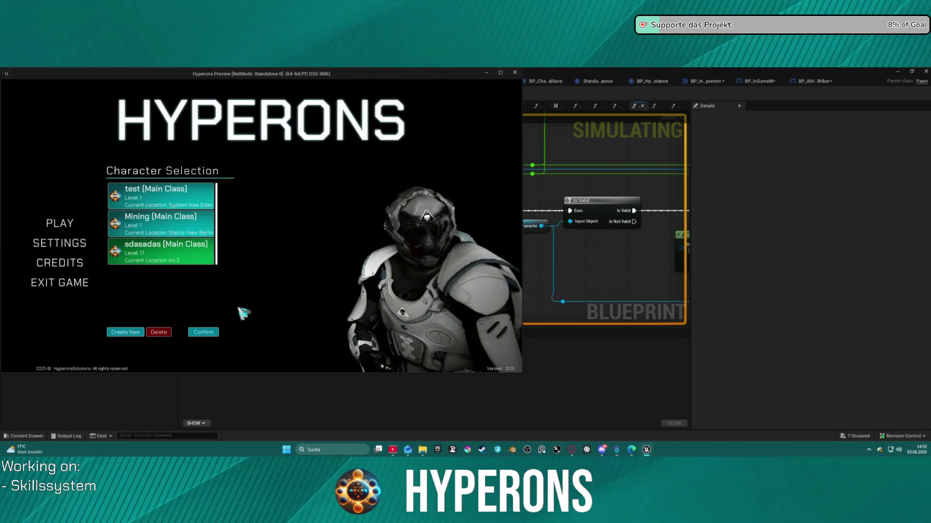
click(206, 333)
click(433, 330)
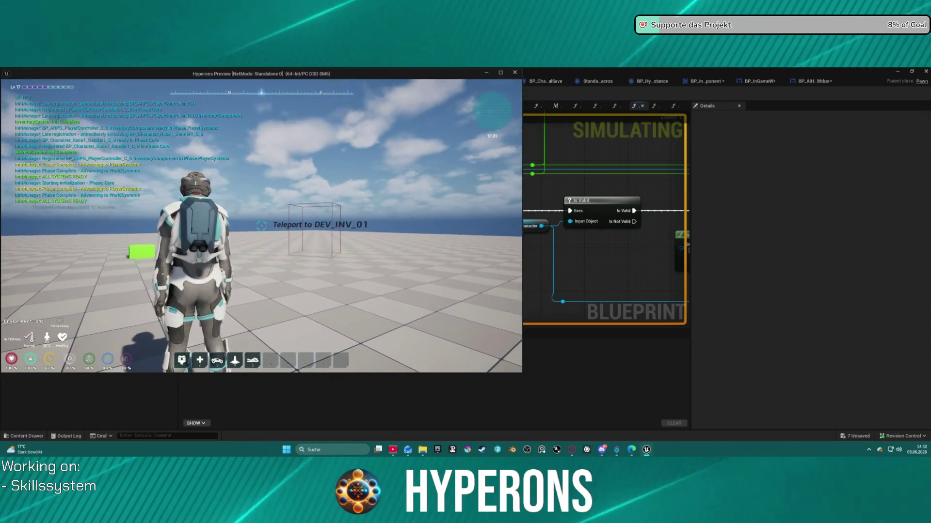
Open the inventory with its character equipment section expanded.
key(i)
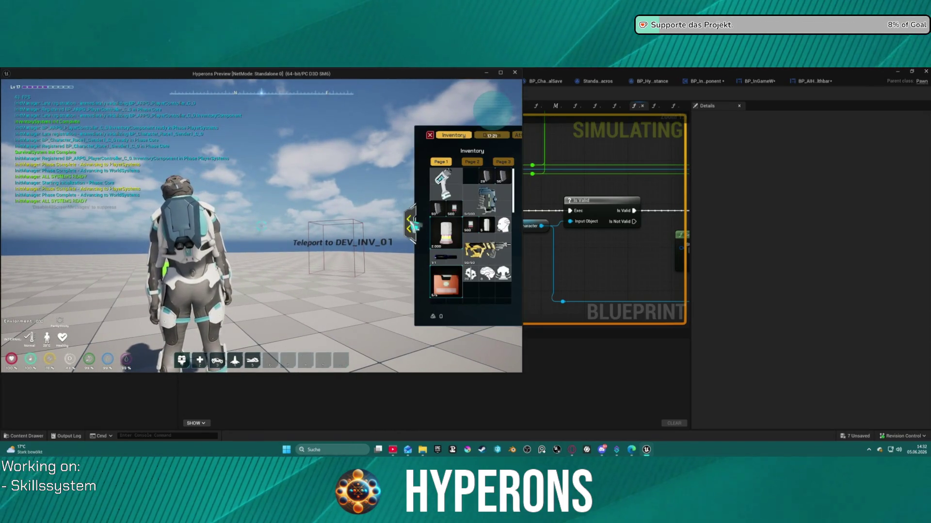
click(412, 224)
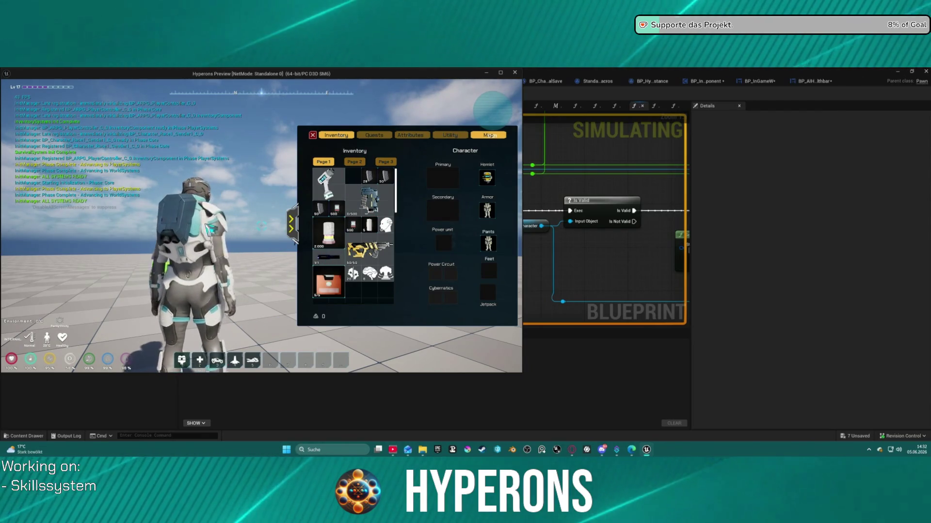
key(k)
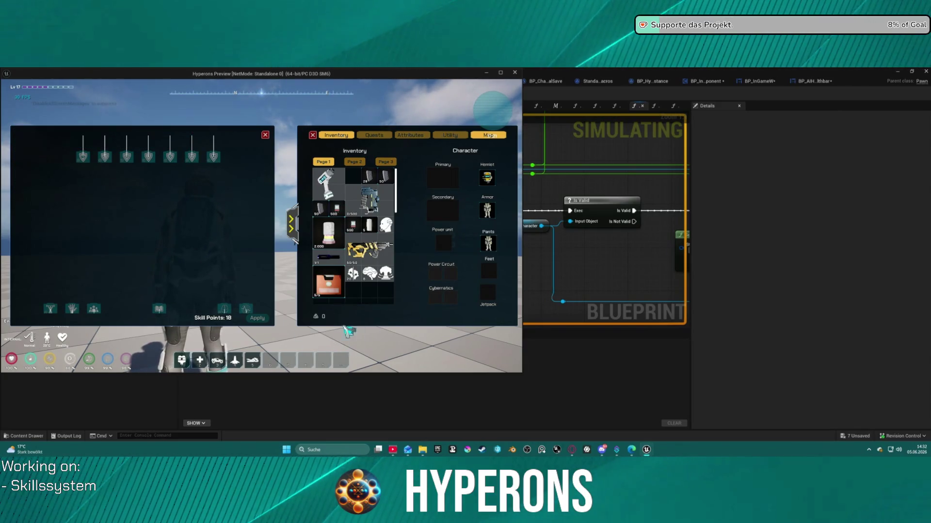
Reopen the skill tree with 18 points and collapse then re-expand the inventory.
key(k)
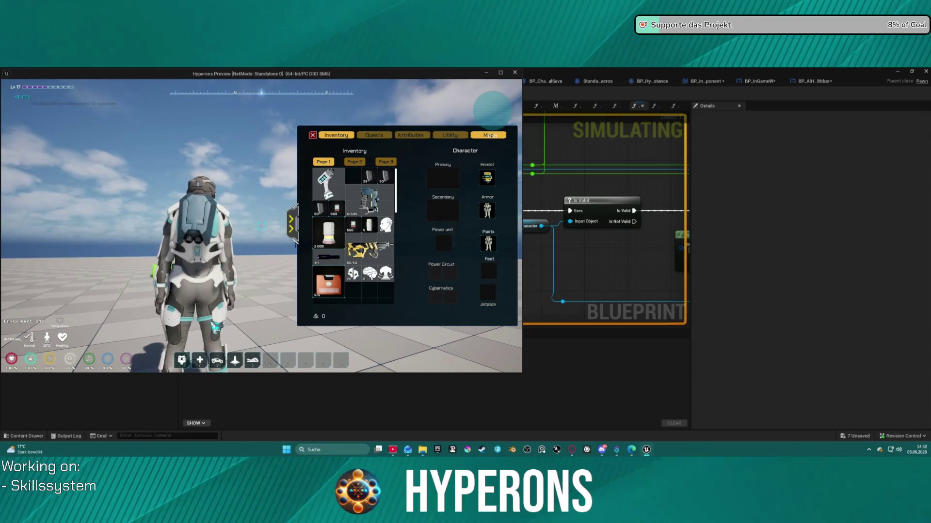
key(k)
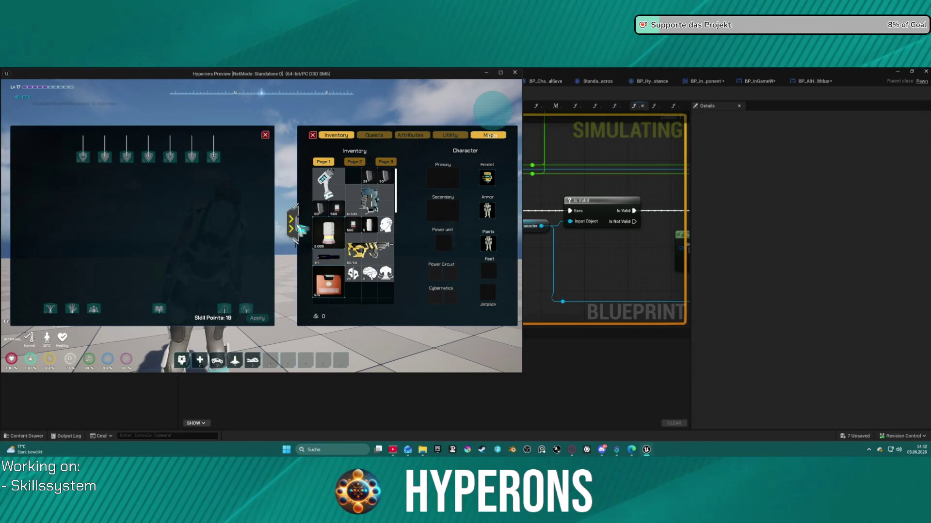
click(306, 221)
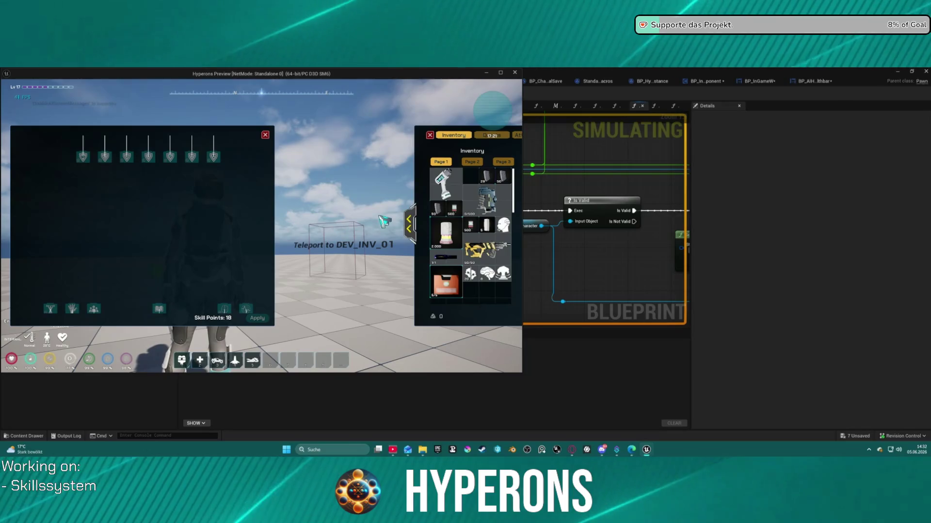
click(410, 223)
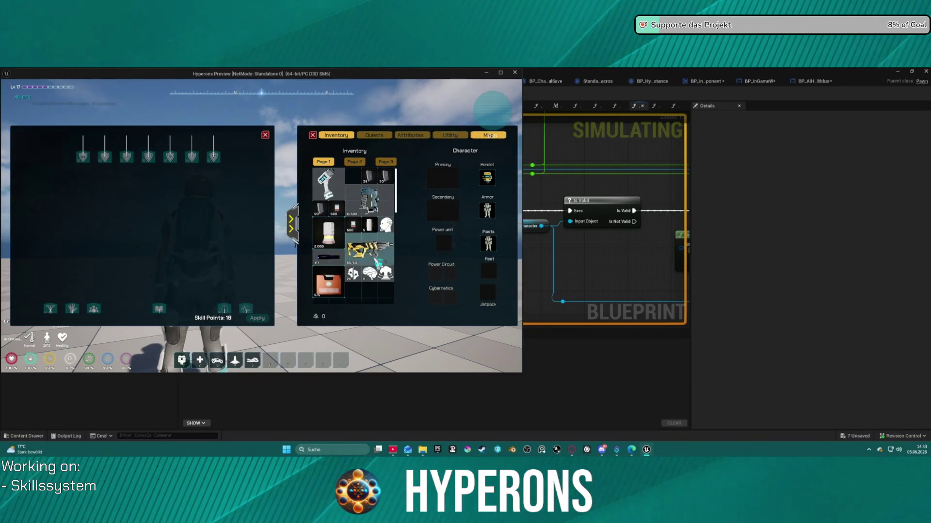
Move the character with W and jump and climb with Space.
key(space)
key(space)
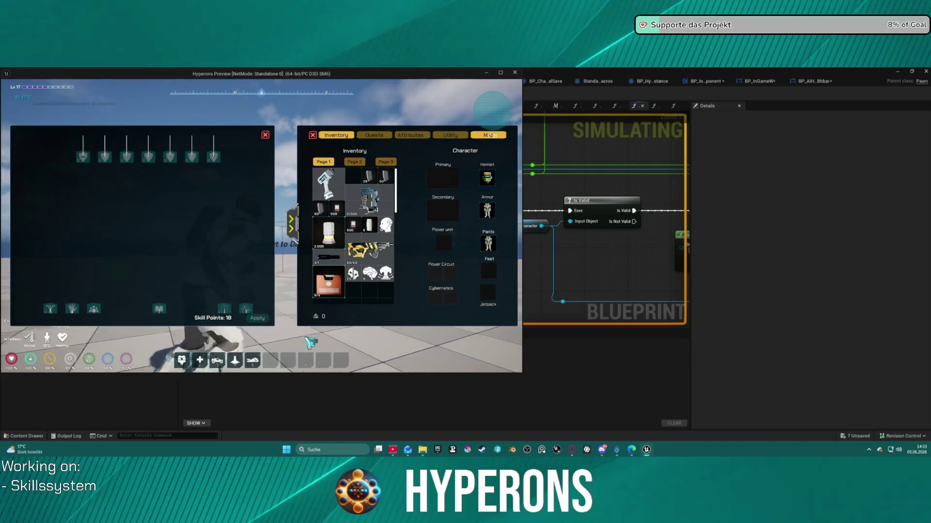
key(w)
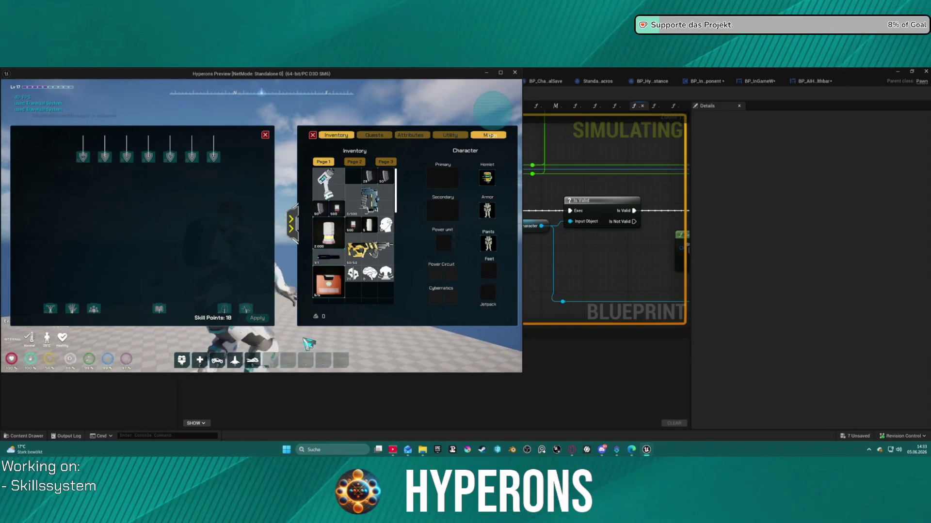
key(w)
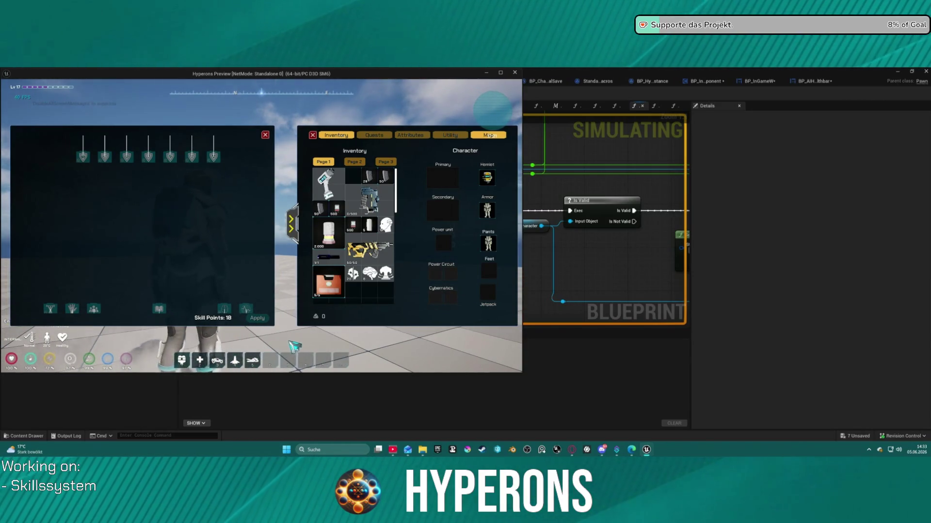
key(space)
key(space)
key(space)
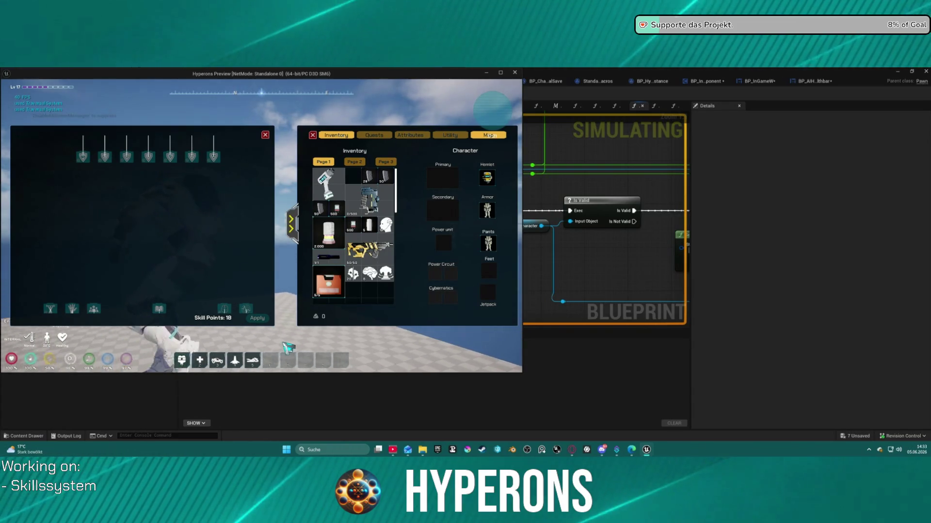
key(space)
key(space)
key(space)
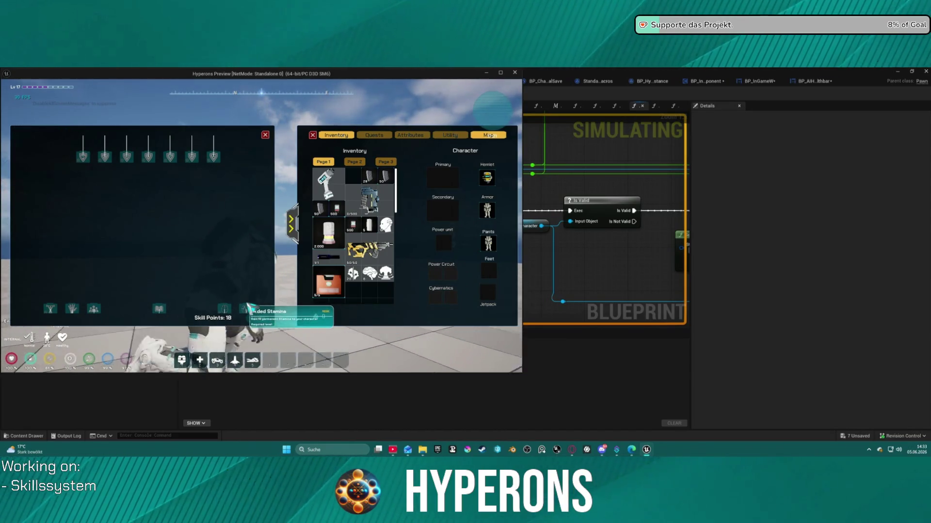
key(space)
key(space)
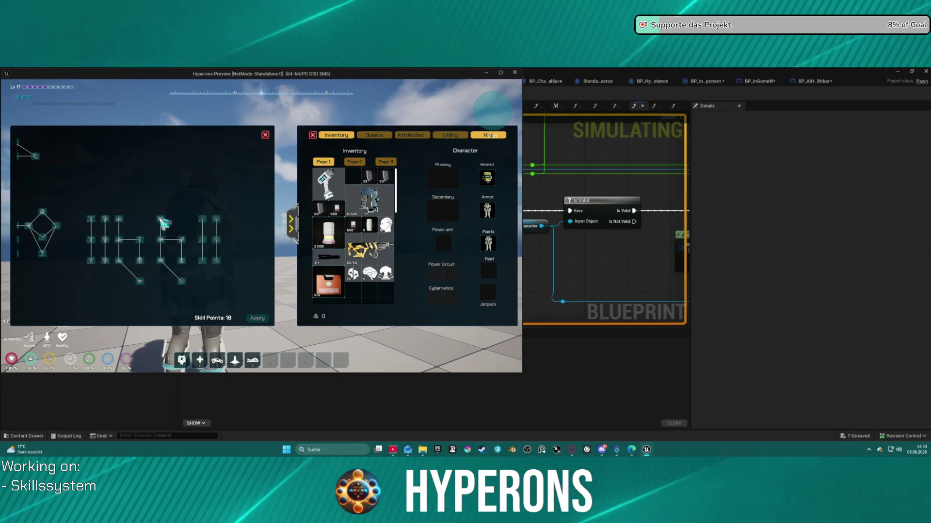
Pan and zoom across the skill tree nodes, then close the inventory and skills panels.
mouse_move(163, 224)
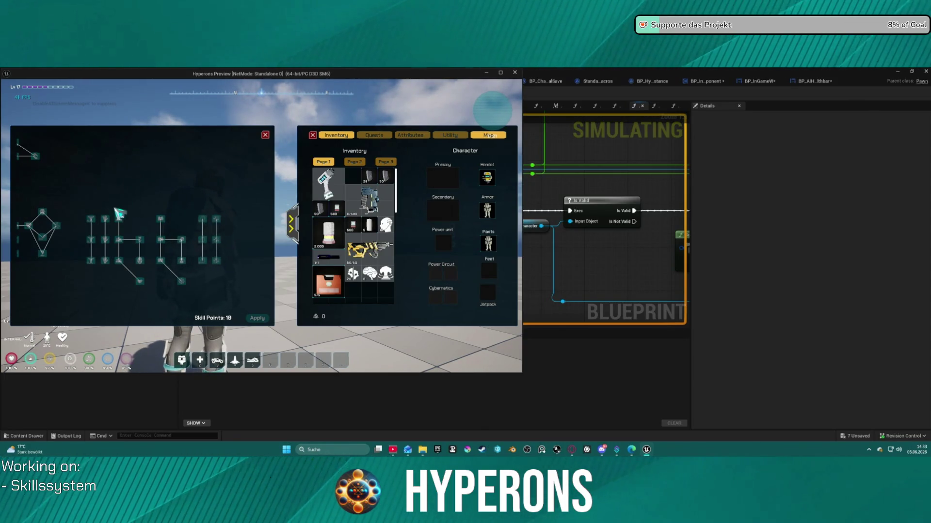
drag(169, 174, 174, 290)
scroll(180, 237, up, 3)
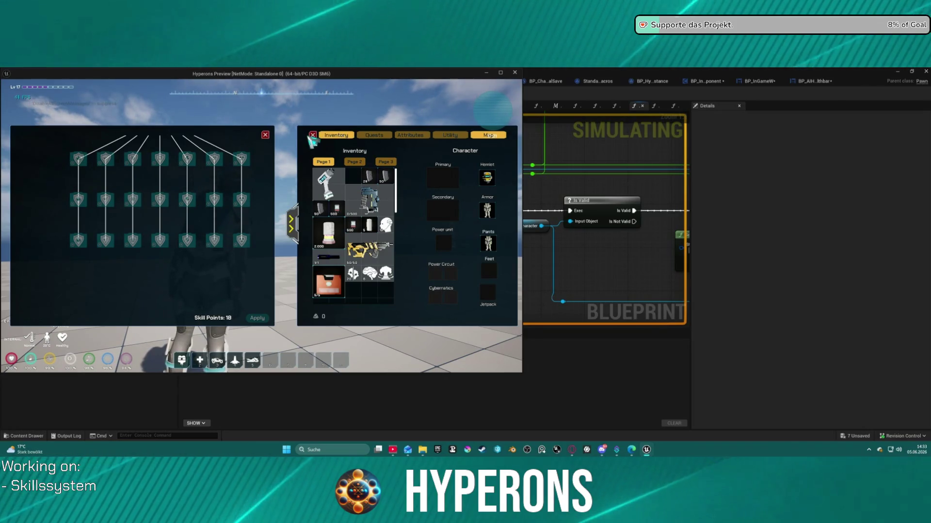
click(311, 136)
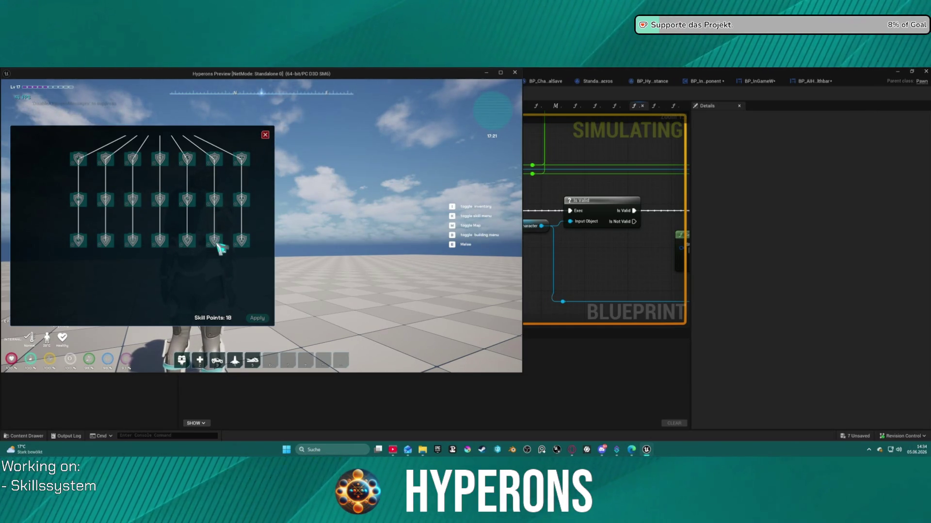
click(267, 135)
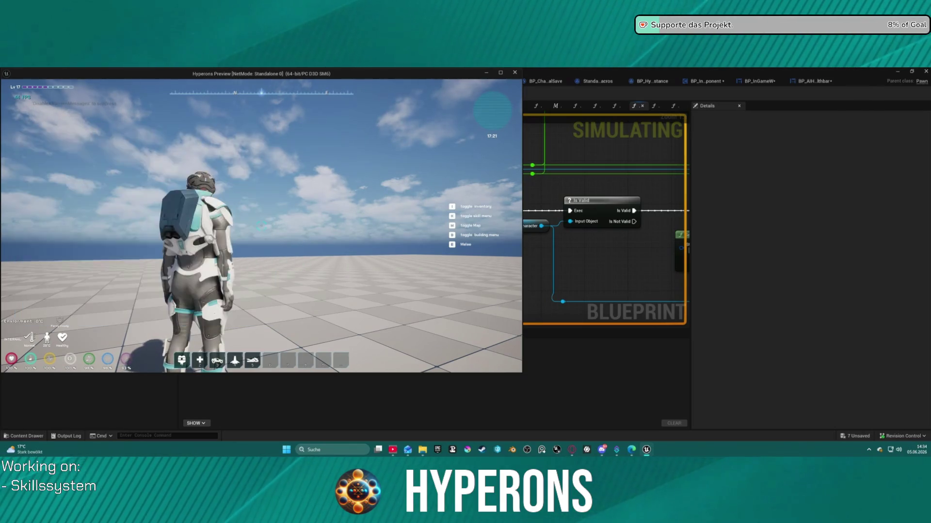
Toggle the skill tree panel, then run into the DEV_INV_01 teleport box.
key(k)
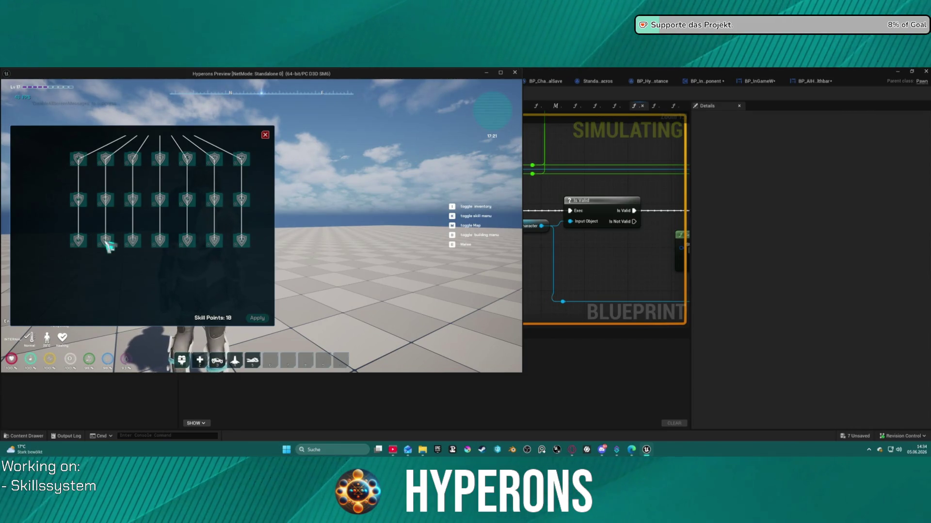
key(k)
key(k)
key(k)
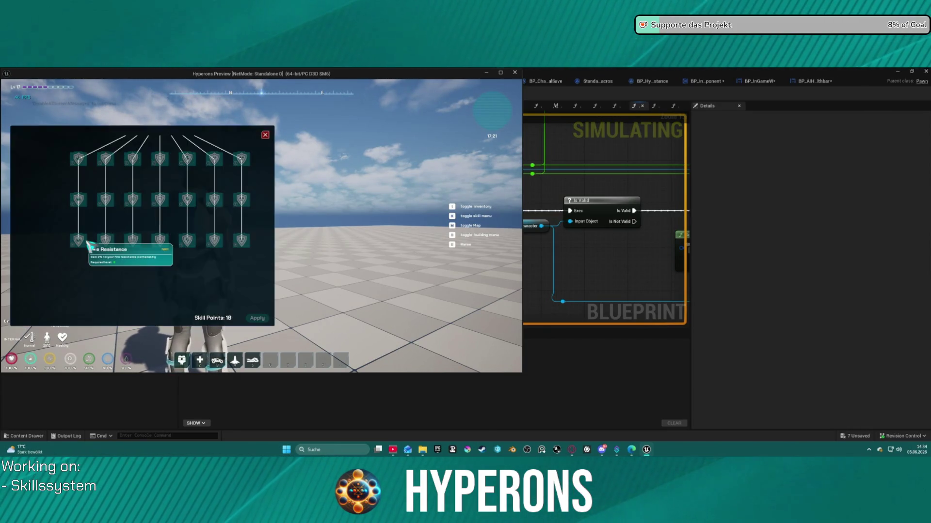
key(k)
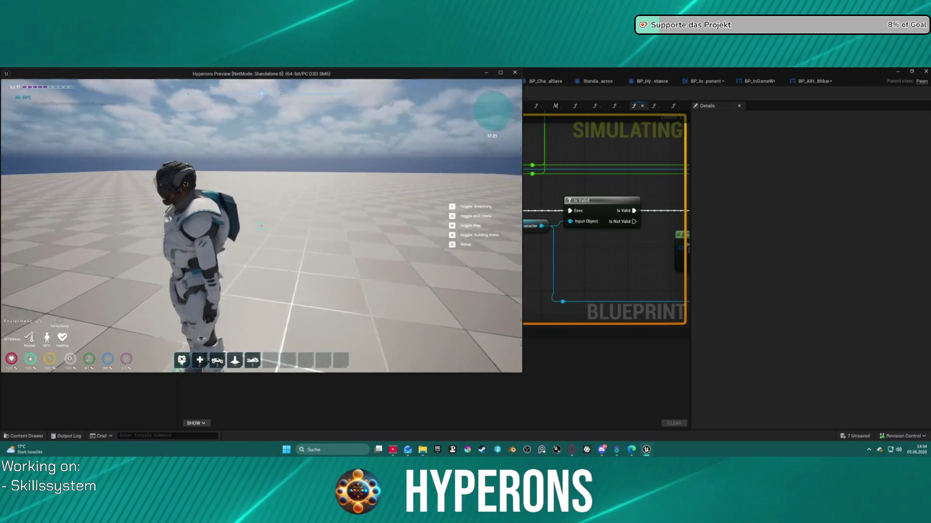
key(w)
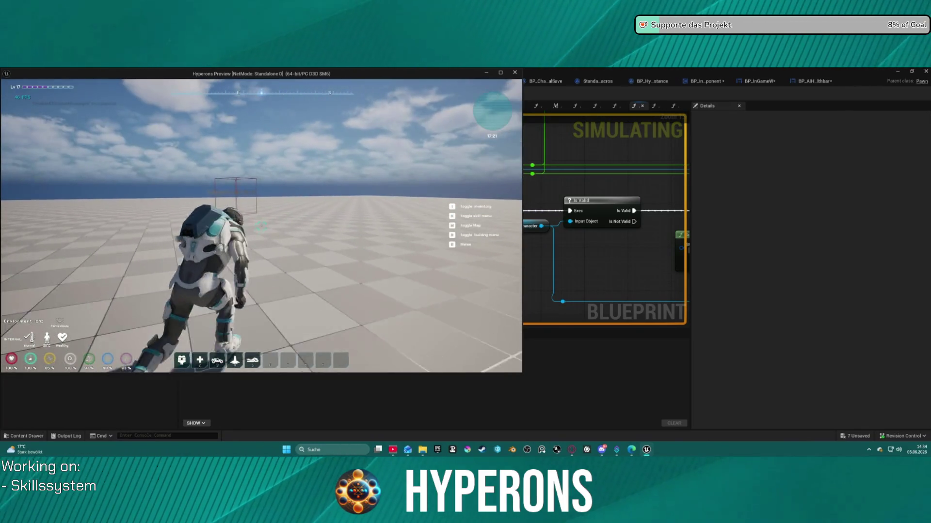
key(w)
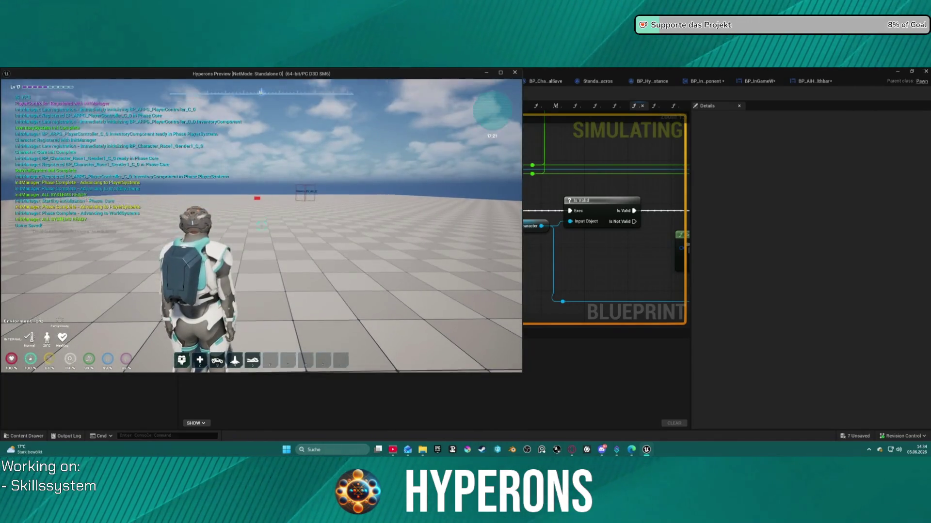
Reopen the skill tree after teleporting and zoom into one full branch.
key(k)
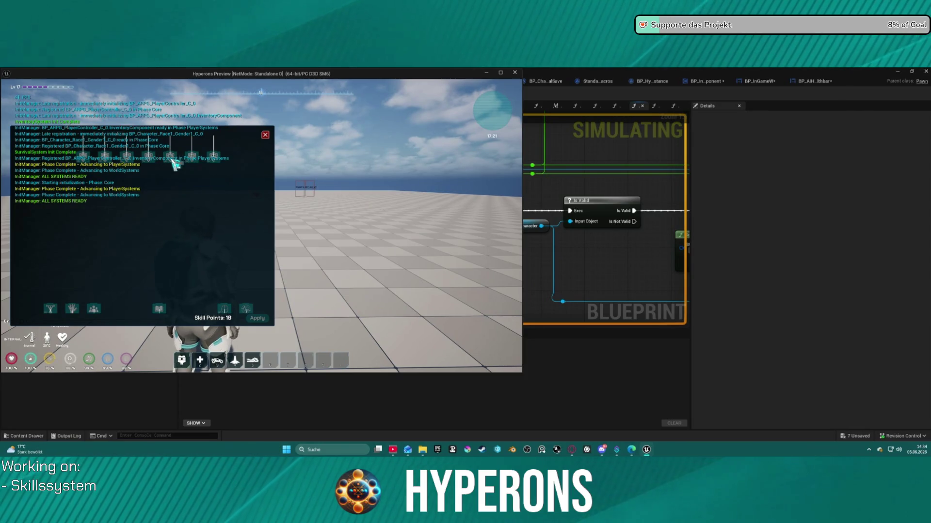
scroll(170, 160, up, 2)
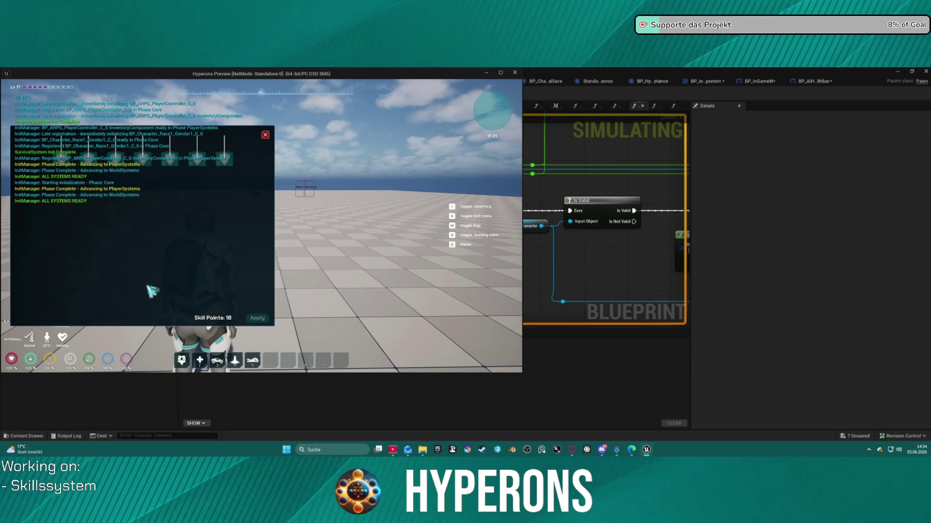
scroll(179, 273, down, 3)
click(177, 245)
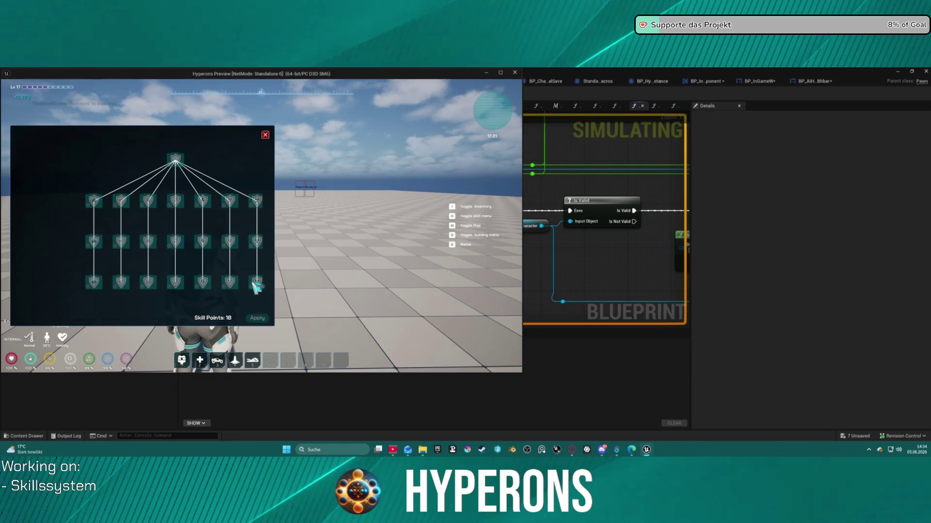
Move the game preview aside and open Tools > Debug > Widget Reflector in the editor.
drag(388, 74, 586, 121)
click(99, 72)
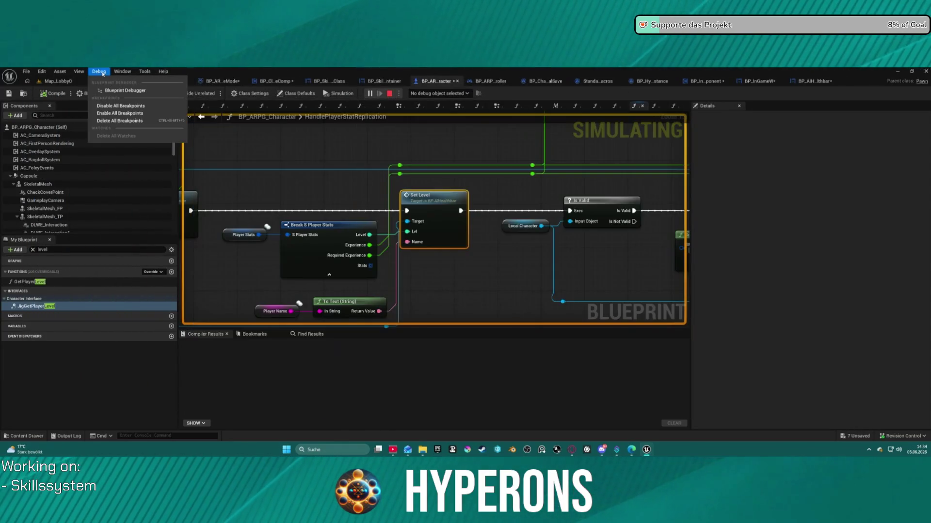
mouse_move(145, 72)
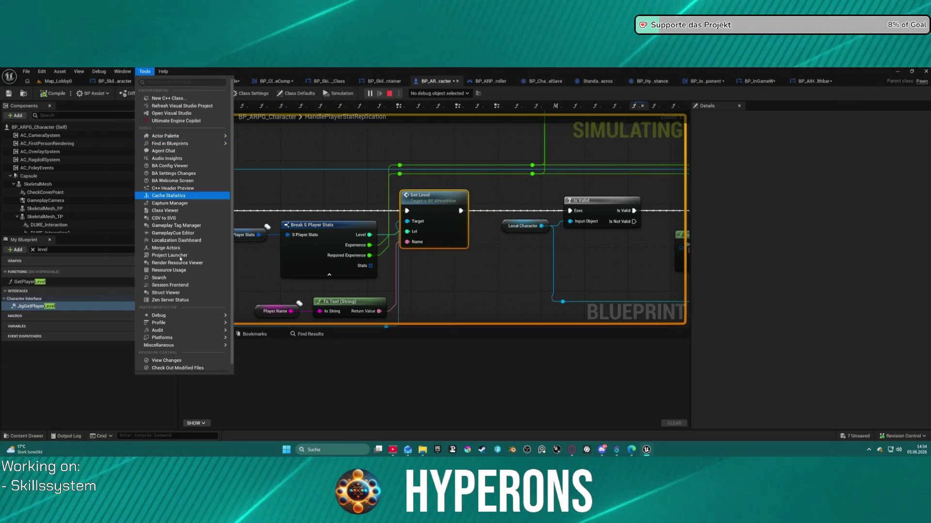
mouse_move(181, 328)
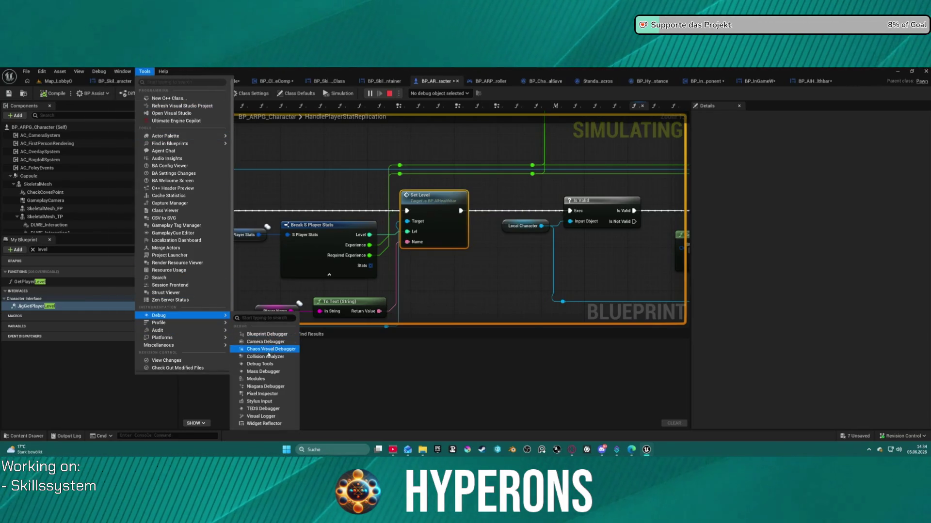
click(275, 424)
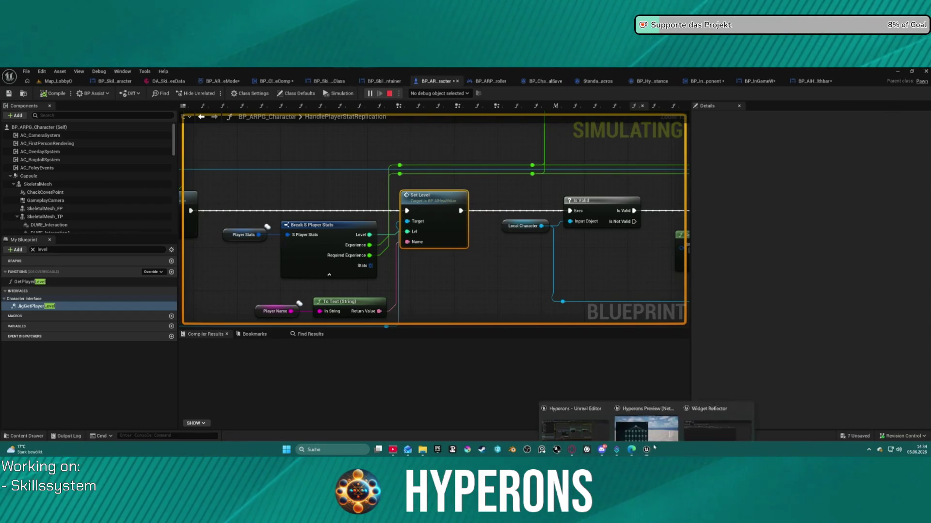
Switch from the running Hyperons game to the Blueprint graph and back to the game.
mouse_move(646, 449)
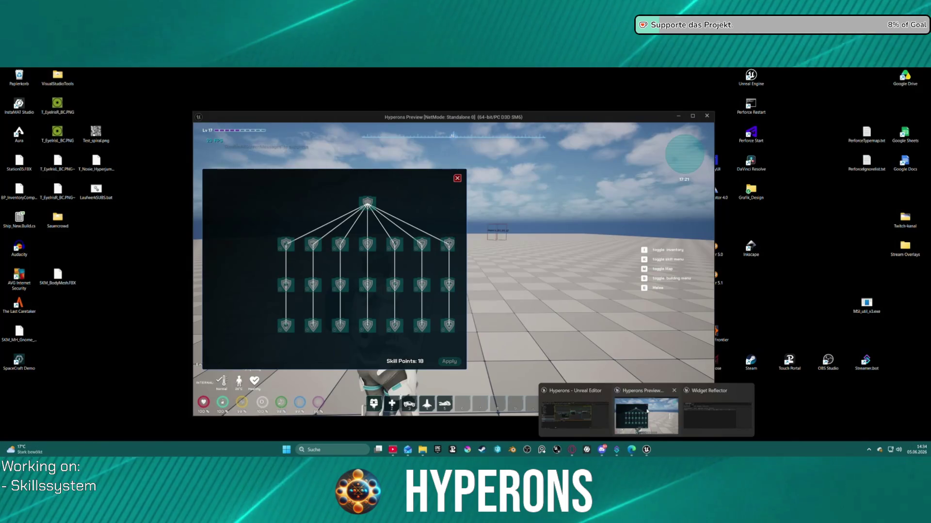
click(645, 412)
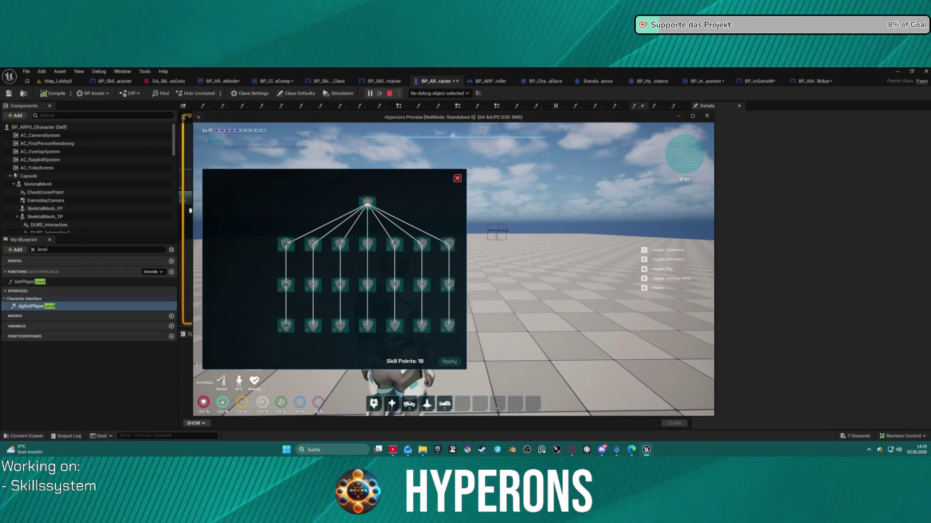
key(alt+Tab)
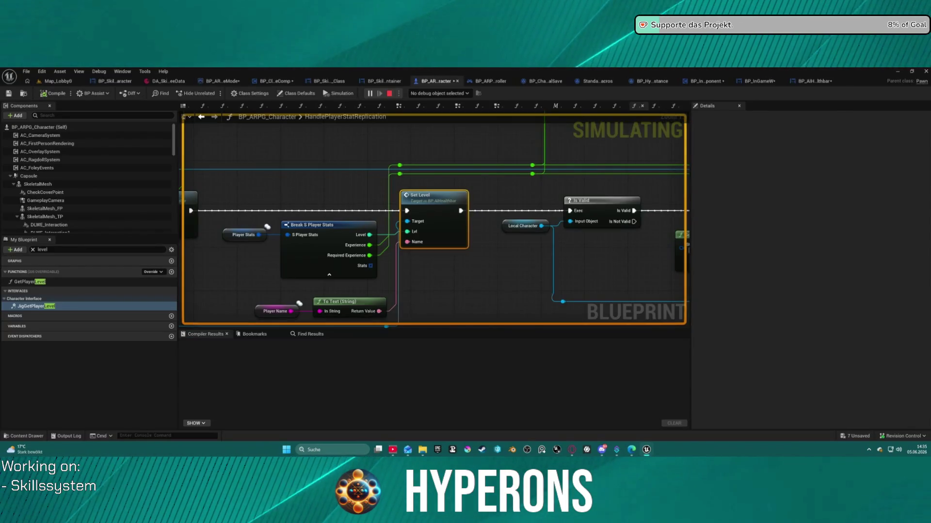
mouse_move(649, 447)
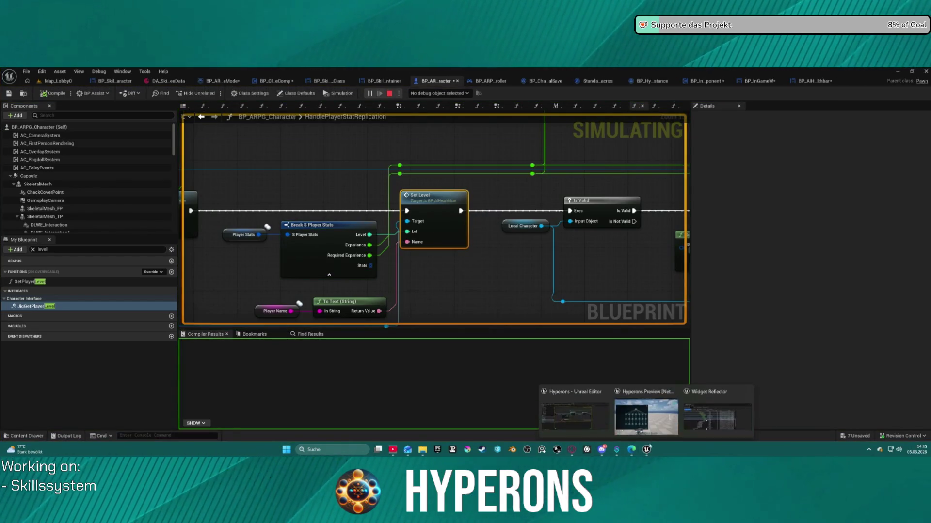
click(647, 417)
mouse_move(317, 247)
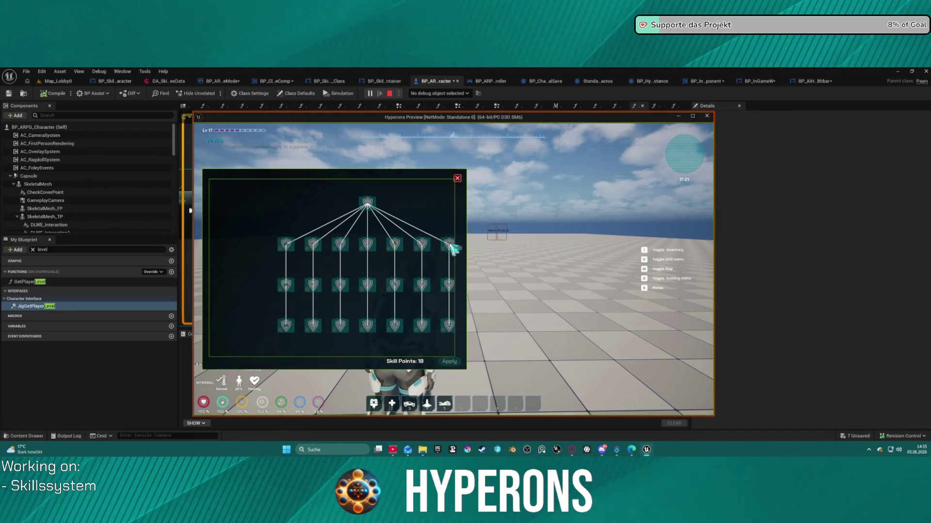
Open the inventory, drop the armour on the skill tree and the weapon into the world.
key(i)
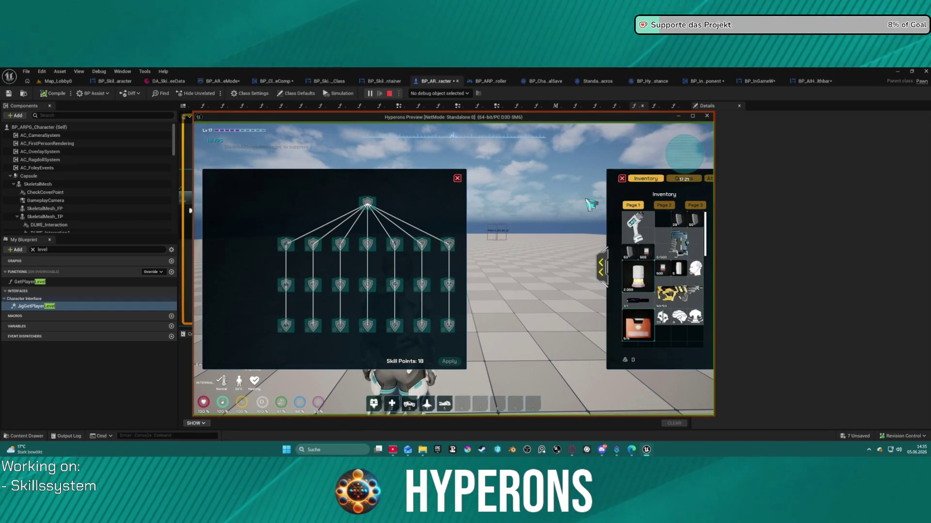
click(597, 265)
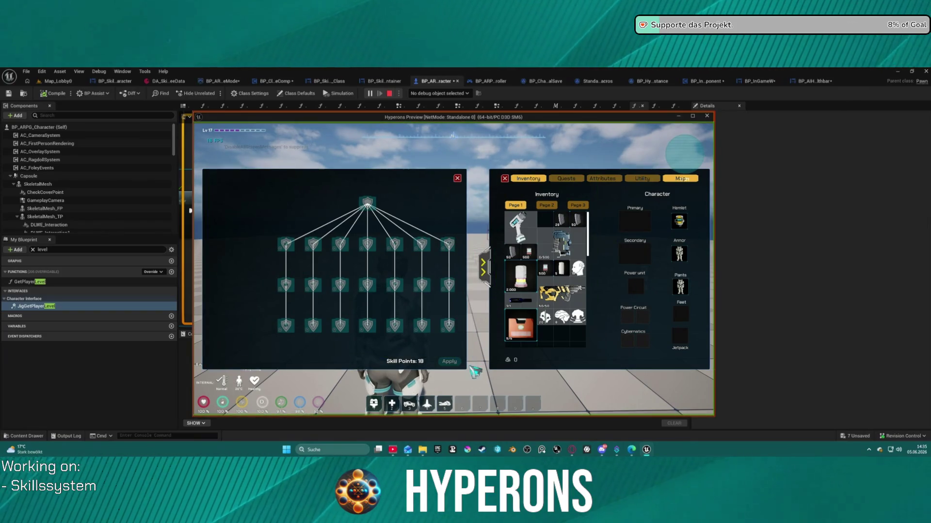
mouse_move(520, 327)
mouse_down()
mouse_move(475, 364)
mouse_move(482, 383)
mouse_up()
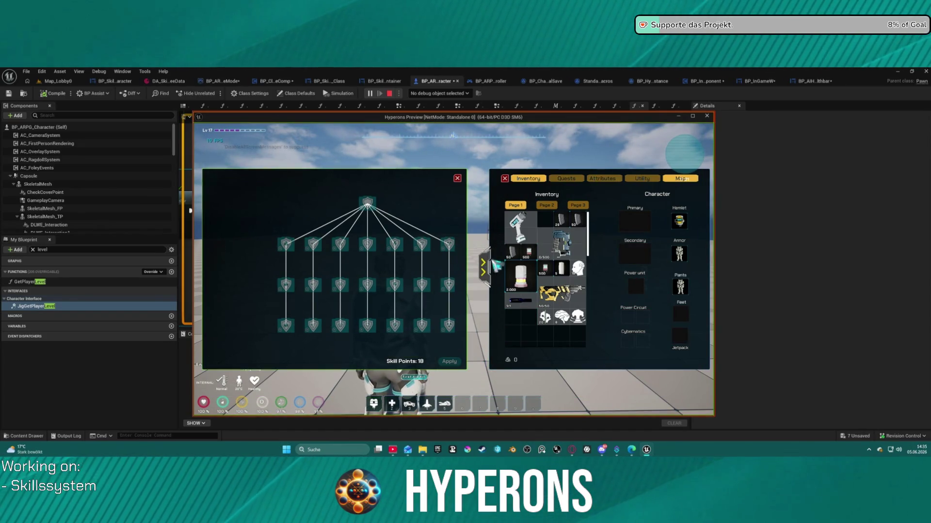
drag(561, 243, 407, 209)
drag(561, 243, 252, 232)
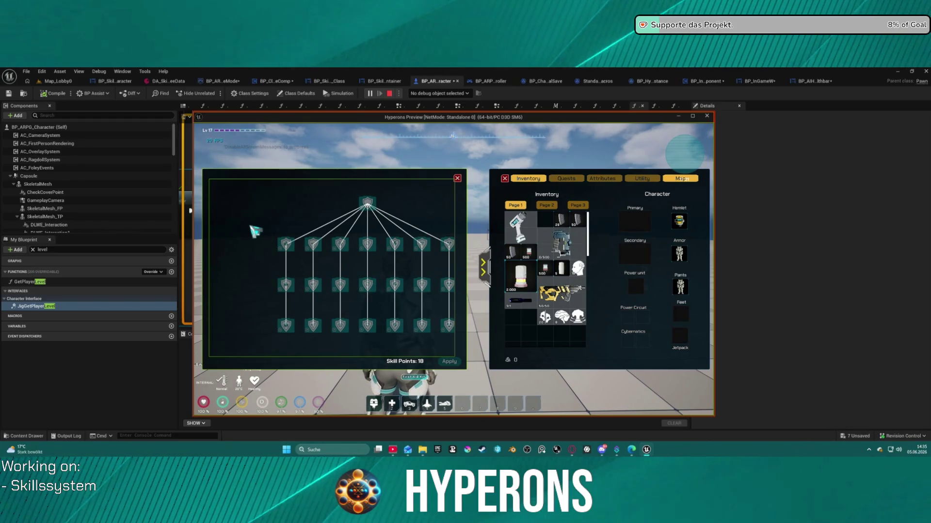
drag(306, 385, 302, 386)
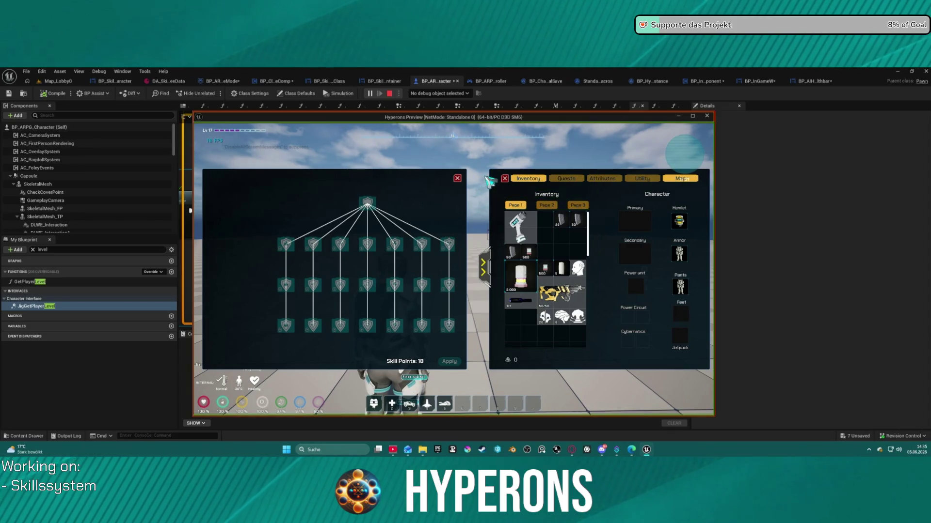
click(504, 179)
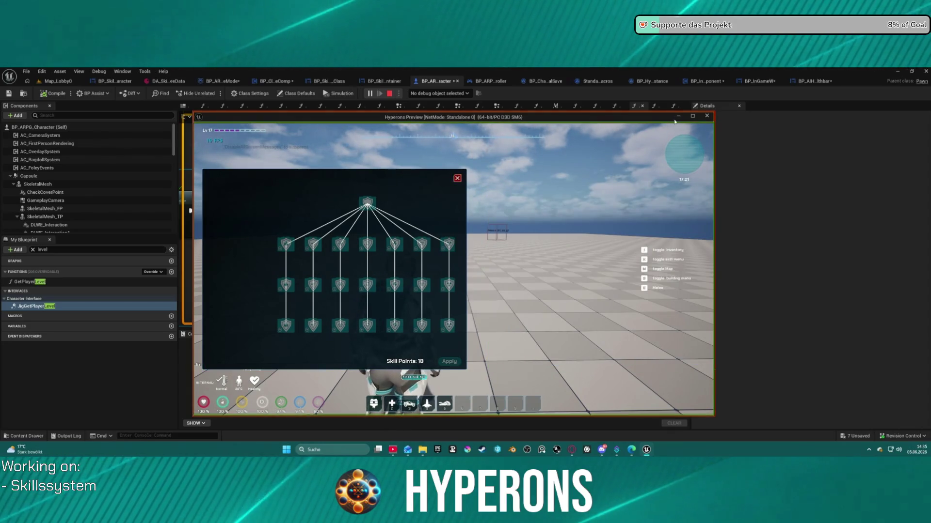
key(Escape)
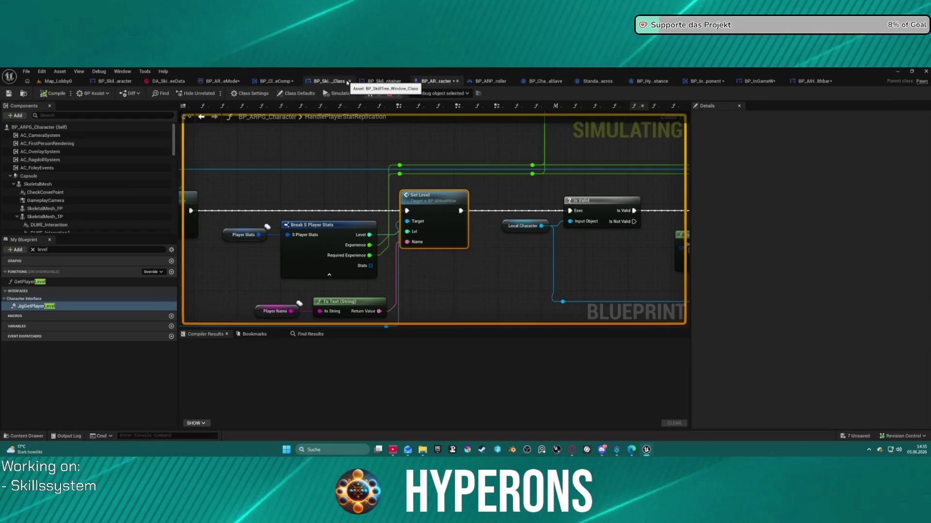
Open the BP_SkillTree_Window_Class Blueprint in its Graph view at FindActivableChildSkills.
click(345, 82)
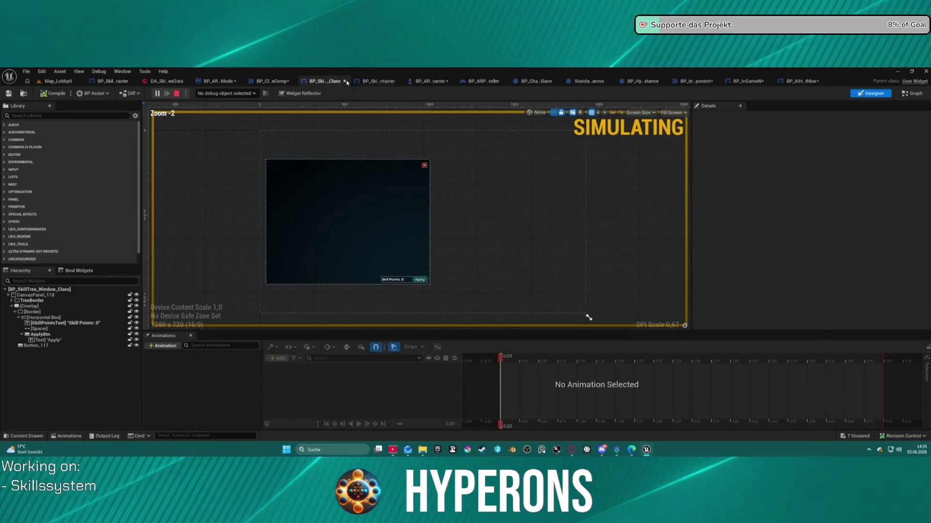
click(913, 93)
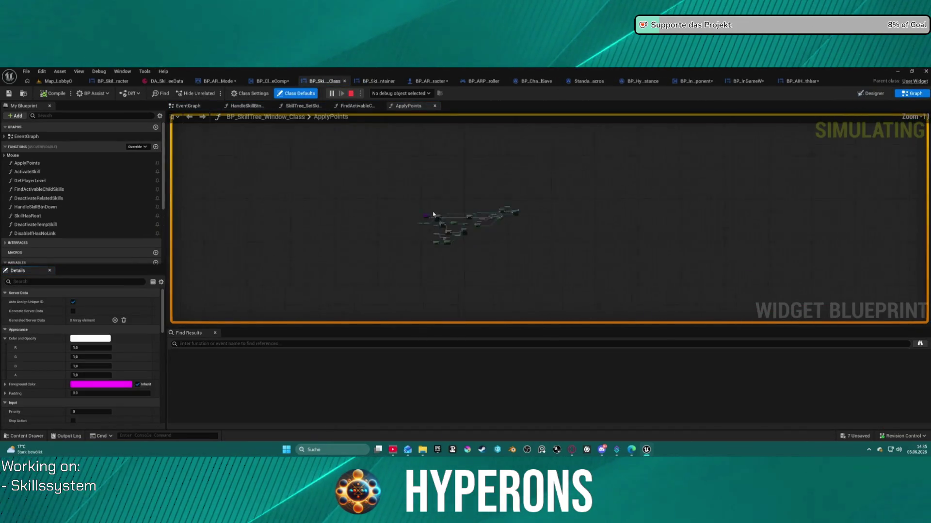
scroll(445, 228, up, 6)
click(346, 106)
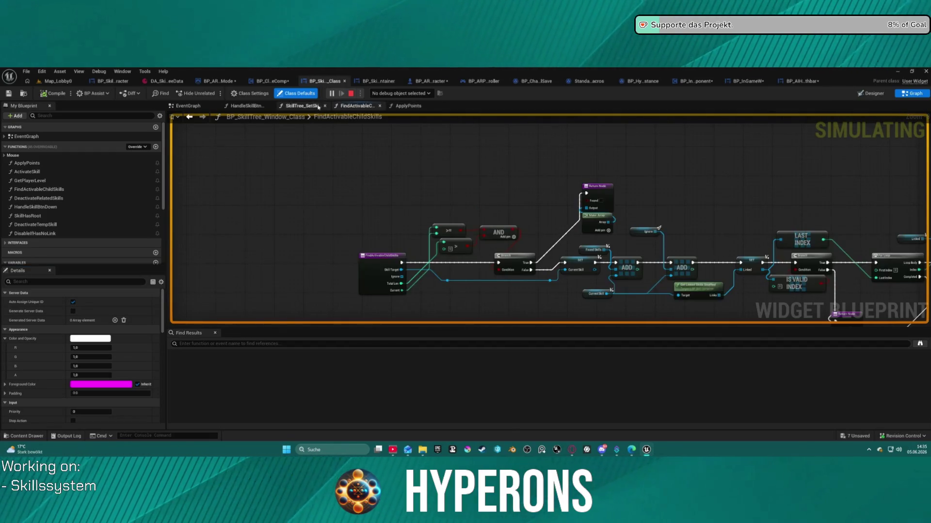
Open the On Mouse Button Down, ApplyPoints and HandleSkillBtnDown graphs, shifting the entry node left.
click(14, 155)
double_click(34, 163)
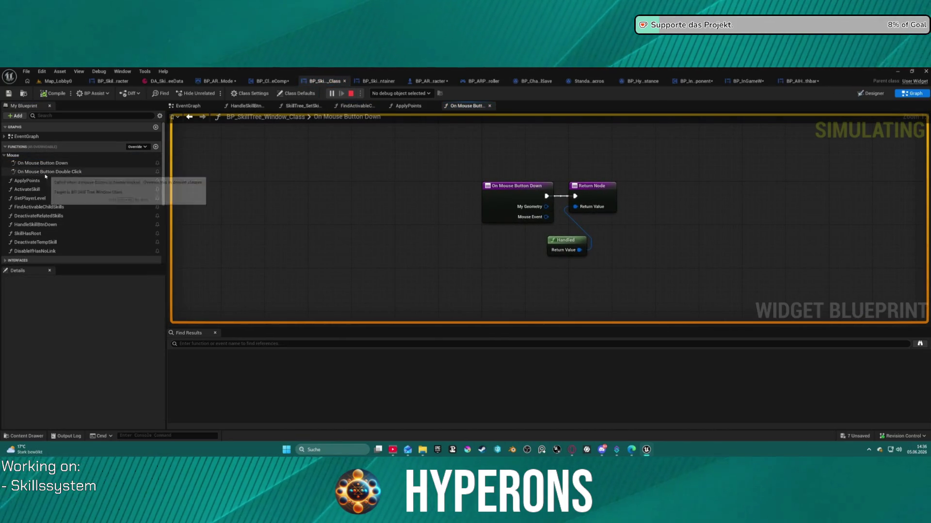
double_click(27, 181)
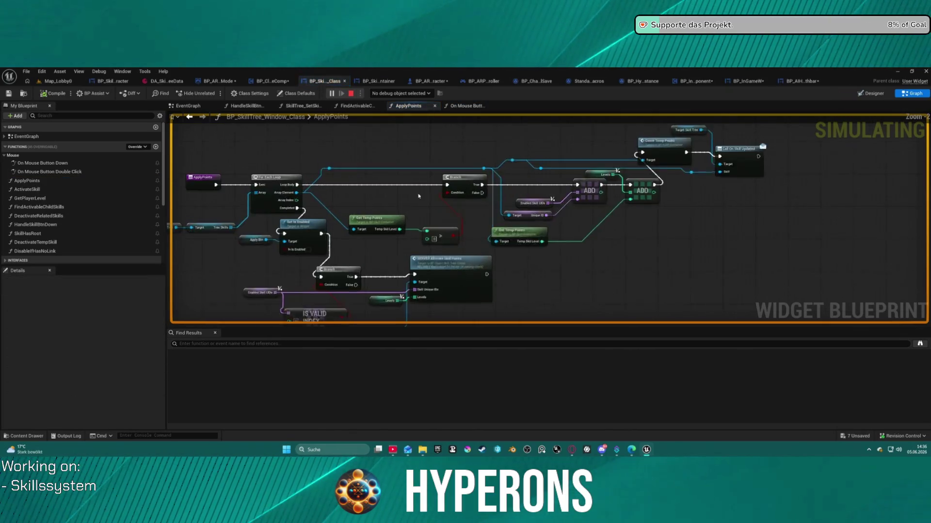
scroll(66, 220, down, 2)
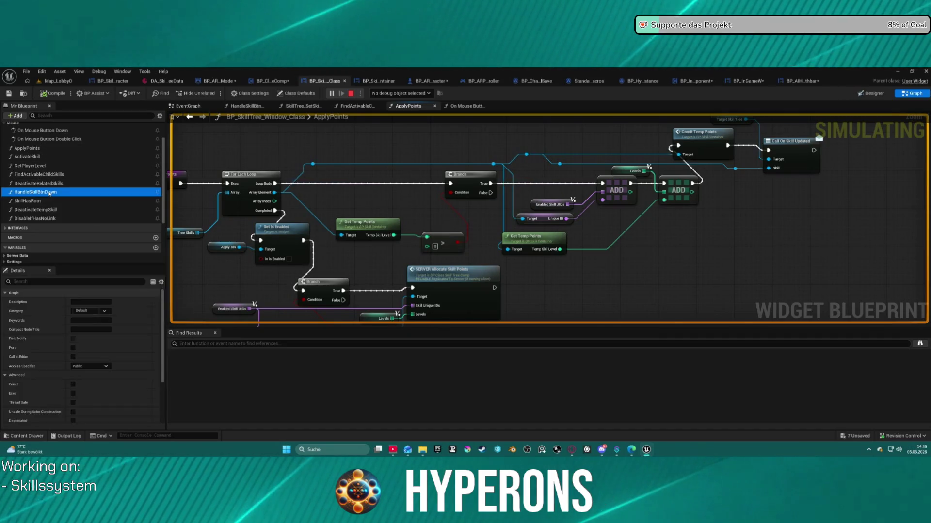
double_click(49, 192)
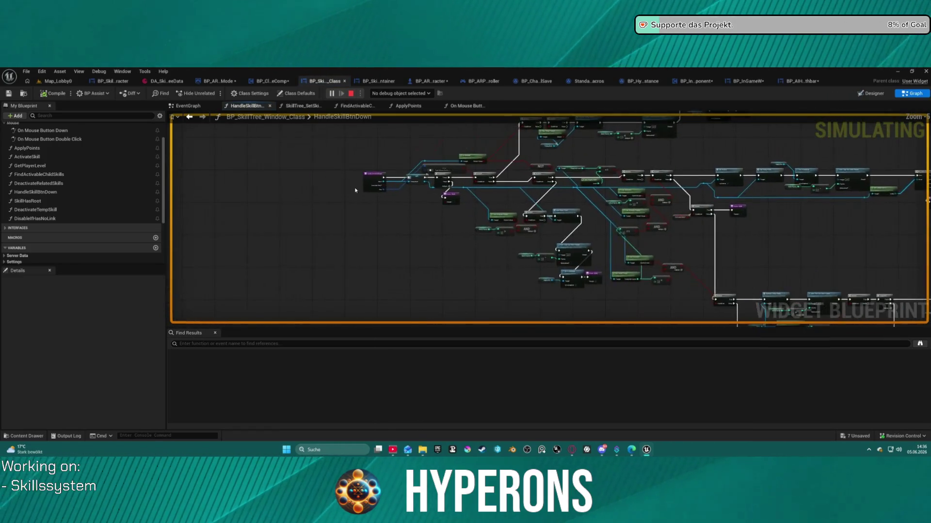
drag(421, 166, 276, 166)
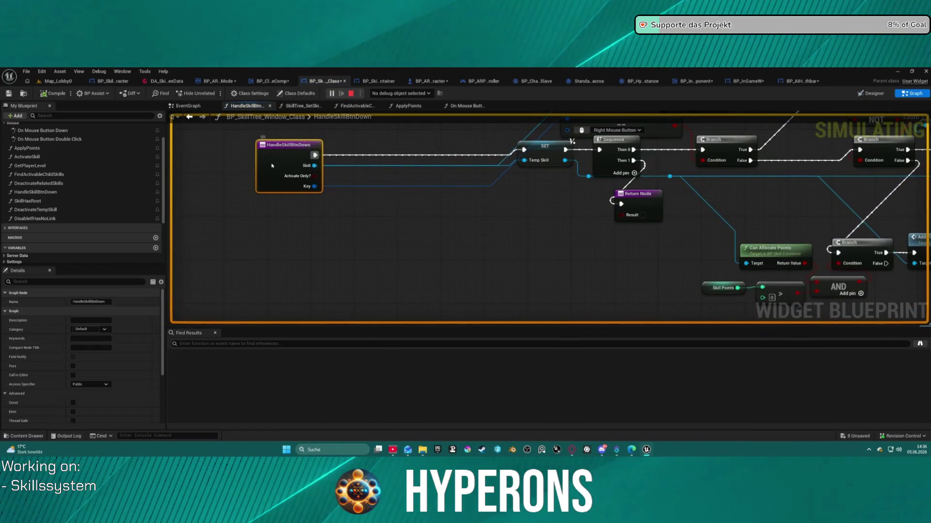
Add a breakpoint on the HandleSkillBtnDown entry node and trigger it by clicking a skill in game.
right_click(277, 166)
click(308, 316)
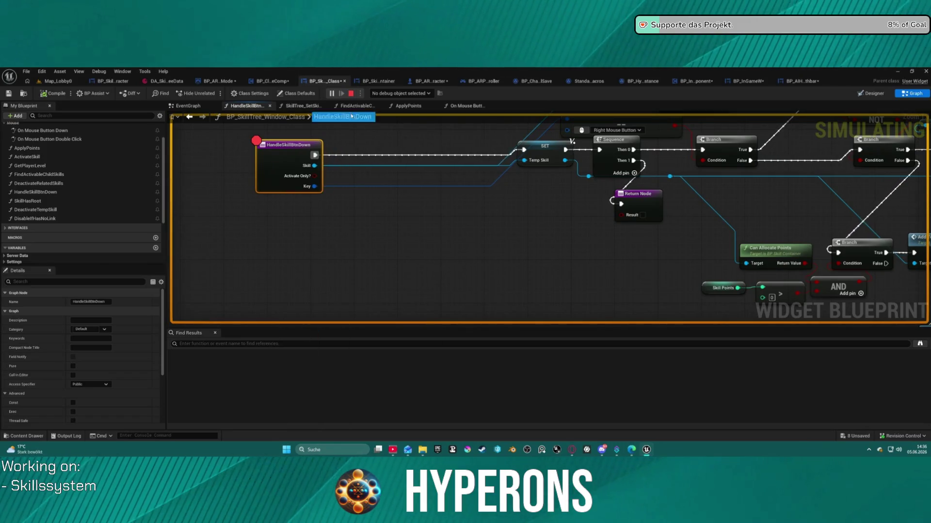
mouse_move(646, 449)
click(677, 412)
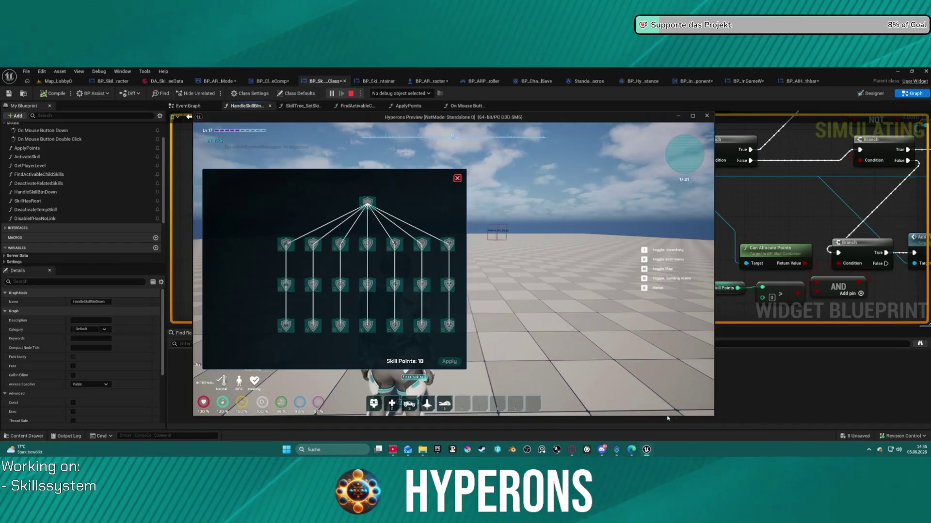
click(380, 332)
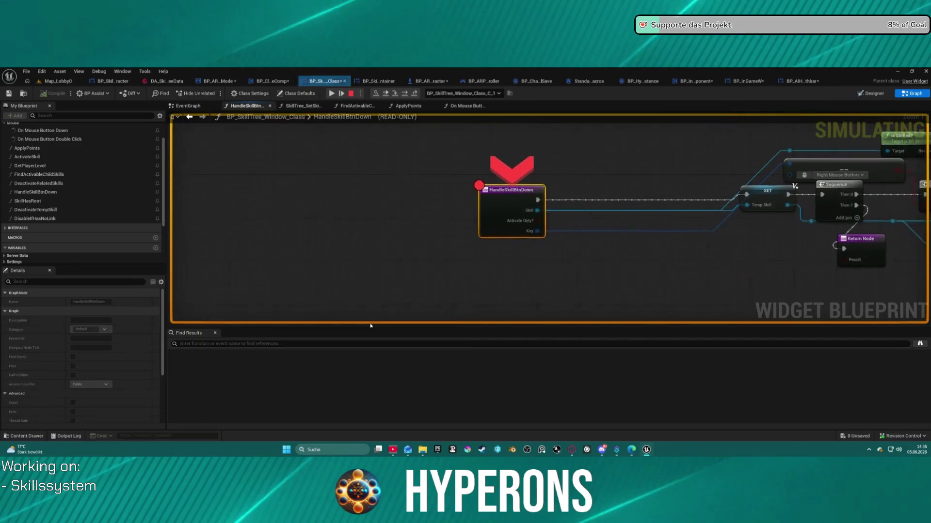
Step over execution to the SET node and on to the first Branch node.
mouse_move(574, 218)
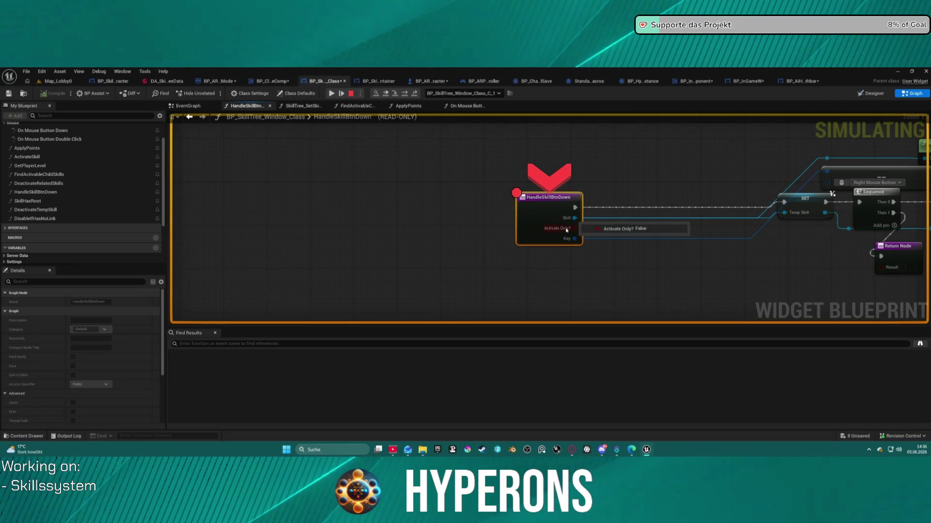
mouse_move(569, 234)
mouse_down()
mouse_move(601, 190)
mouse_move(414, 147)
mouse_up()
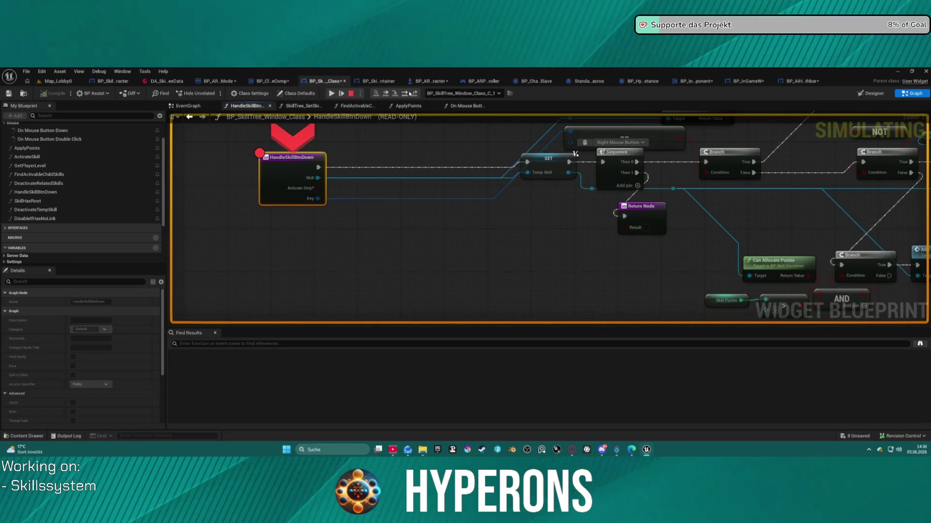
click(410, 94)
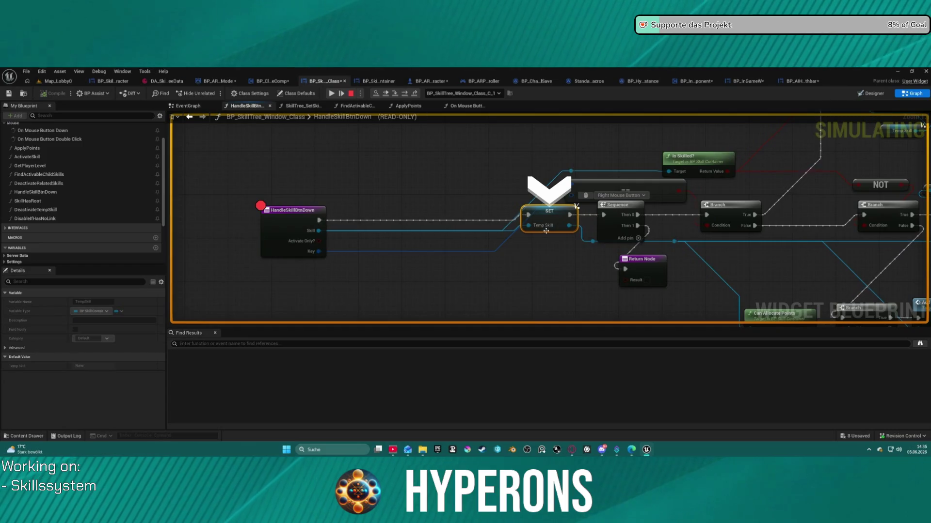
mouse_move(546, 231)
mouse_down()
mouse_move(458, 219)
mouse_move(363, 179)
mouse_up()
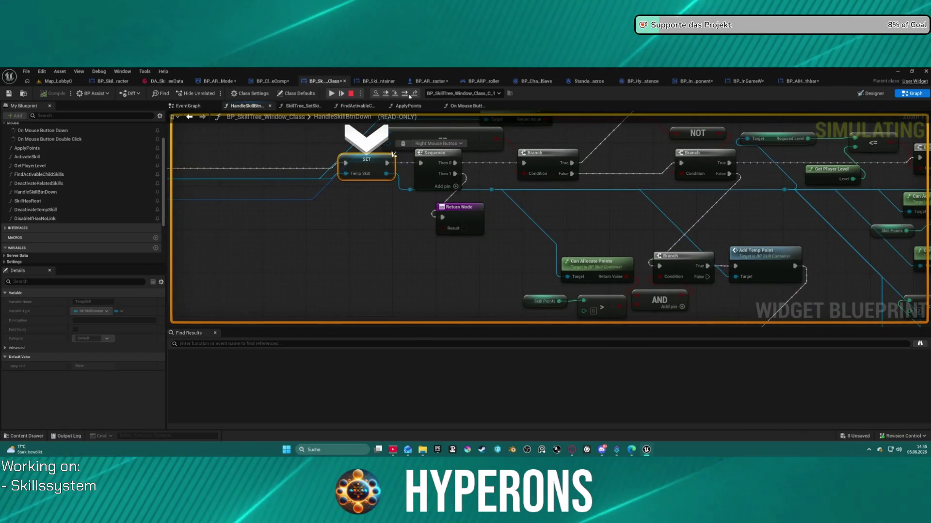
click(410, 94)
click(410, 94)
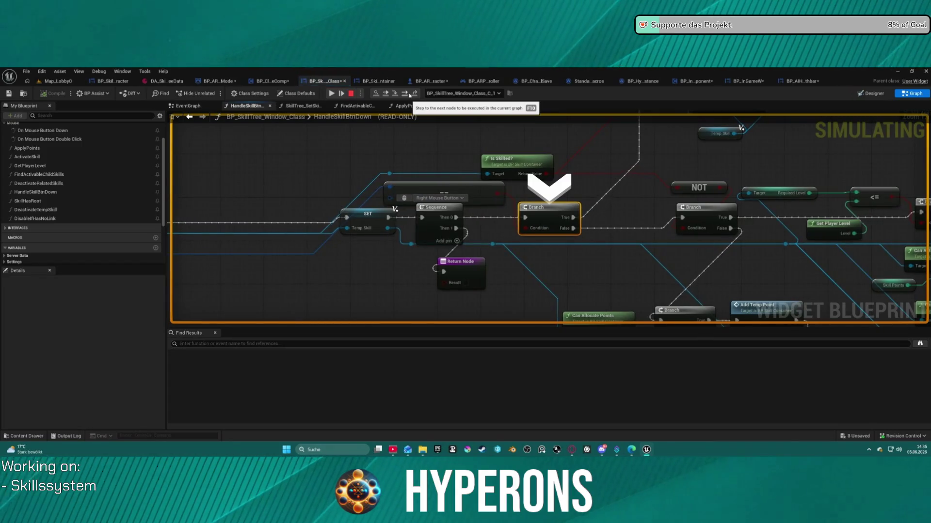
Step through the following Branch nodes, confirming player level 17 meets the required level 5.
mouse_move(546, 230)
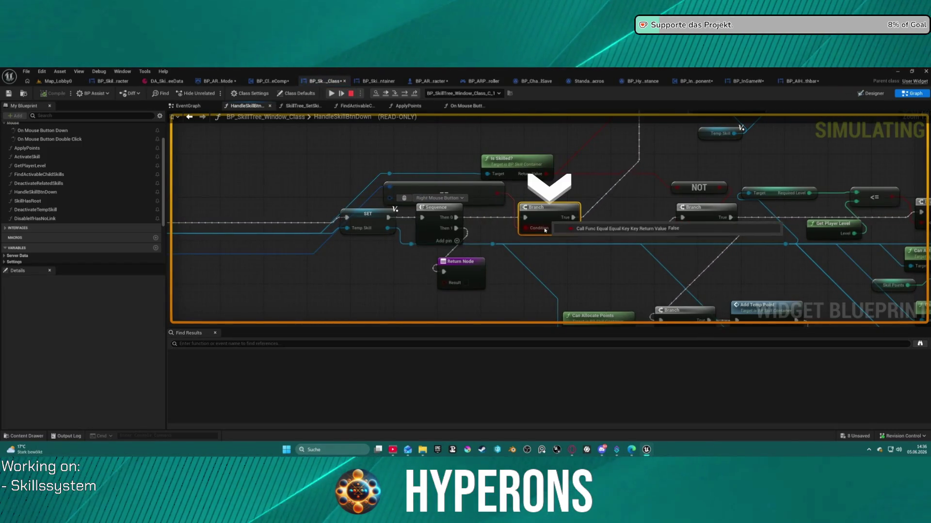
click(404, 95)
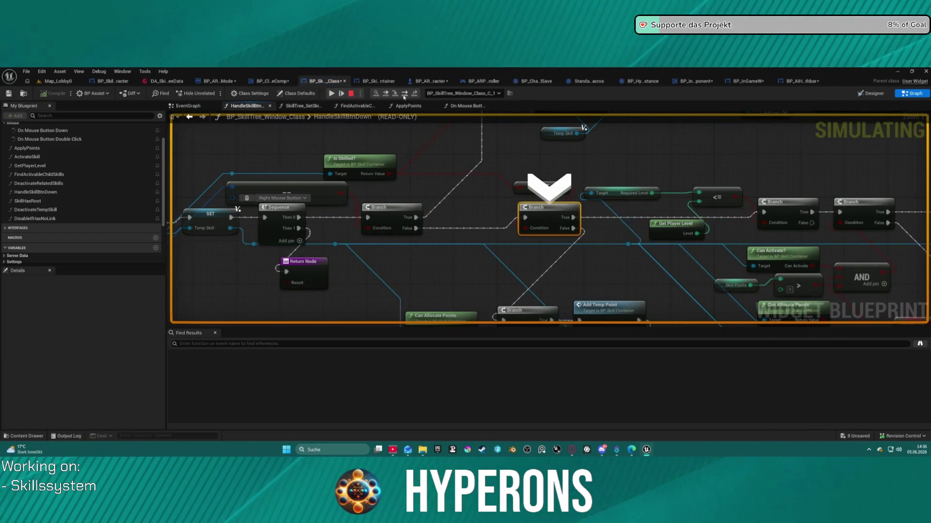
click(404, 95)
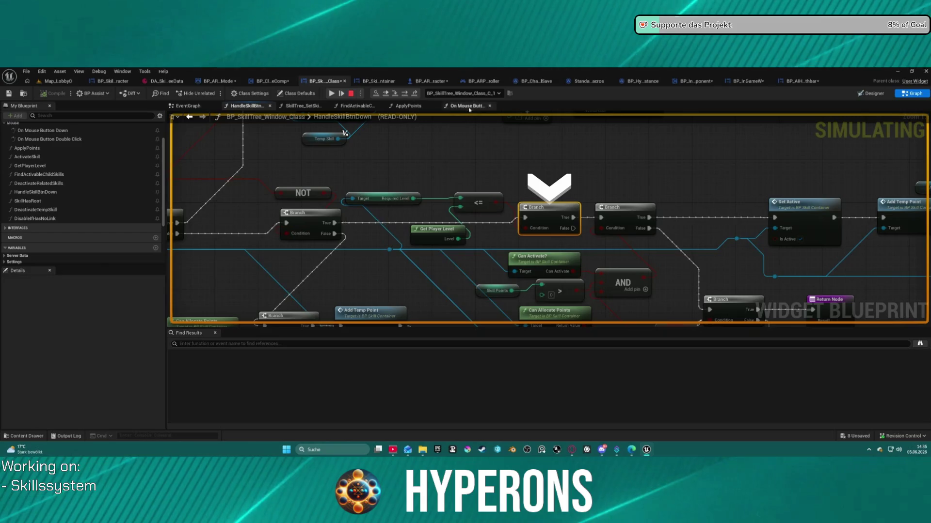
mouse_move(454, 240)
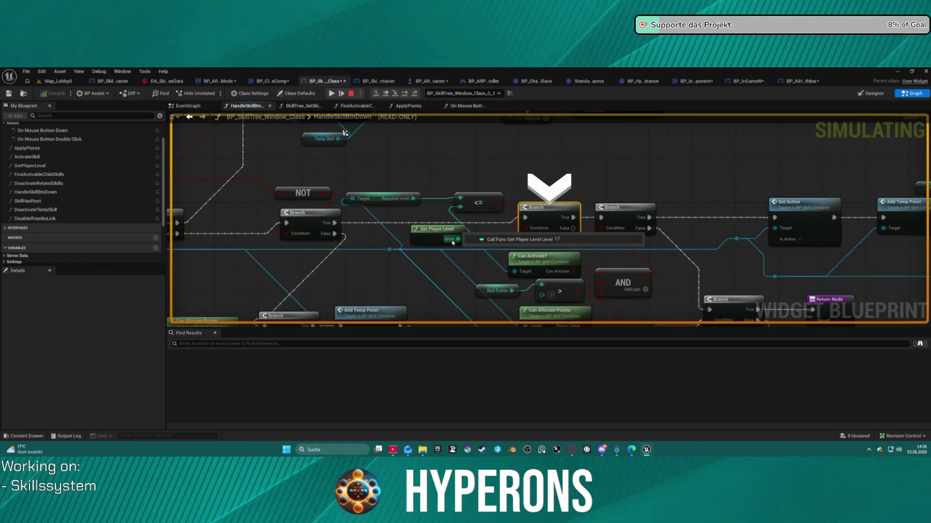
mouse_move(452, 200)
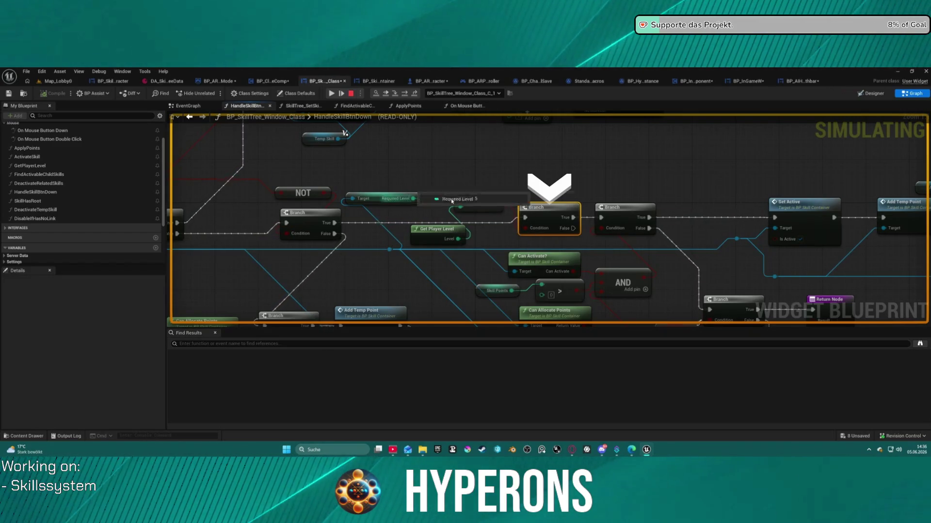
mouse_move(533, 233)
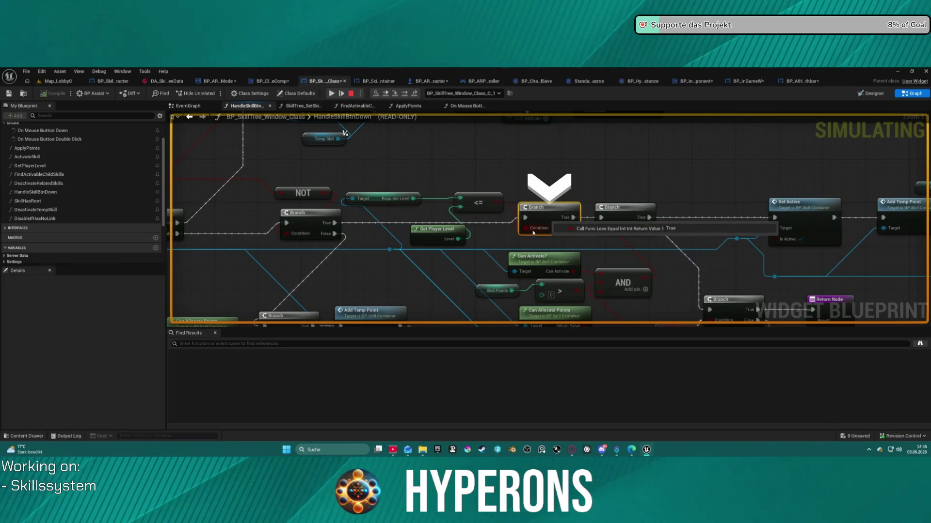
click(406, 93)
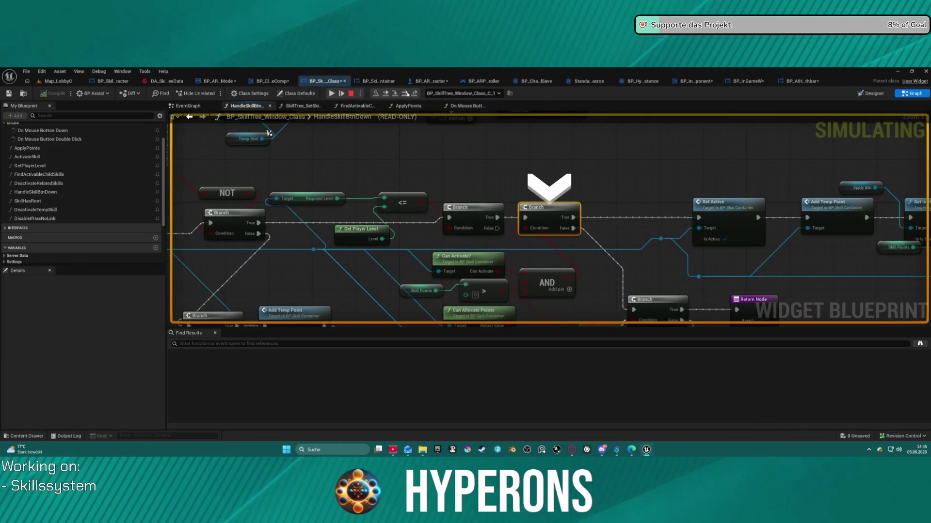
Step to the branch before the return and read the AND and compare input values.
click(406, 93)
drag(417, 184, 436, 232)
mouse_move(374, 242)
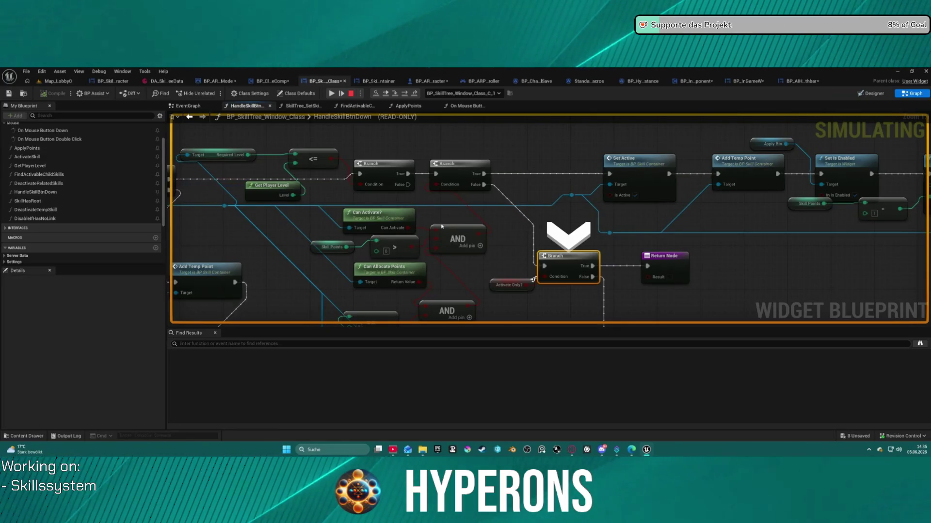
mouse_move(441, 226)
mouse_down()
mouse_move(449, 210)
mouse_move(448, 222)
mouse_up()
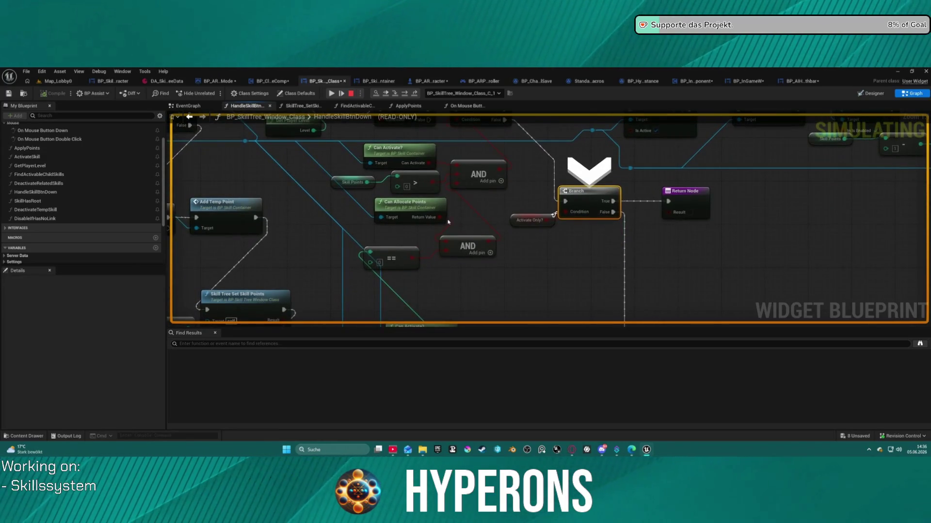
mouse_move(370, 253)
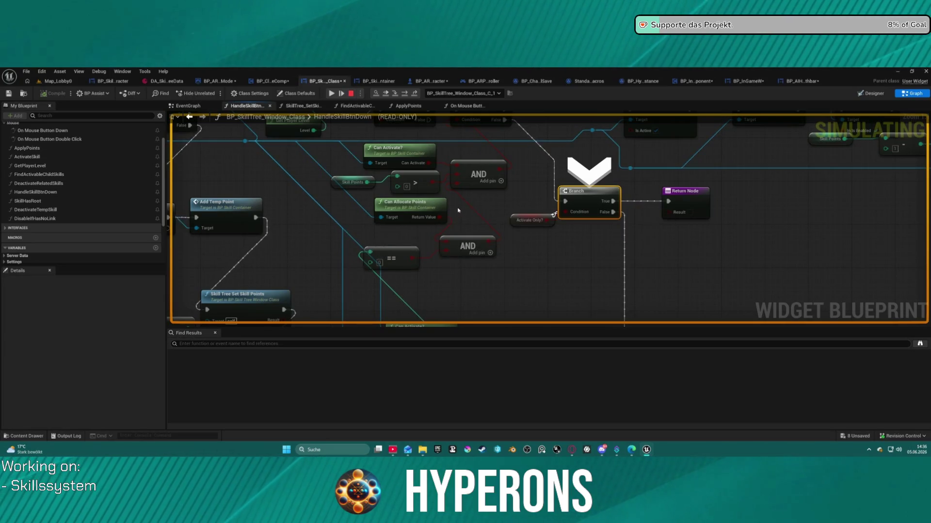
mouse_move(458, 188)
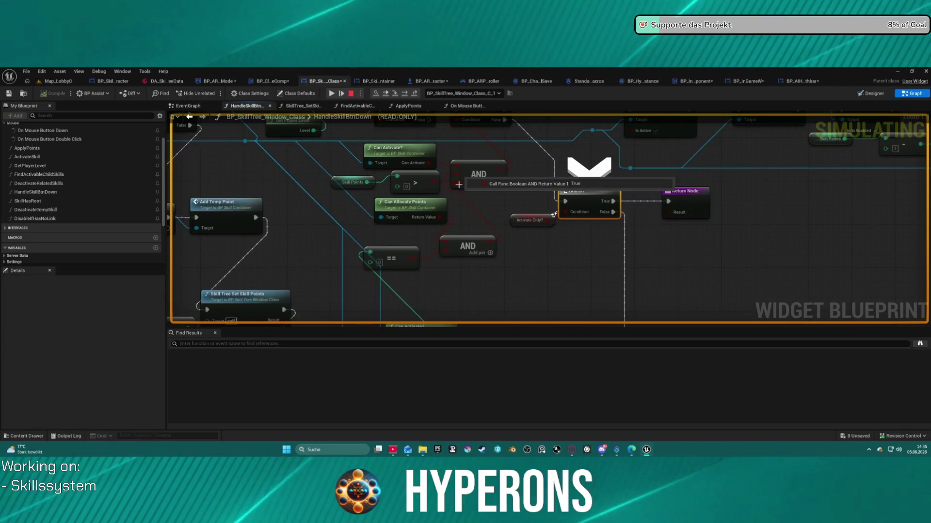
drag(479, 165, 471, 228)
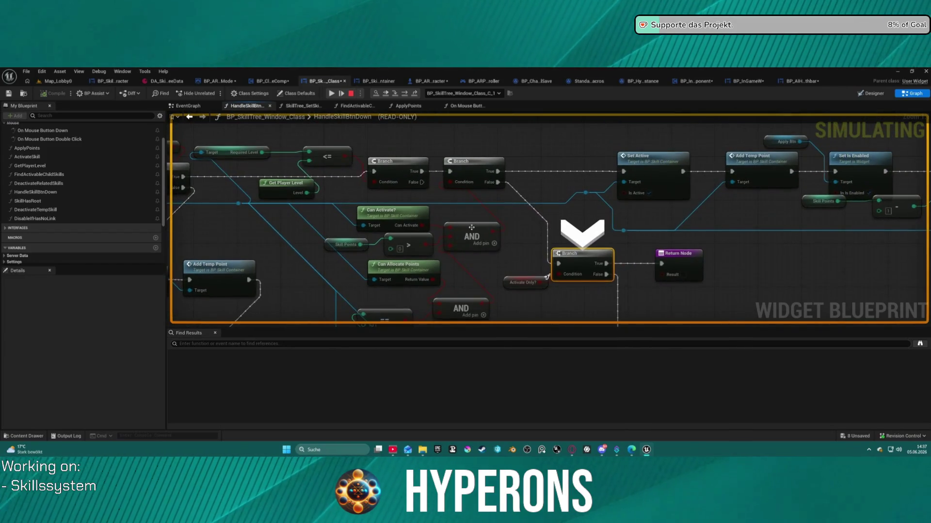
mouse_move(452, 226)
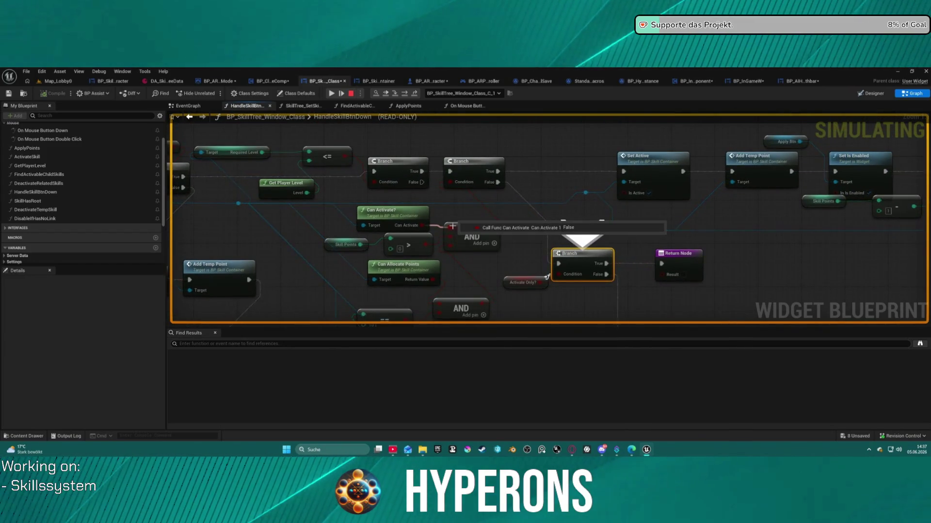
Open the Can Activate? function graph, which returns False.
mouse_move(323, 217)
mouse_down()
mouse_move(459, 214)
mouse_move(542, 224)
mouse_up()
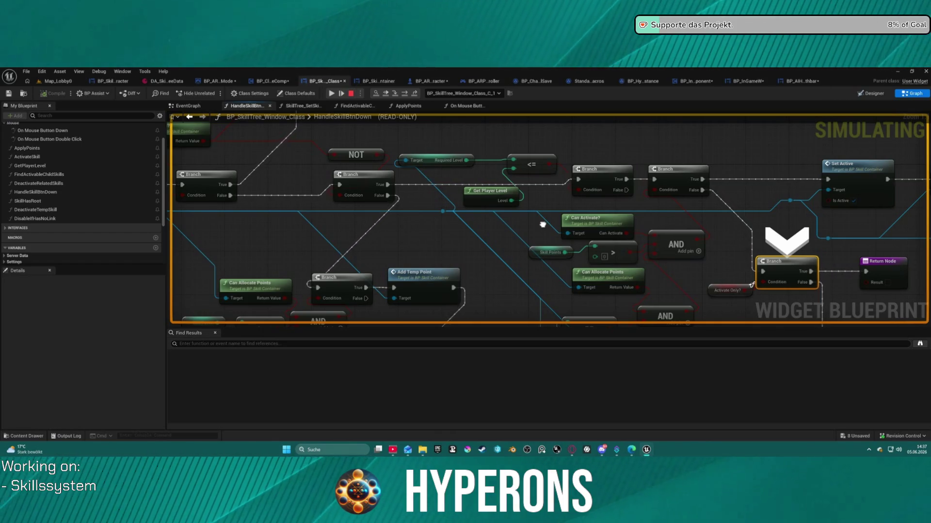
drag(542, 224, 543, 222)
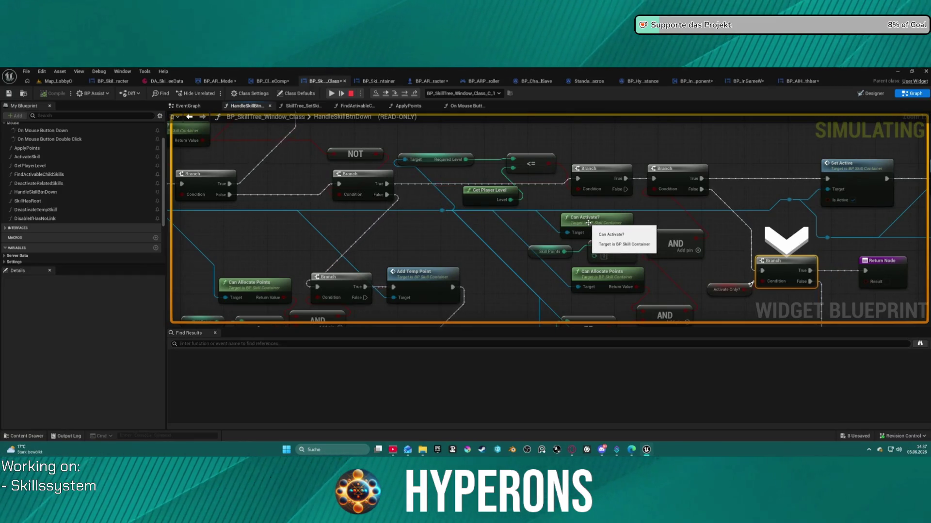
click(590, 223)
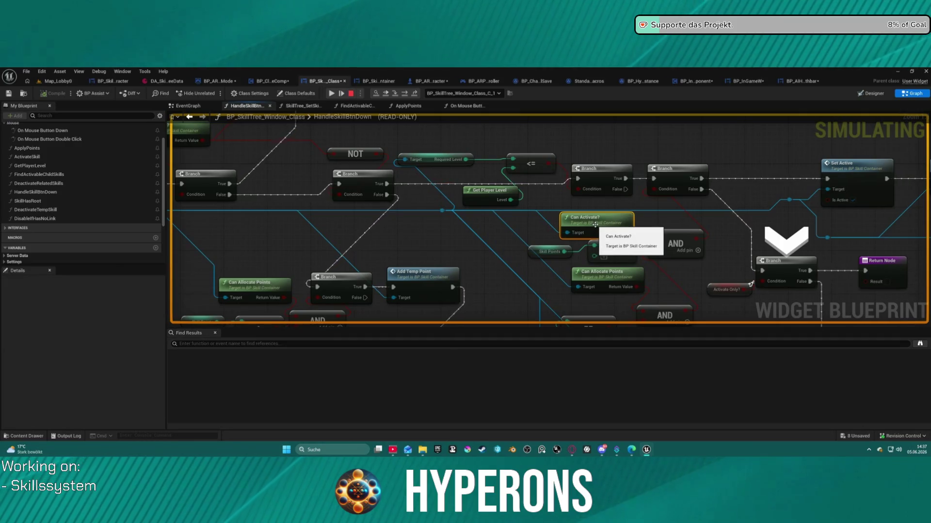
double_click(595, 224)
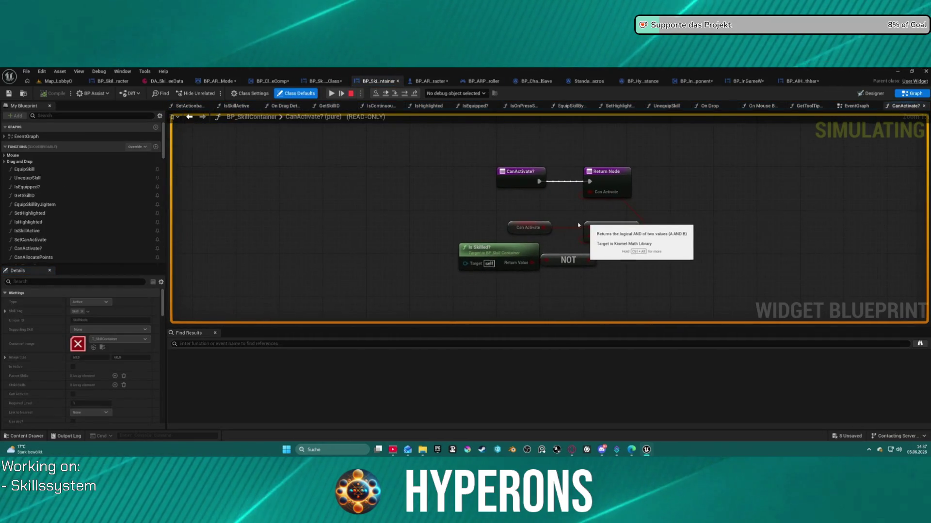
Stop the play session, dismiss the Message Log and open the BP_SkillTree_Character layout.
click(351, 93)
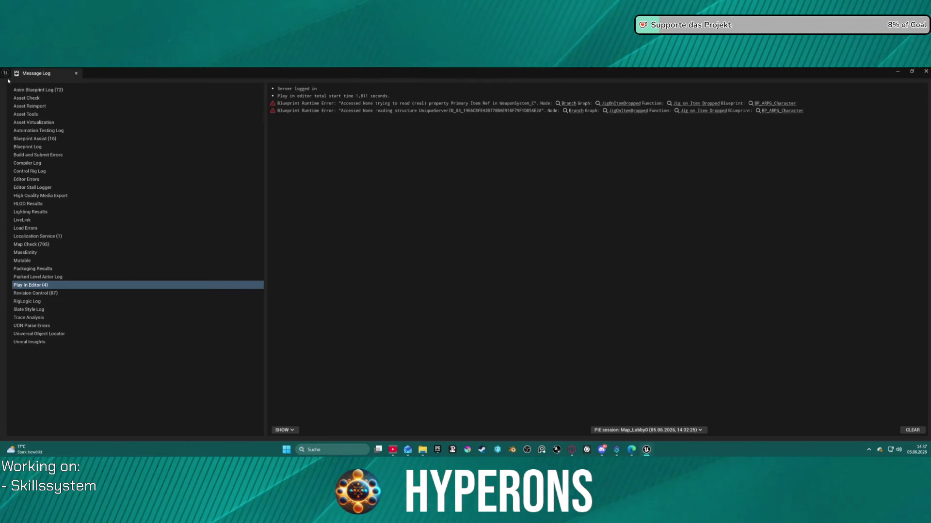
click(76, 73)
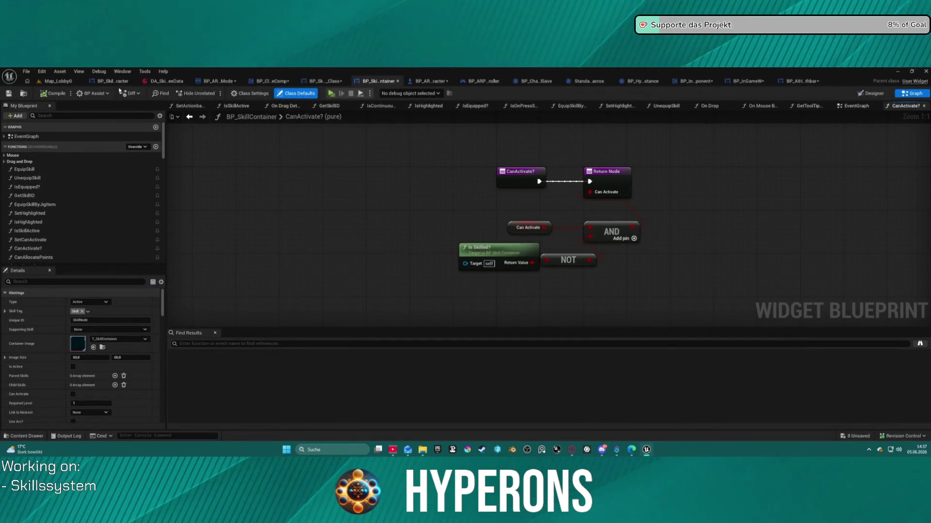
click(112, 81)
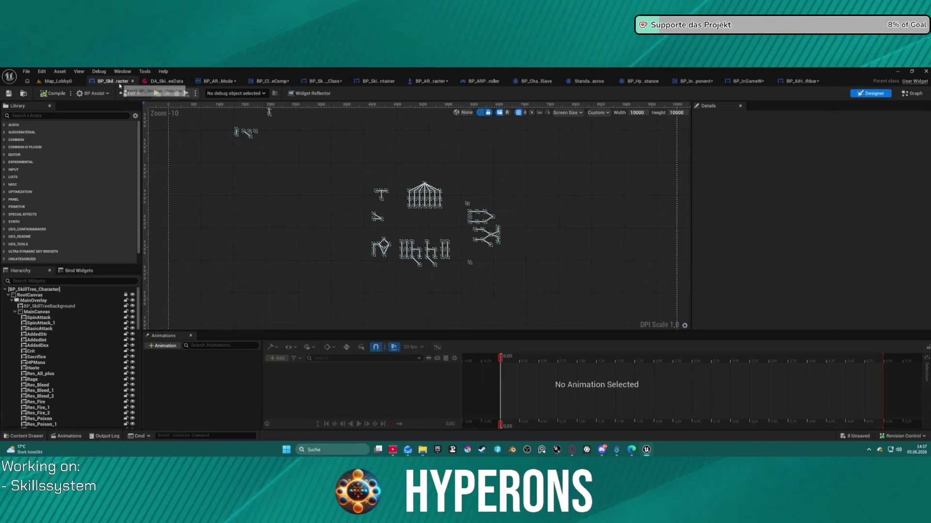
Select the Res_Fire skill node and review its Passive type and 4700, 4030 position.
scroll(410, 243, up, 9)
click(348, 186)
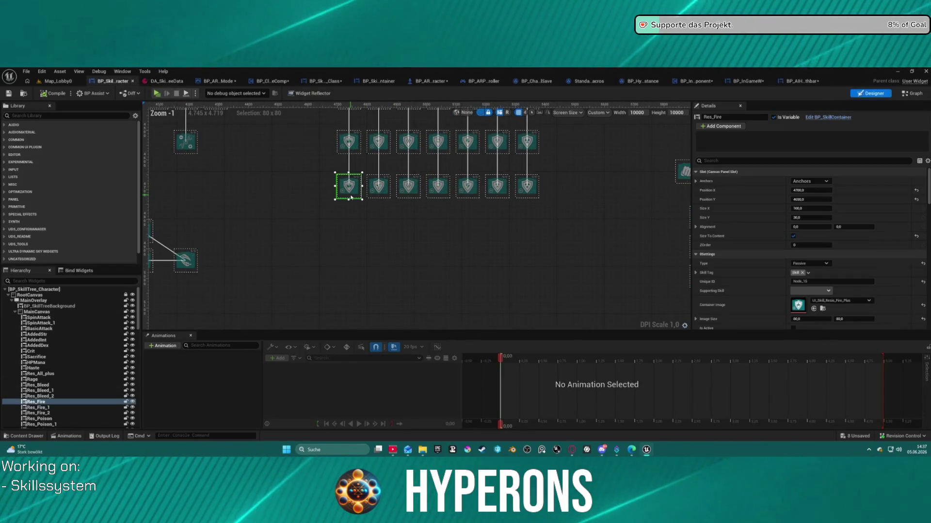
scroll(785, 223, down, 3)
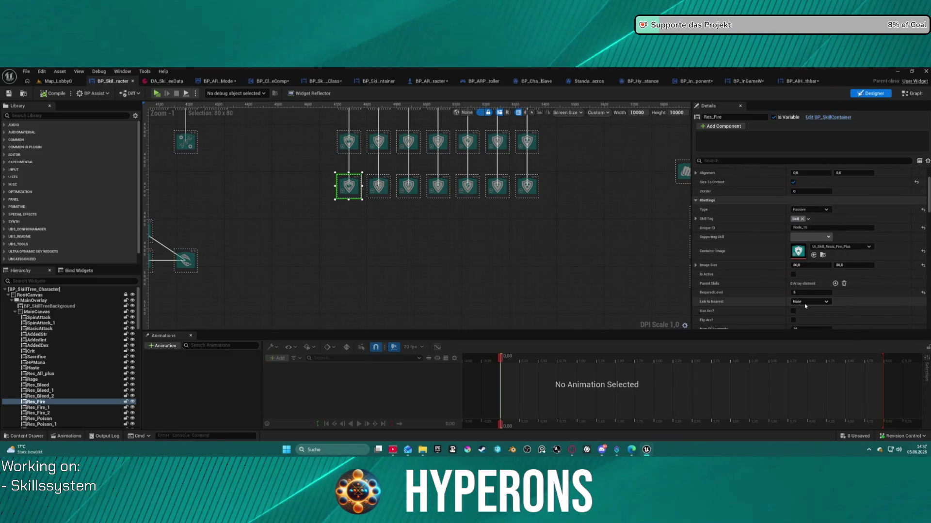
scroll(826, 321, down, 2)
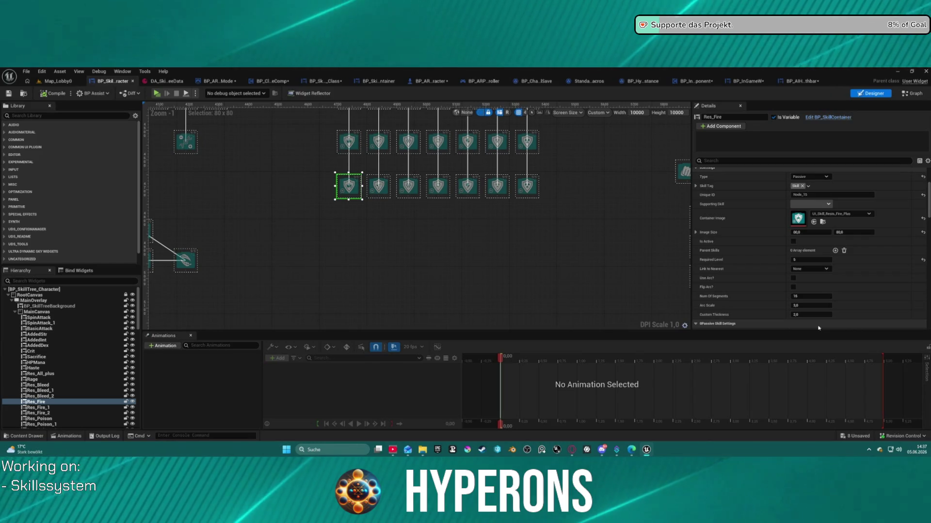
scroll(833, 281, up, 2)
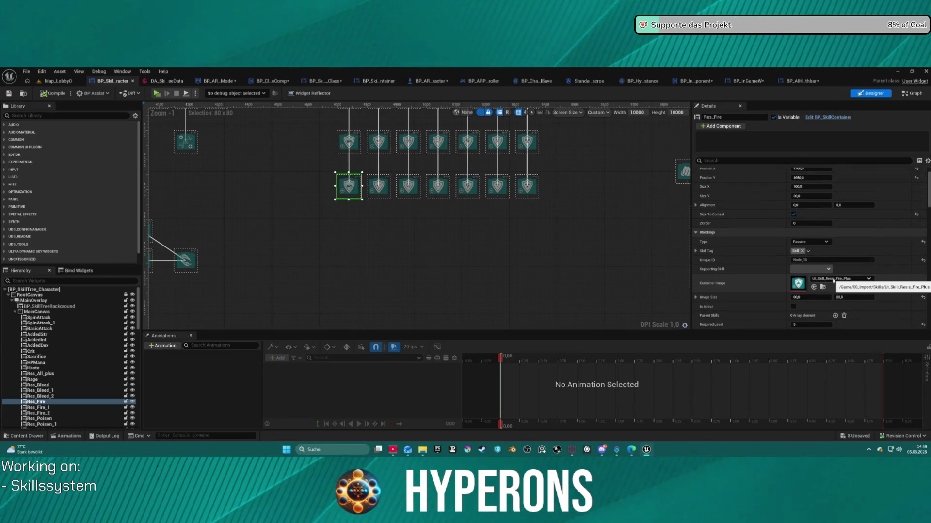
scroll(836, 282, down, 4)
scroll(841, 285, down, 10)
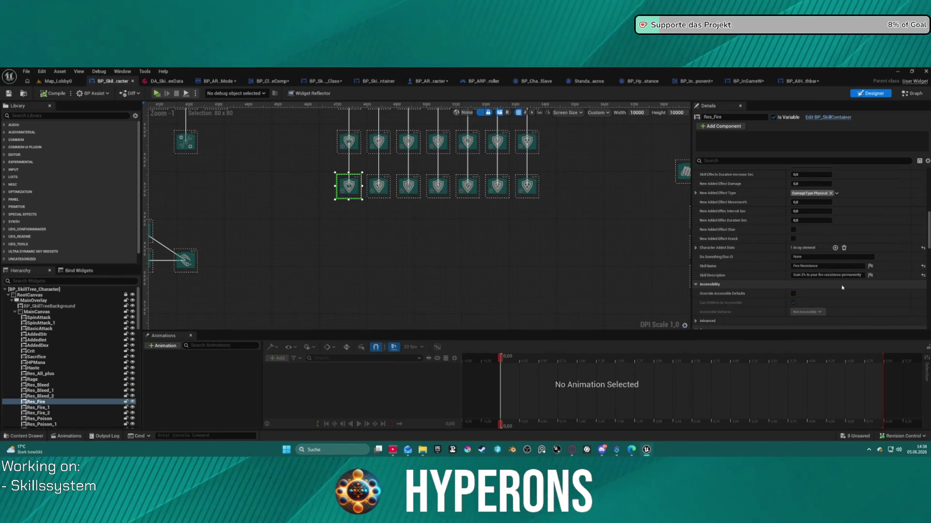
Expand Character Added Stats to view the fire-resistance stat and leave Link to Nearest at None.
click(696, 248)
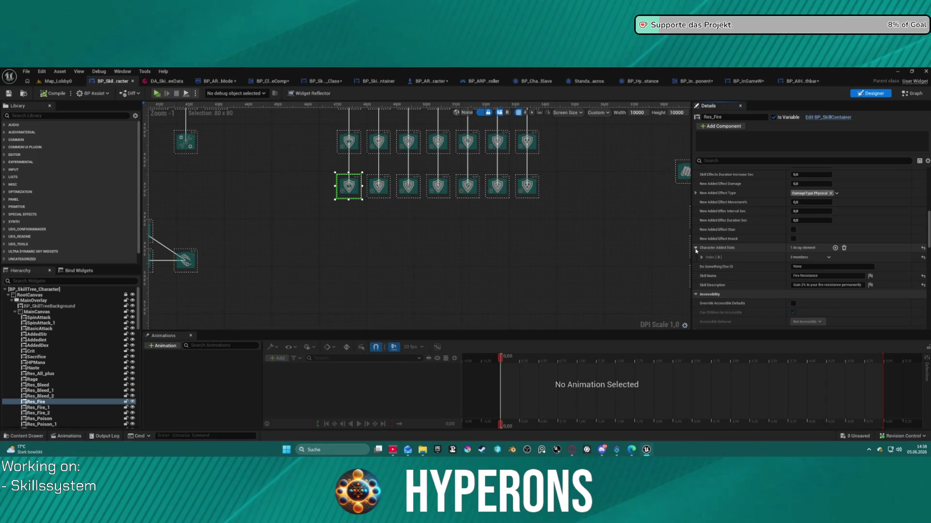
click(702, 257)
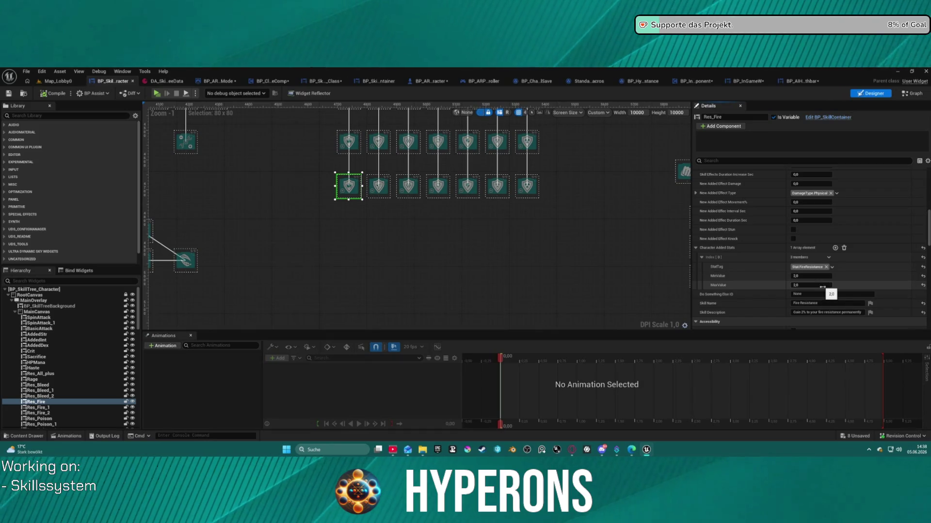
scroll(827, 296, down, 2)
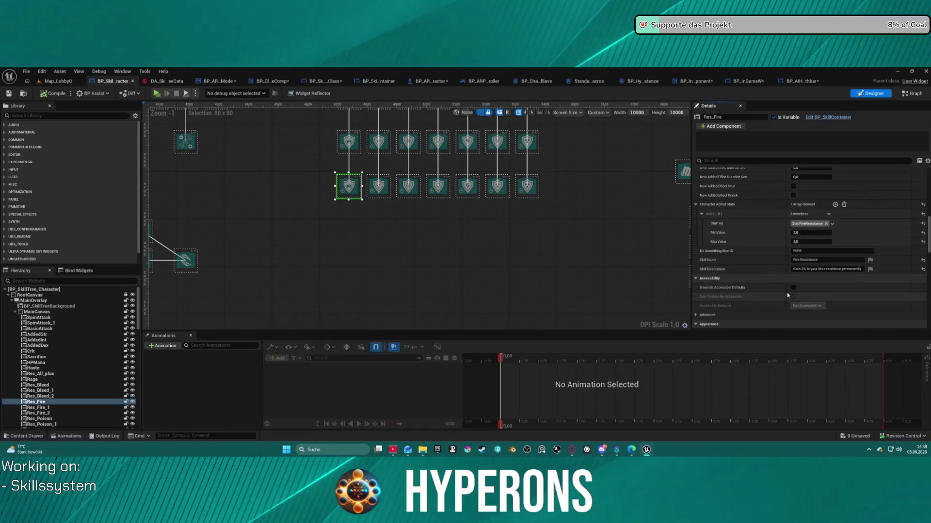
scroll(779, 295, up, 5)
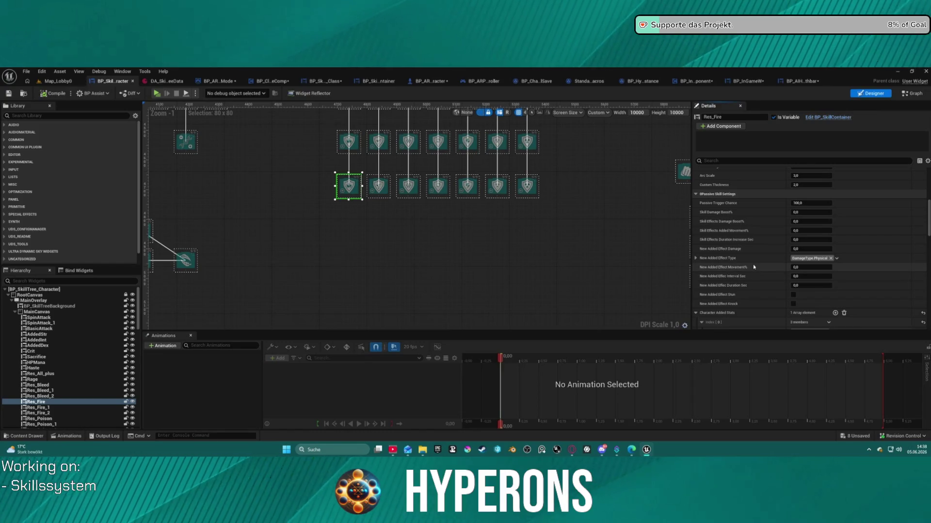
scroll(795, 269, up, 4)
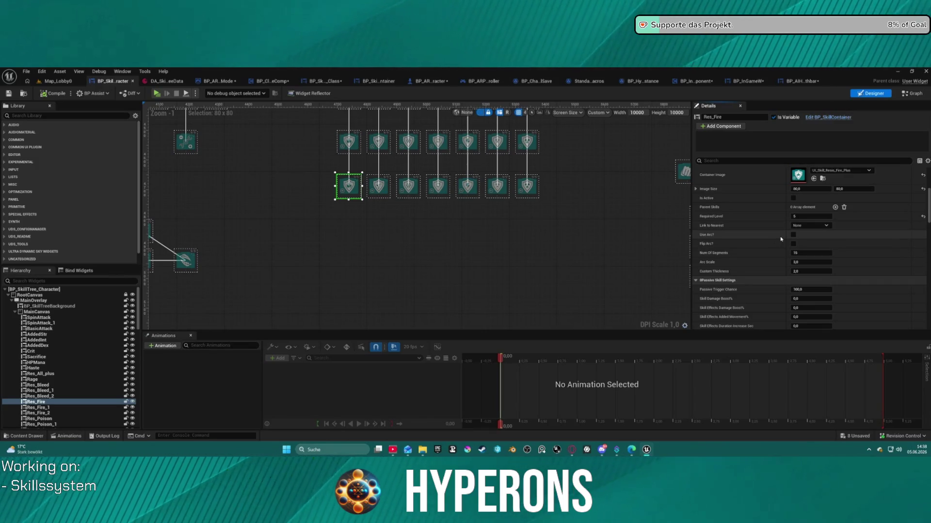
click(818, 227)
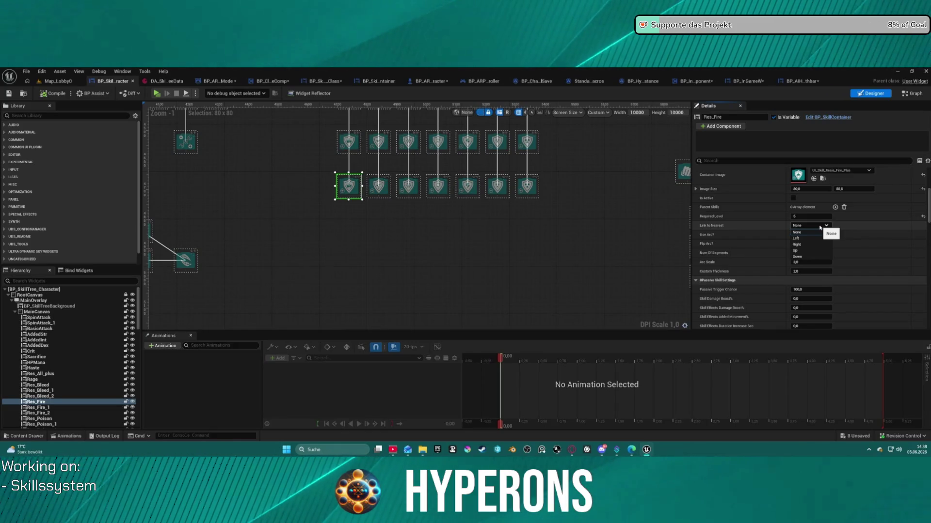
click(820, 227)
scroll(842, 206, up, 5)
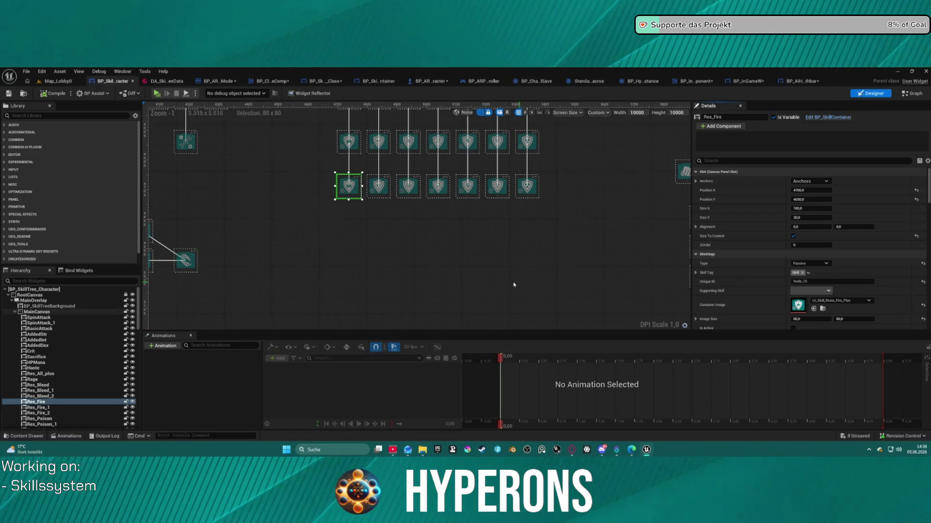
Center the skill-tree layout and select the AddedEdu book skill node.
scroll(495, 233, down, 5)
mouse_move(499, 250)
mouse_down()
mouse_move(493, 264)
mouse_move(498, 253)
mouse_up()
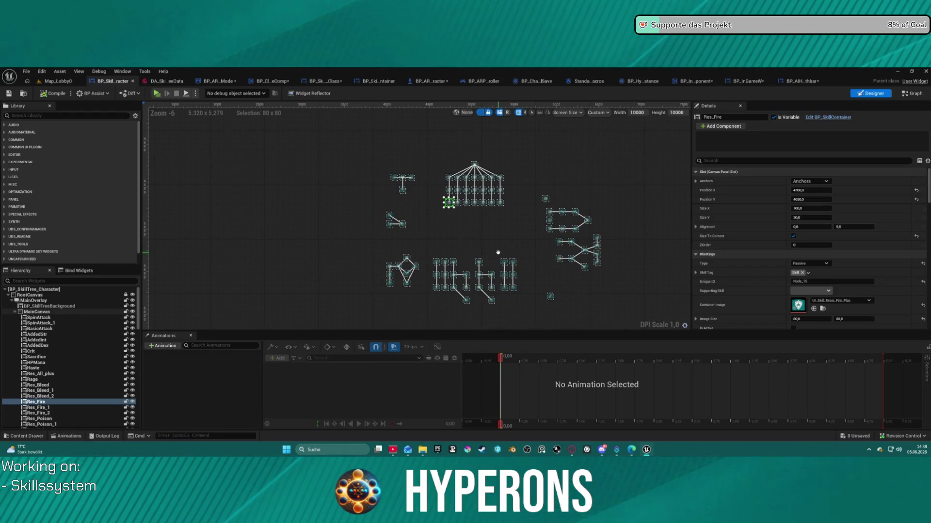
drag(497, 252, 501, 242)
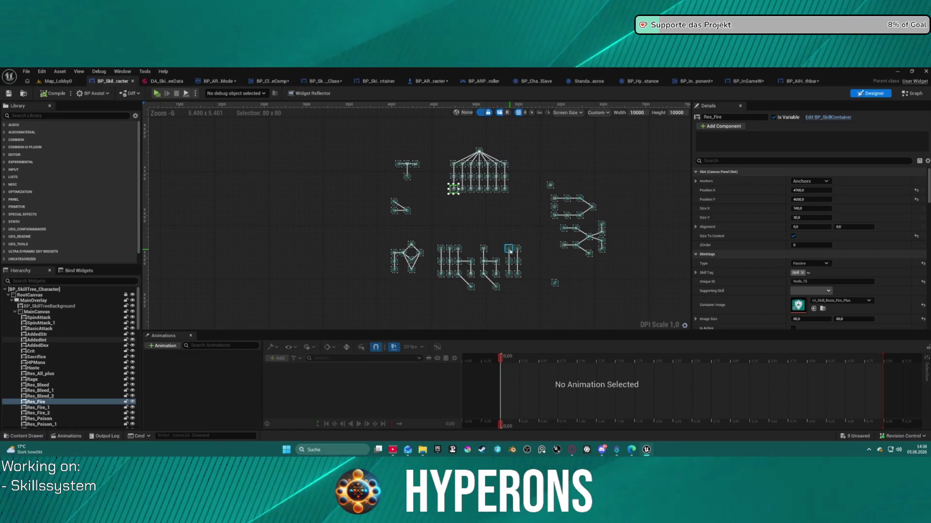
scroll(510, 251, up, 3)
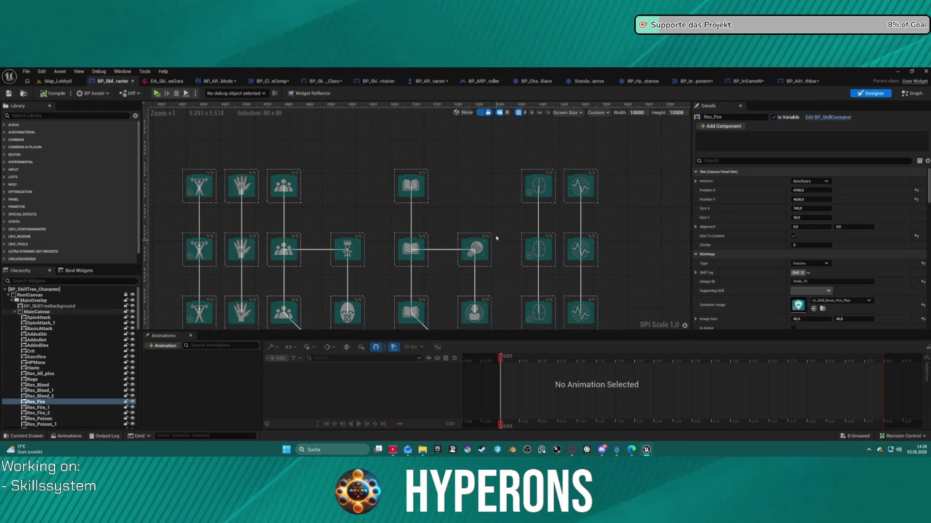
click(424, 191)
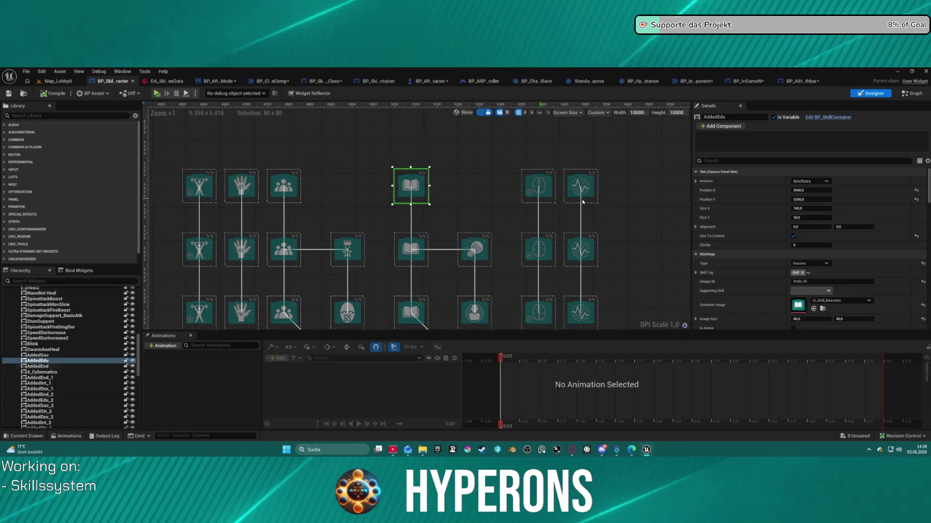
scroll(813, 256, down, 3)
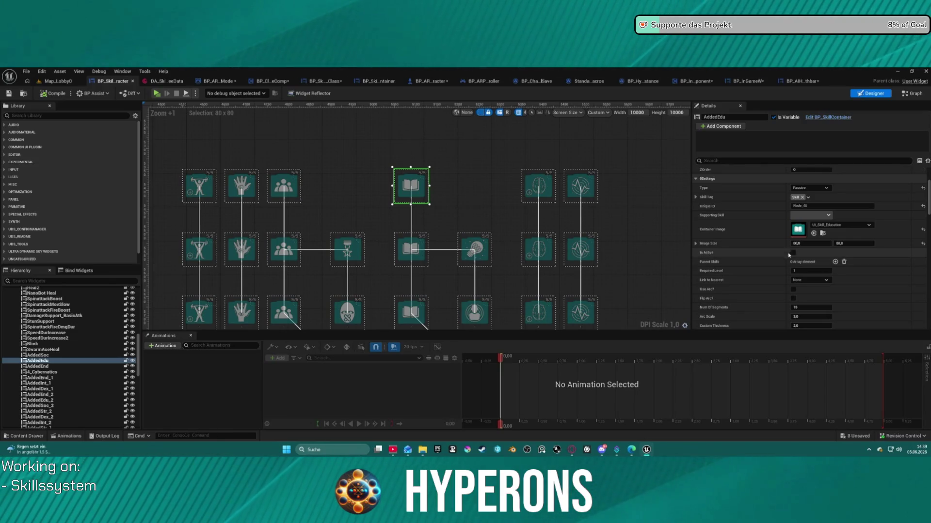
Toggle AddedEdu's Is Active on and back off, then switch to the Event Graph.
click(793, 252)
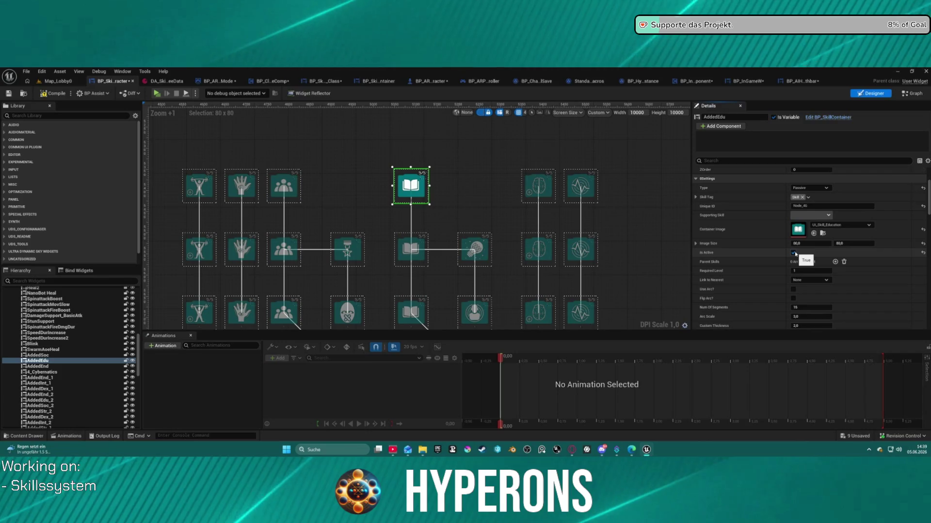
click(793, 253)
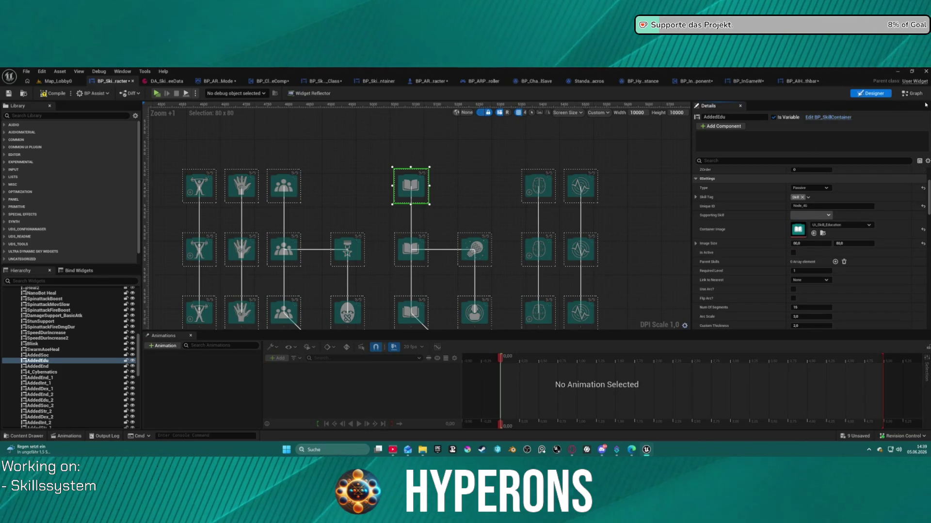
click(898, 95)
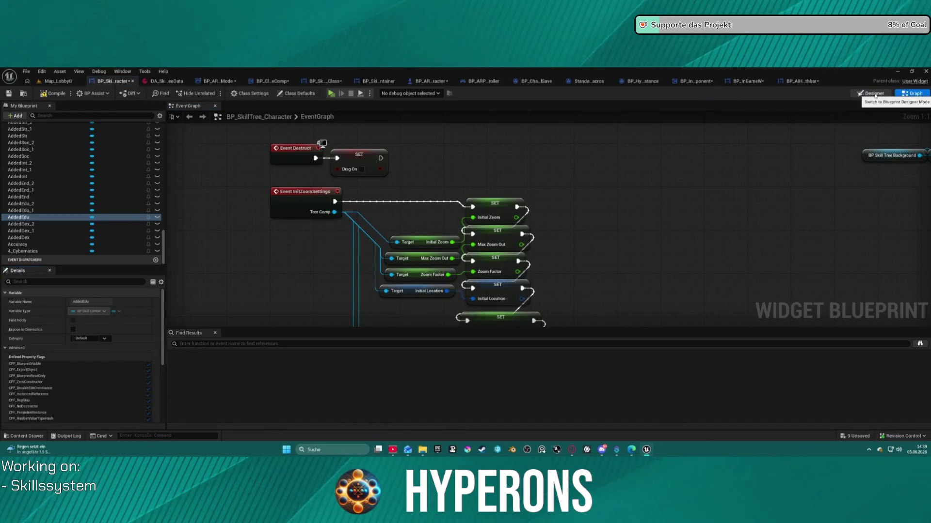
Pan across the event graph and open the On Mouse Button Down function graph.
scroll(567, 278, down, 10)
scroll(567, 278, up, 2)
drag(577, 260, 538, 276)
scroll(538, 277, up, 4)
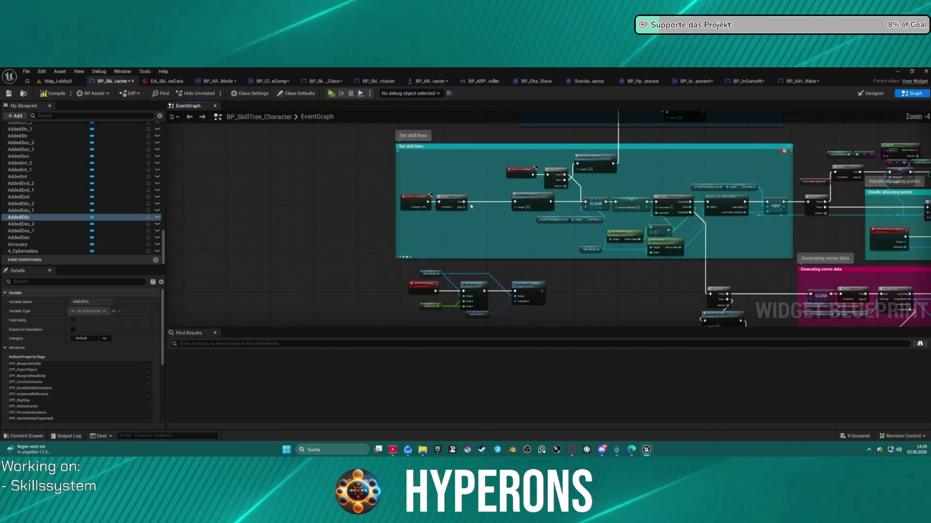
scroll(68, 181, up, 15)
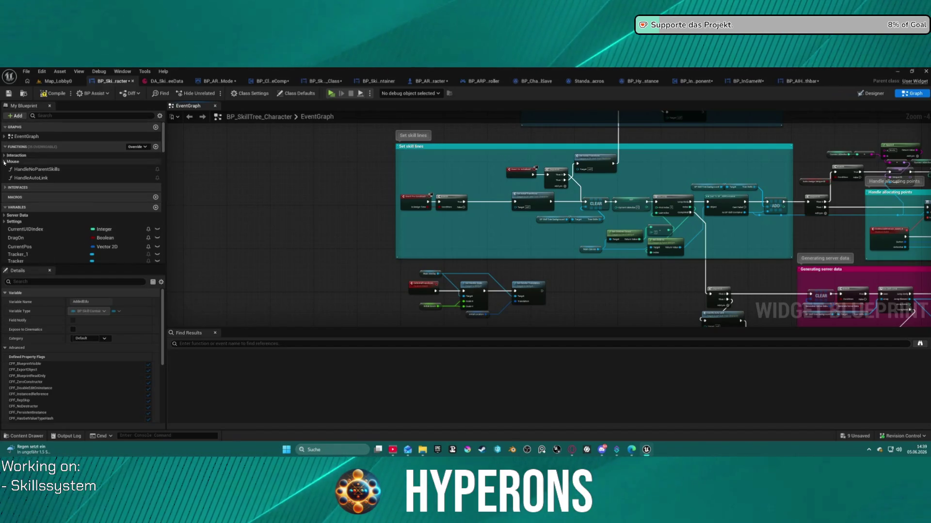
click(5, 162)
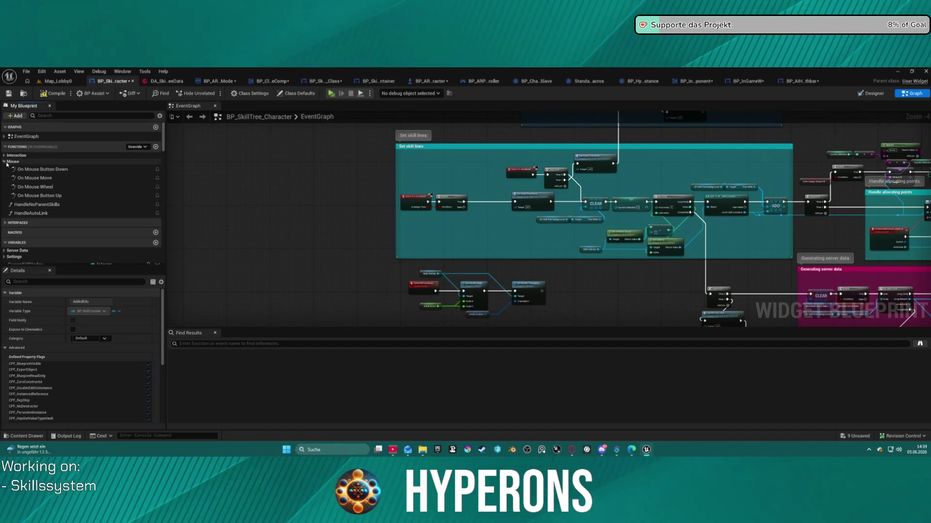
double_click(39, 170)
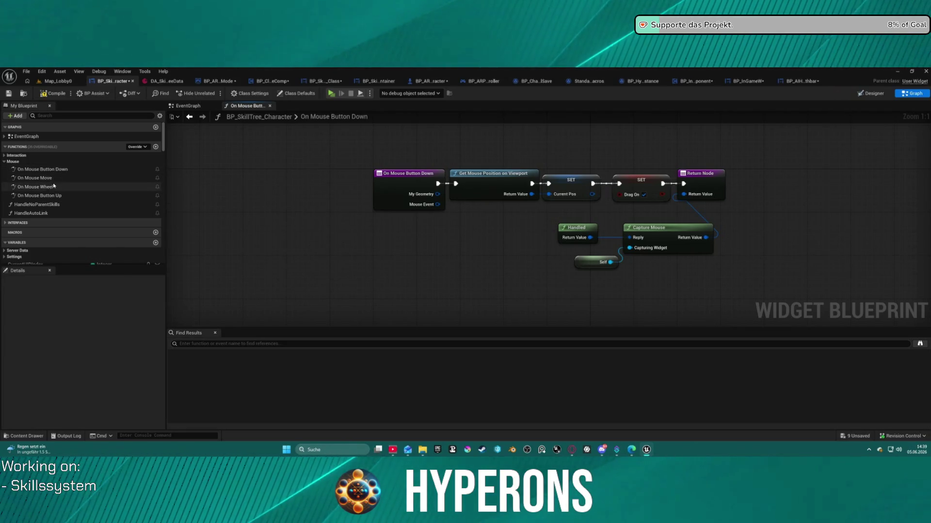
Add a breakpoint on the ActivateSkill entry node and launch a standalone preview with Alt+P.
click(3, 156)
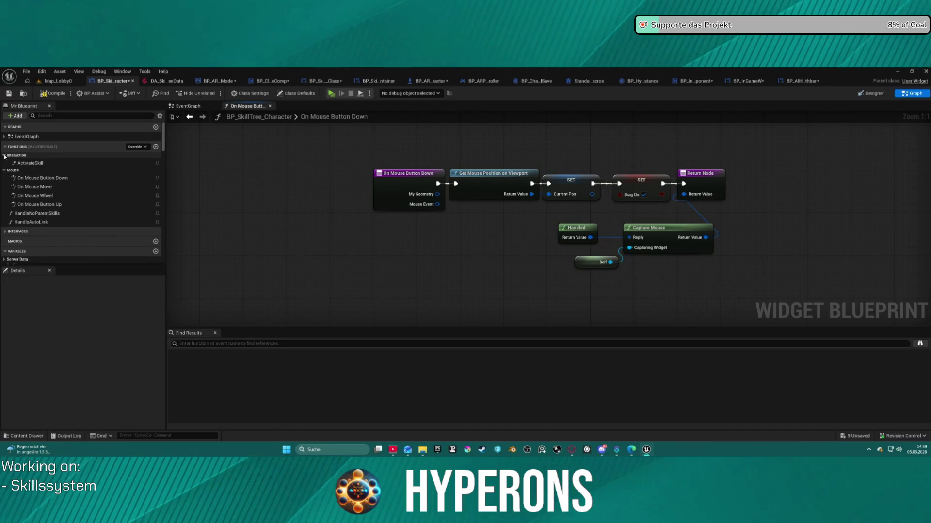
double_click(30, 163)
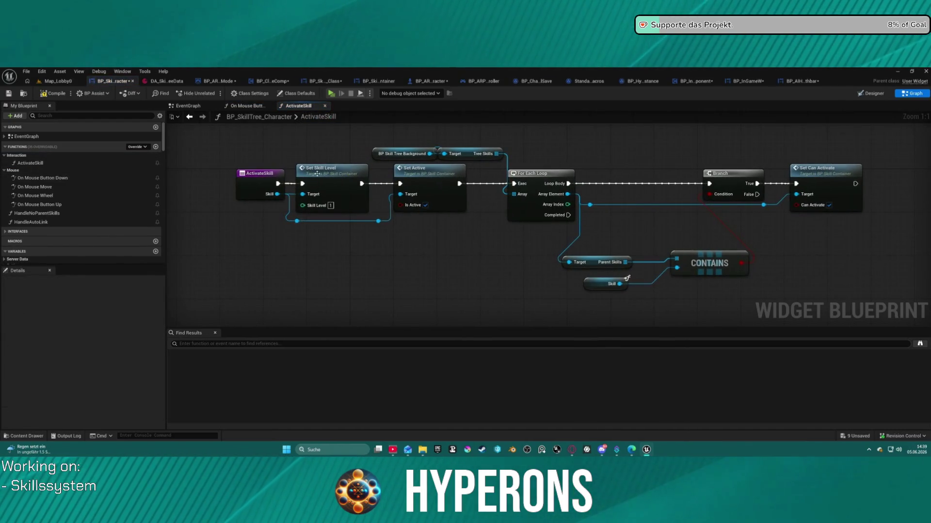
right_click(262, 184)
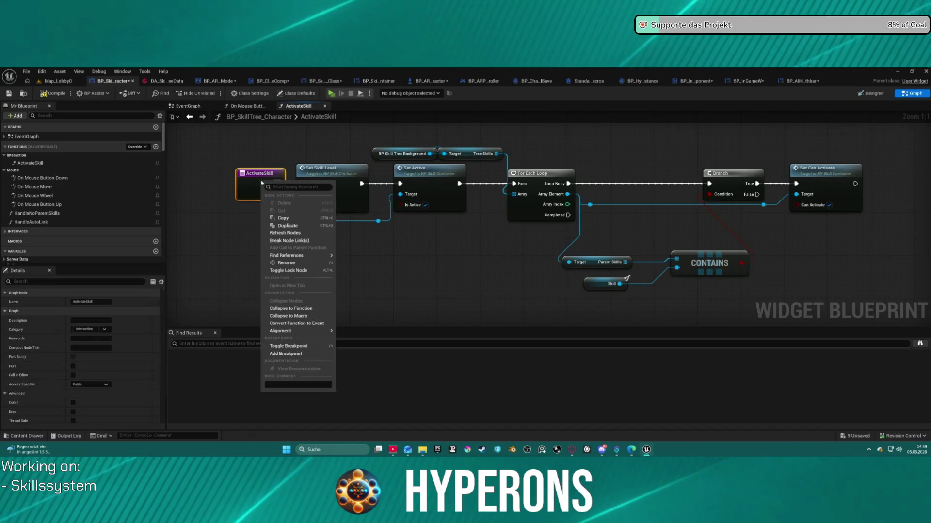
click(291, 354)
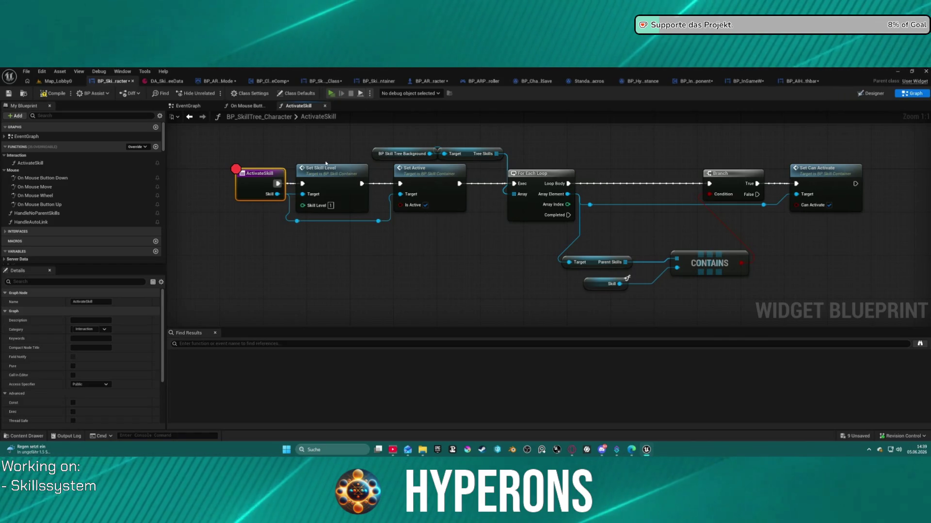
key(alt+p)
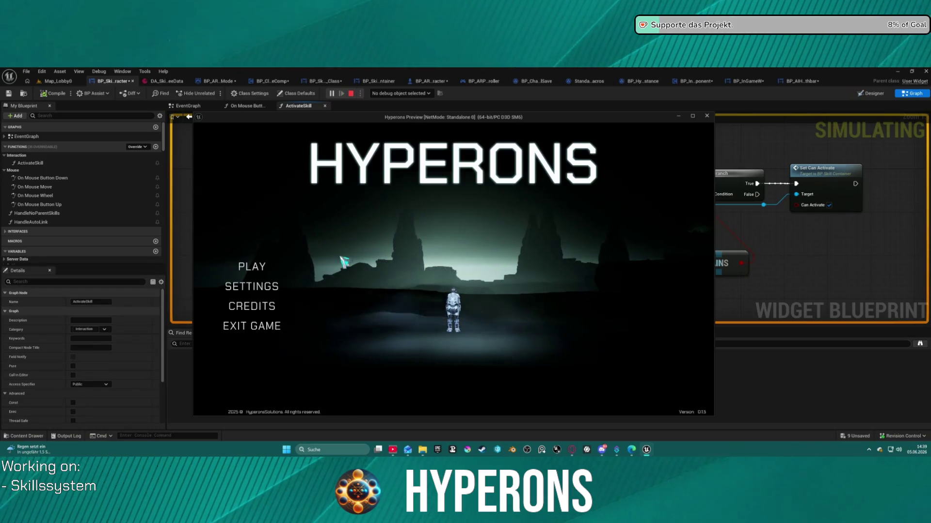
Start the game with the level 17 character, open the skill tree and press a skill.
click(243, 266)
click(379, 303)
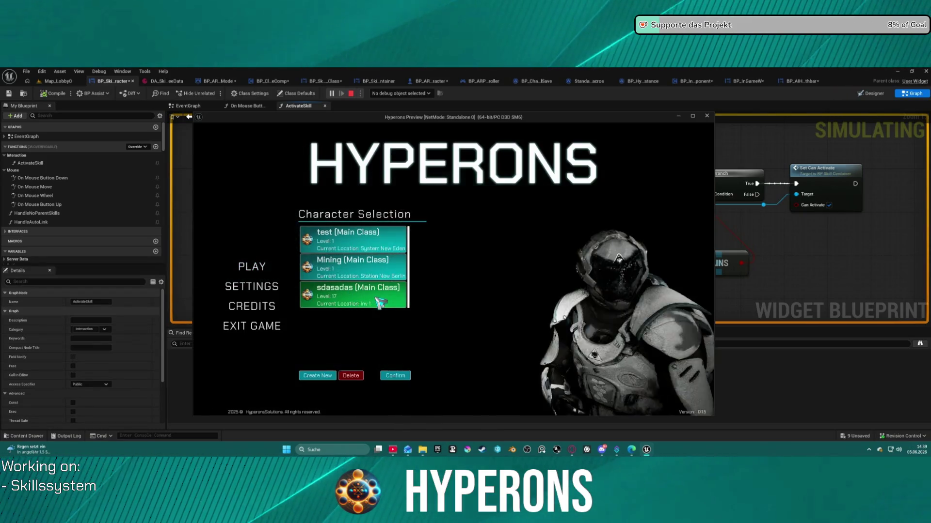
click(409, 378)
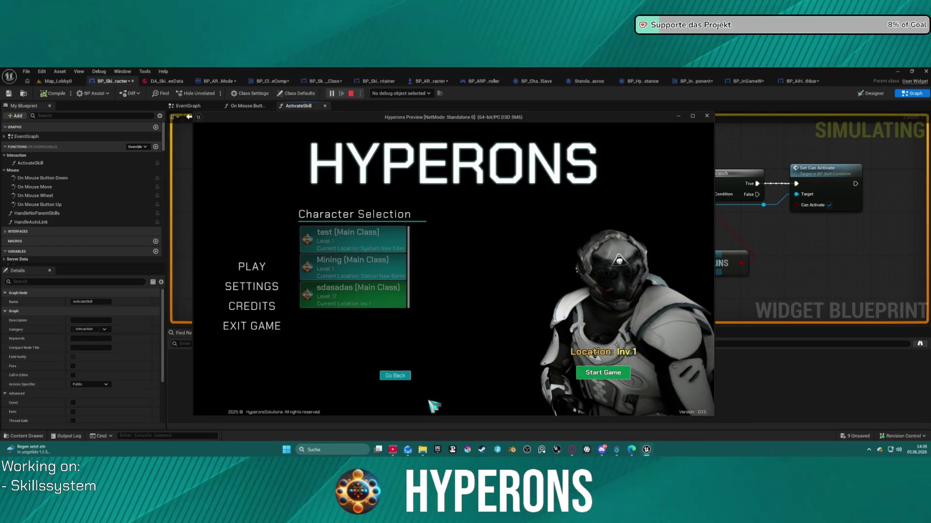
click(601, 374)
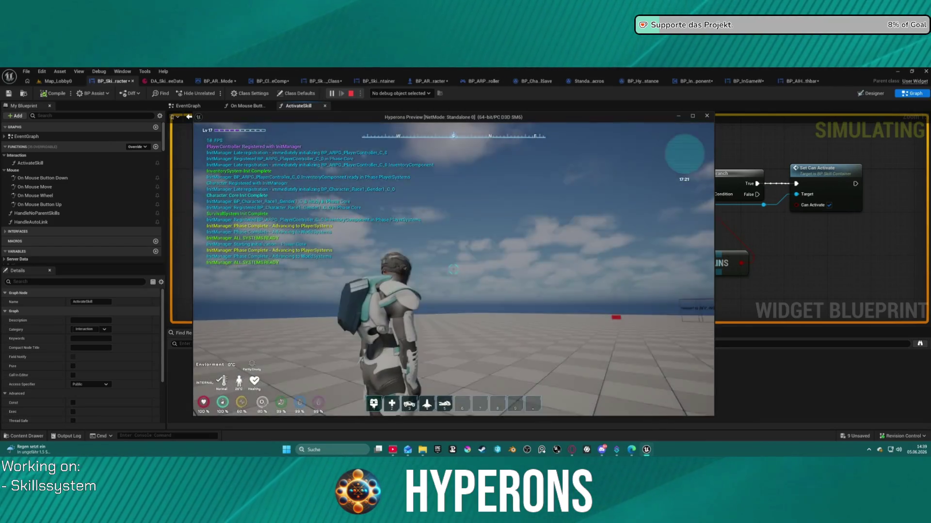
key(k)
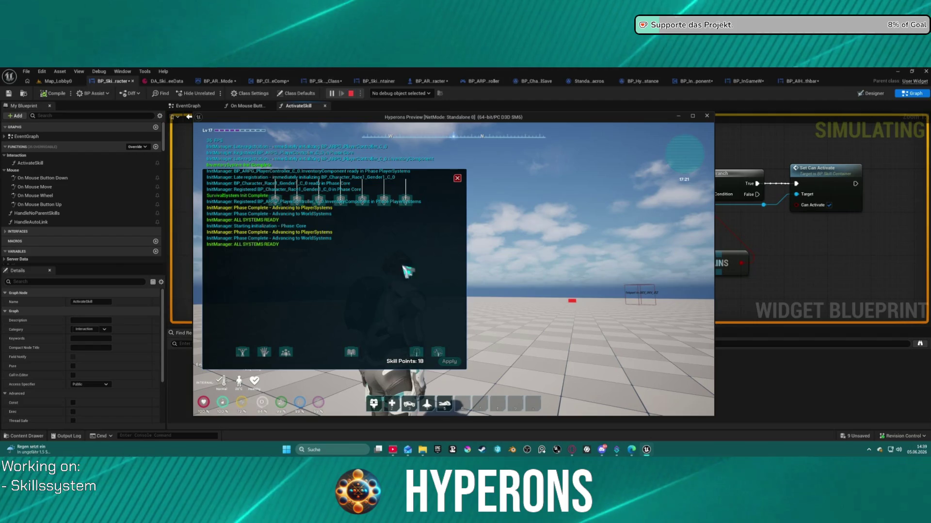
click(376, 202)
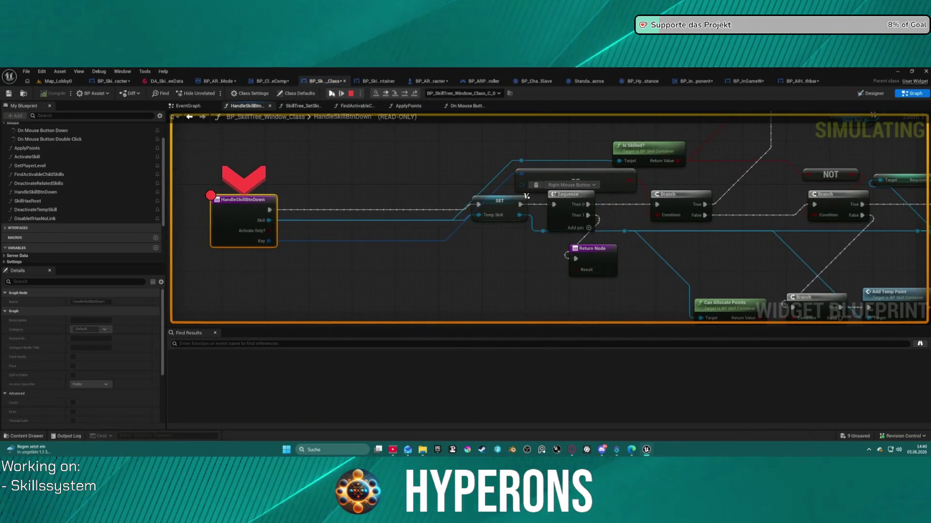
Resume with F8, then press the lightning resistance skill to hit the breakpoint again.
key(F8)
mouse_move(364, 203)
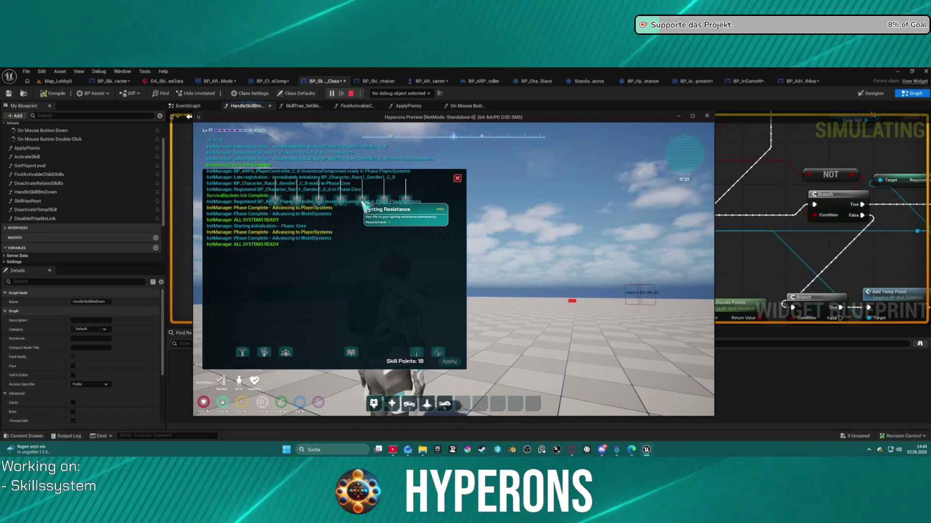
click(363, 203)
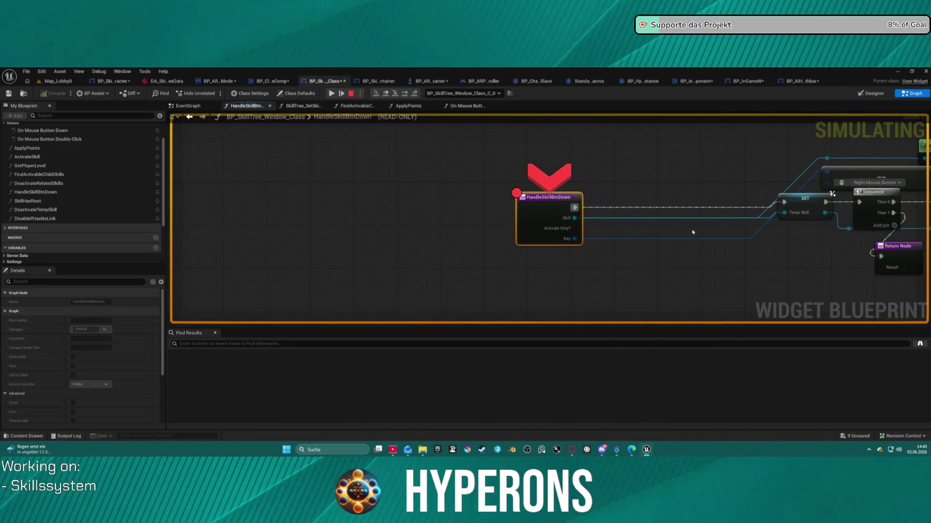
mouse_move(374, 214)
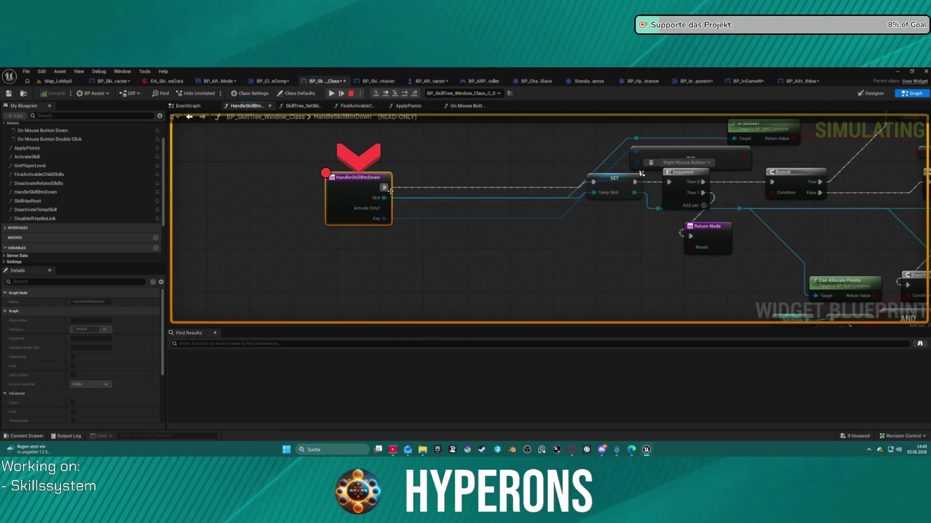
mouse_move(382, 198)
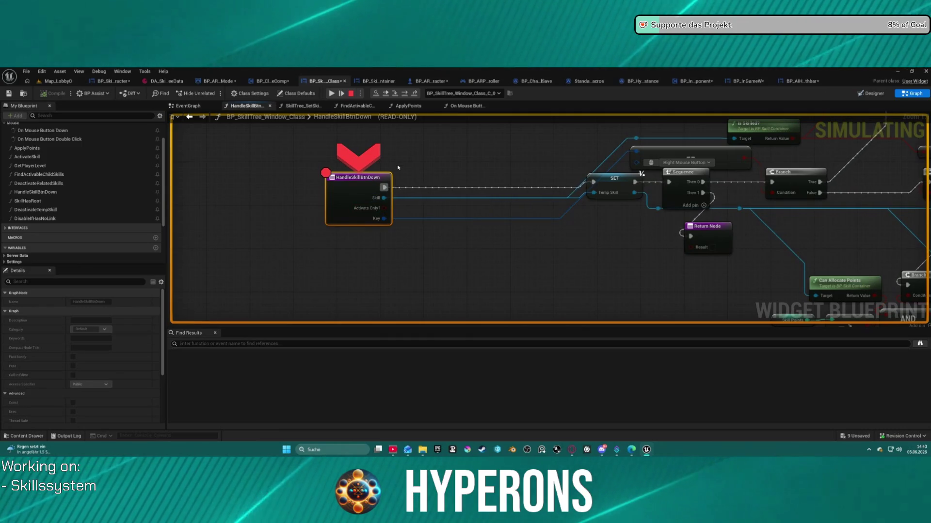
Step over through the Branch checks until the AND condition evaluates False at Activate Only?
click(402, 95)
click(403, 95)
click(404, 96)
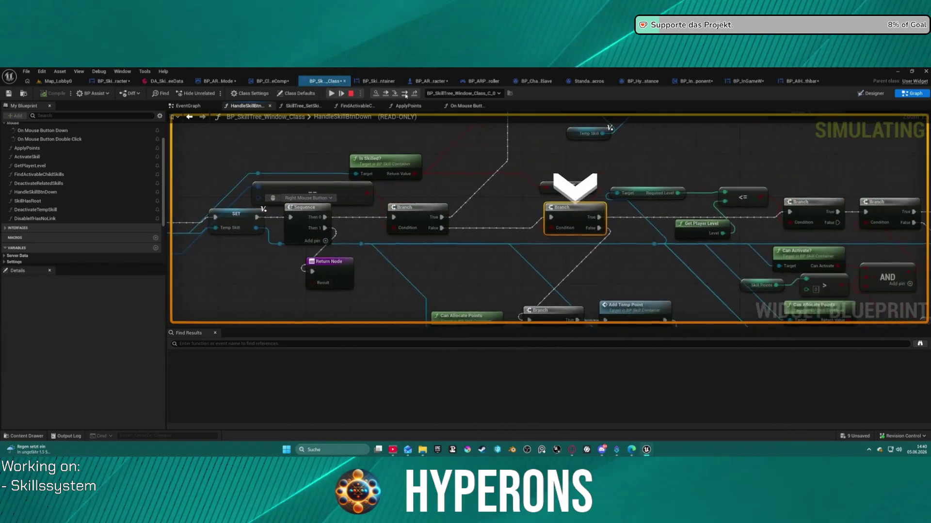
click(405, 96)
click(405, 96)
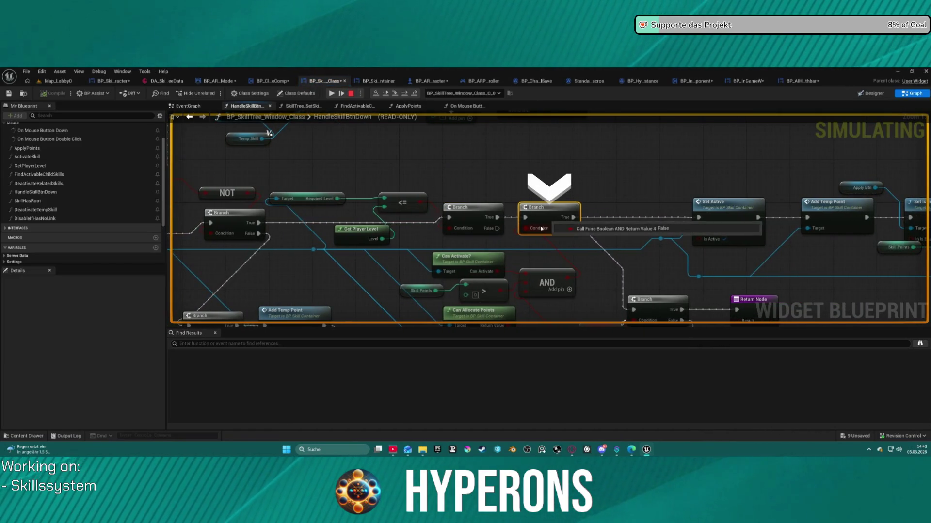
drag(546, 284, 521, 182)
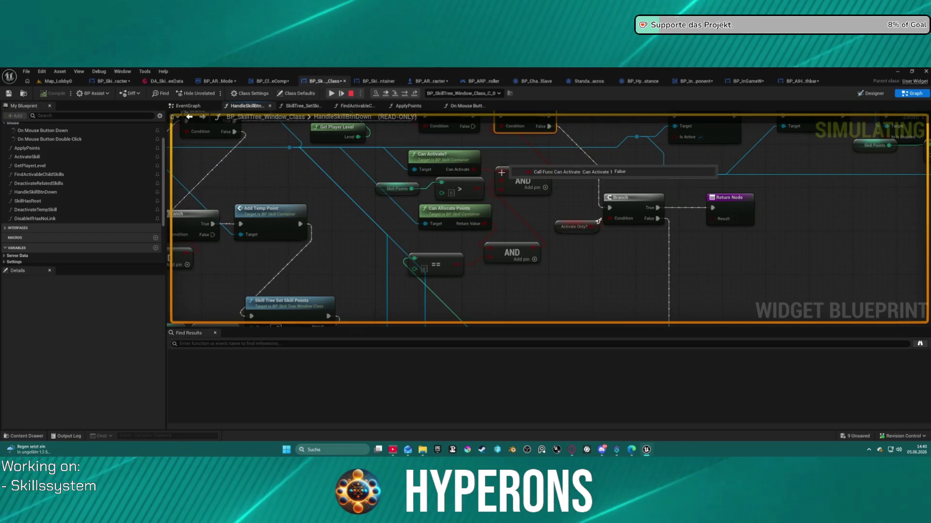
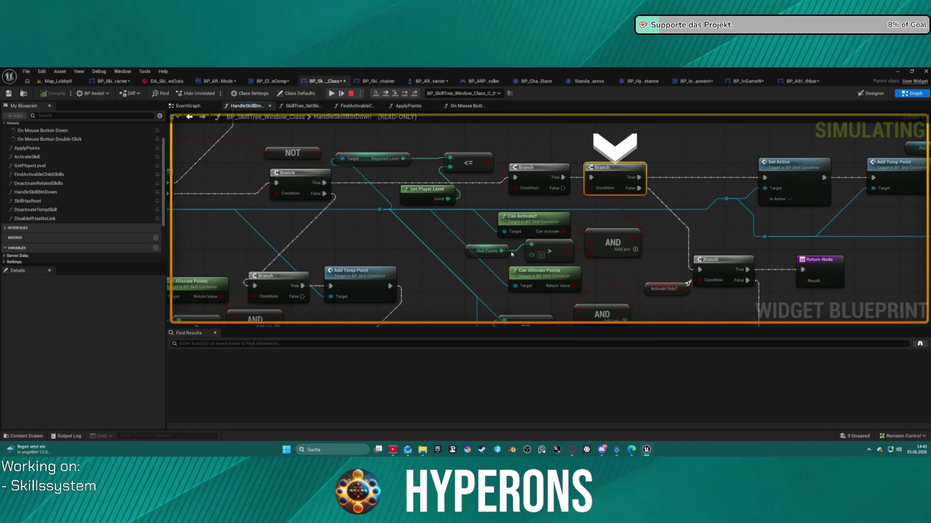
Inspect the skill container's CanActivate? function and the IsSkilled? function it calls.
mouse_move(381, 210)
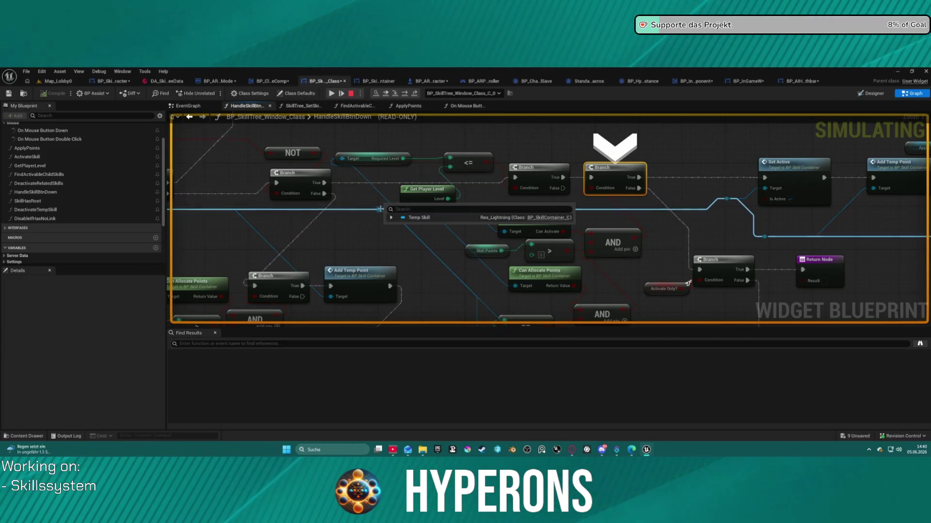
double_click(515, 223)
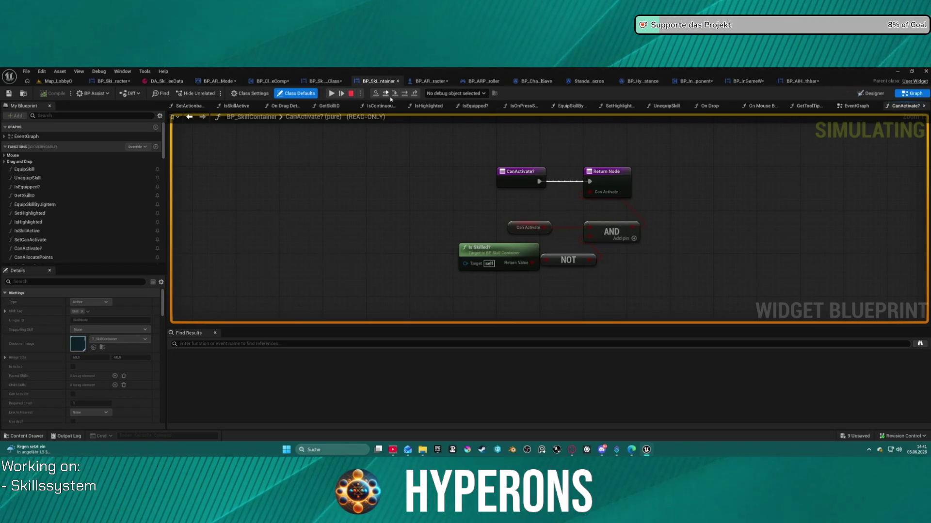
click(408, 93)
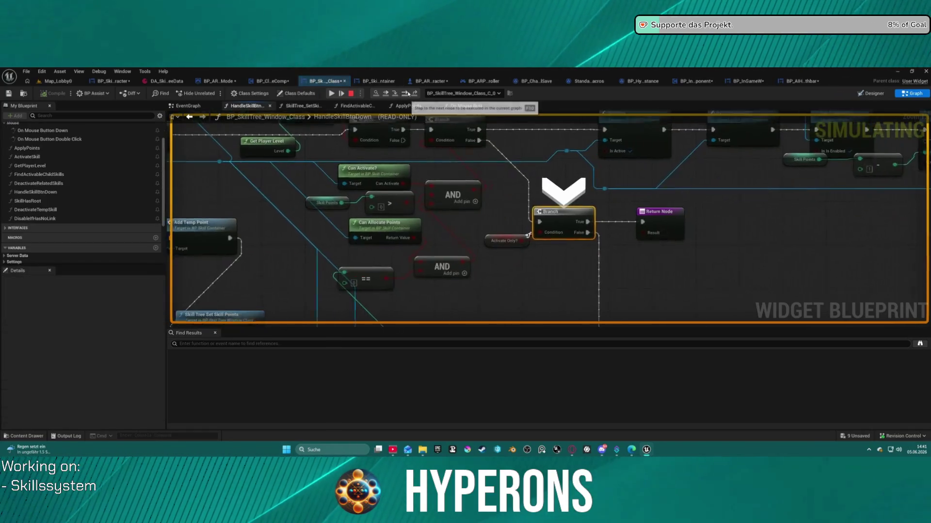
double_click(387, 179)
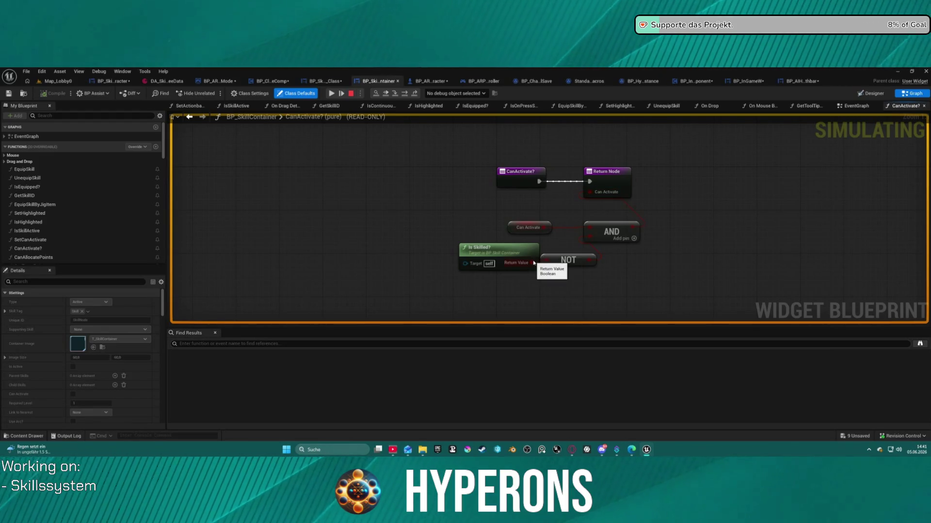
double_click(507, 252)
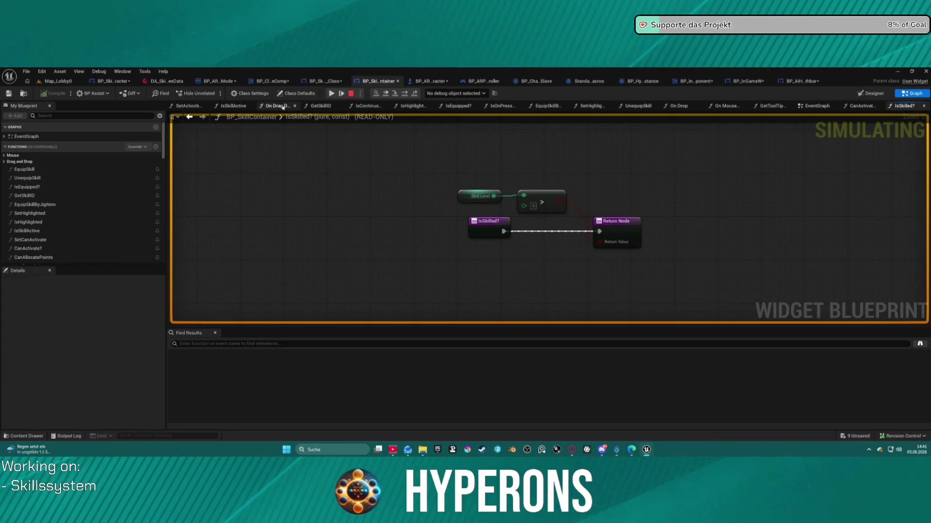
click(190, 117)
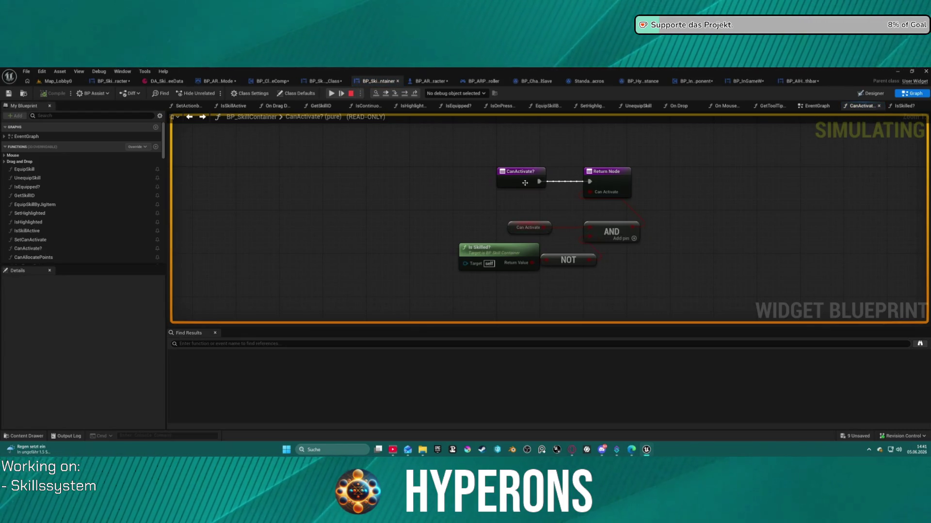
Stop the simulation and relaunch play-in-editor from Map_Lobby0 into character selection.
click(351, 93)
click(57, 81)
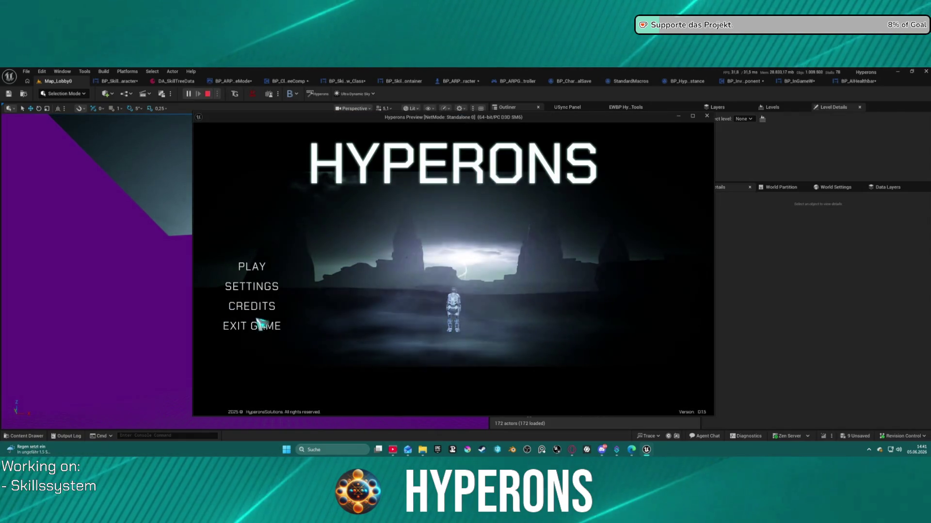
click(268, 266)
Delete the old character, create a new one, and select it.
click(346, 298)
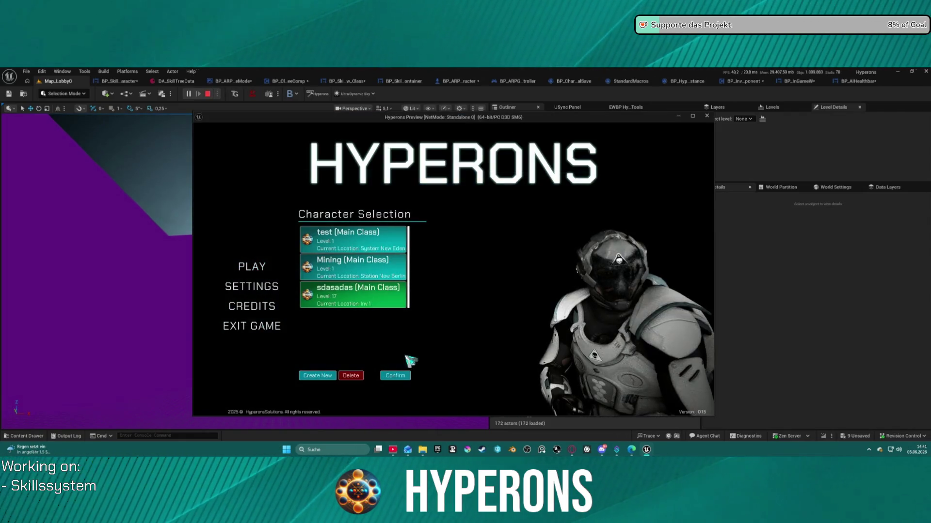
click(358, 376)
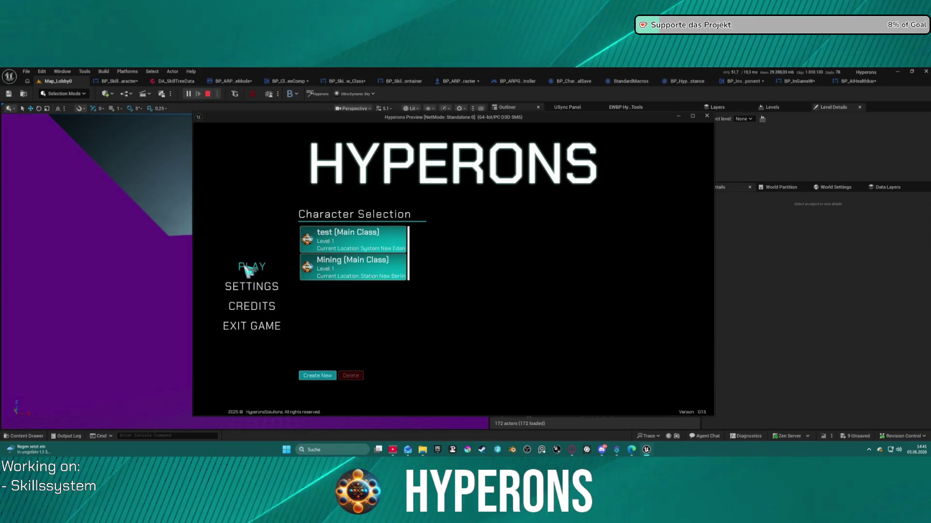
click(323, 376)
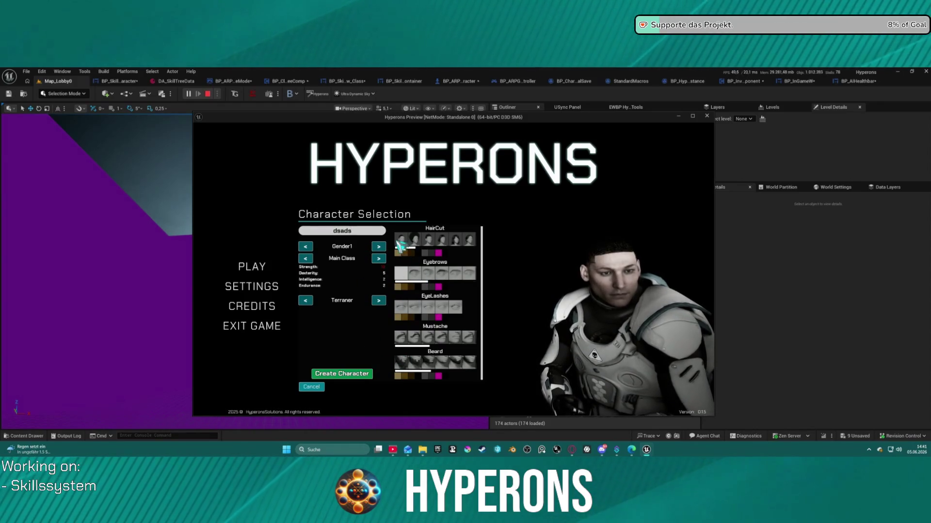
click(340, 373)
click(353, 294)
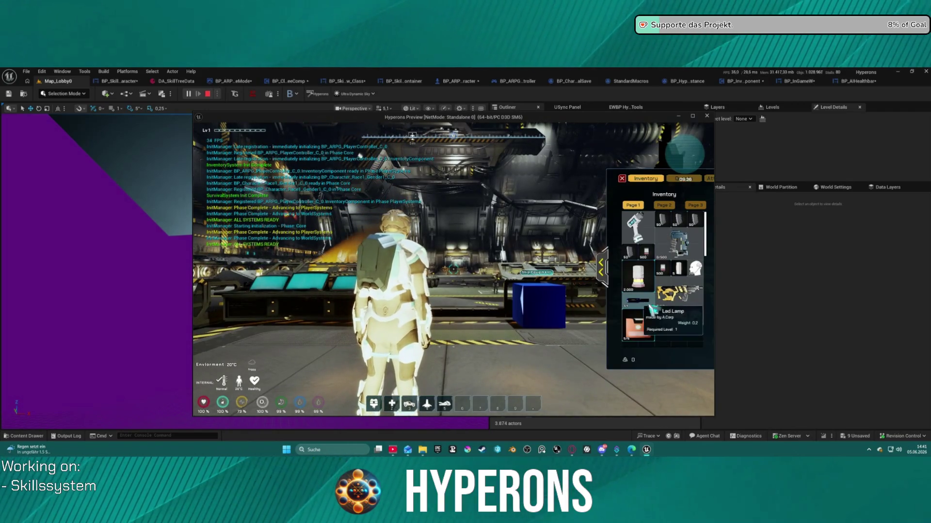
Open the skill tree with K, consume the EXP item, then click a skill node to hit the breakpoint.
click(583, 351)
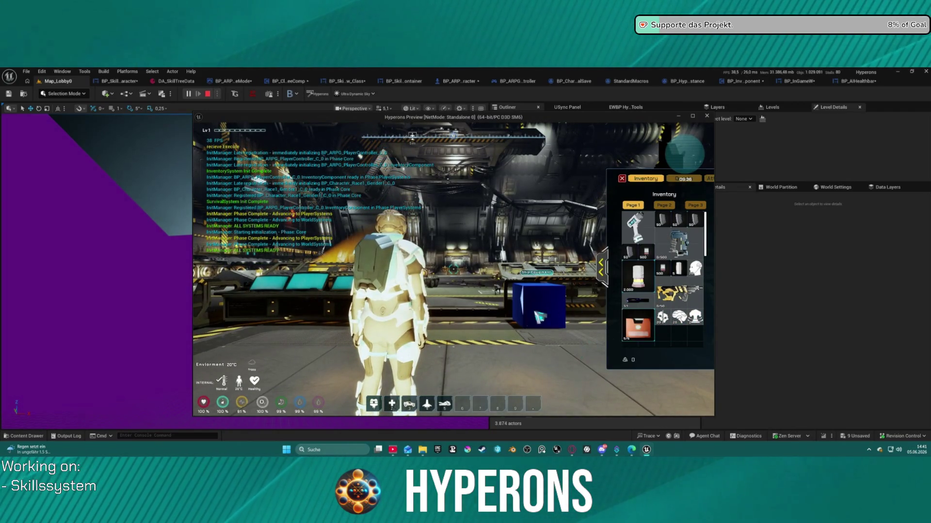
key(k)
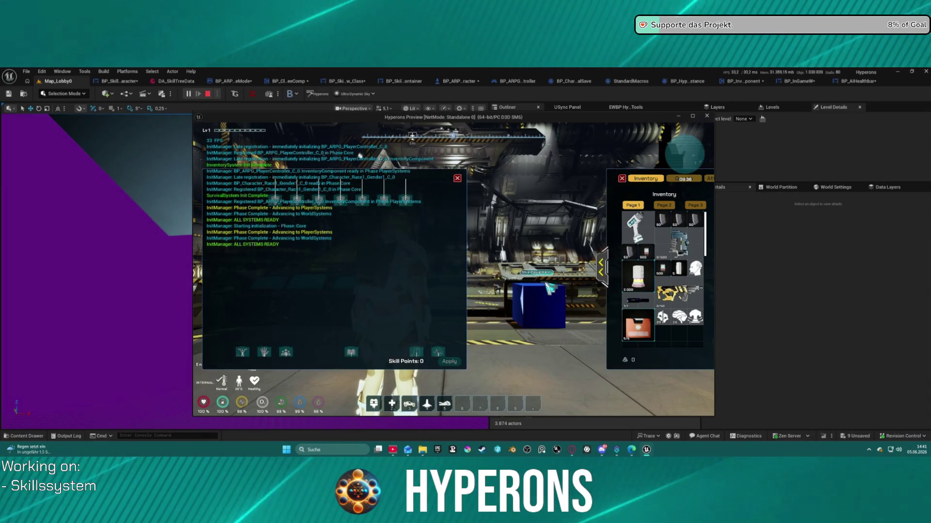
mouse_move(683, 323)
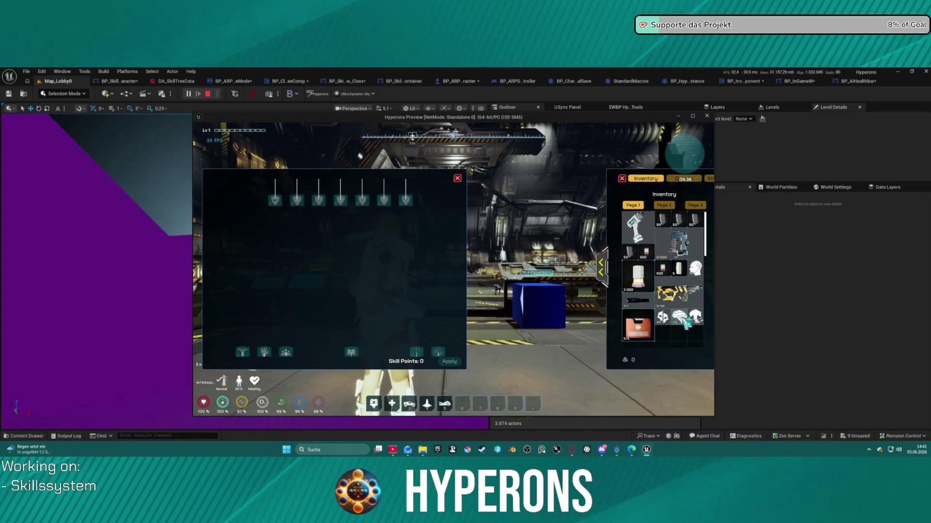
right_click(684, 322)
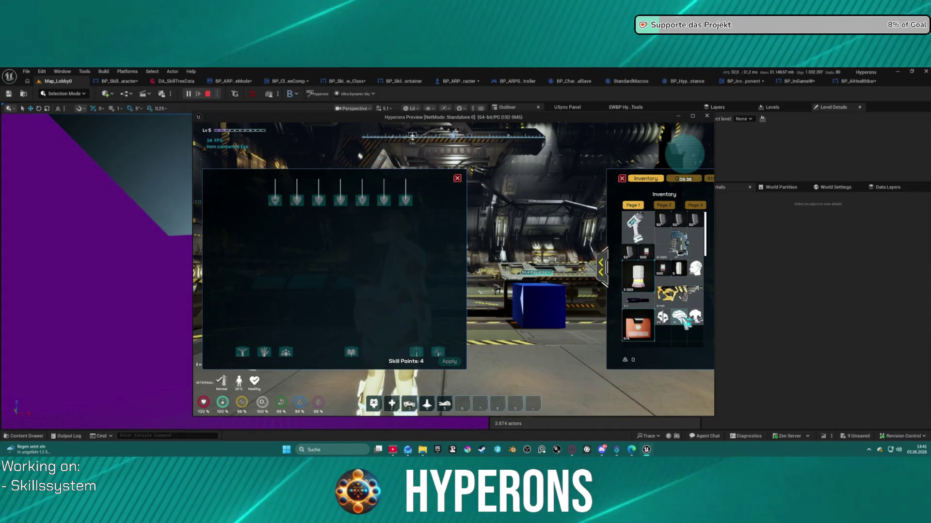
click(343, 203)
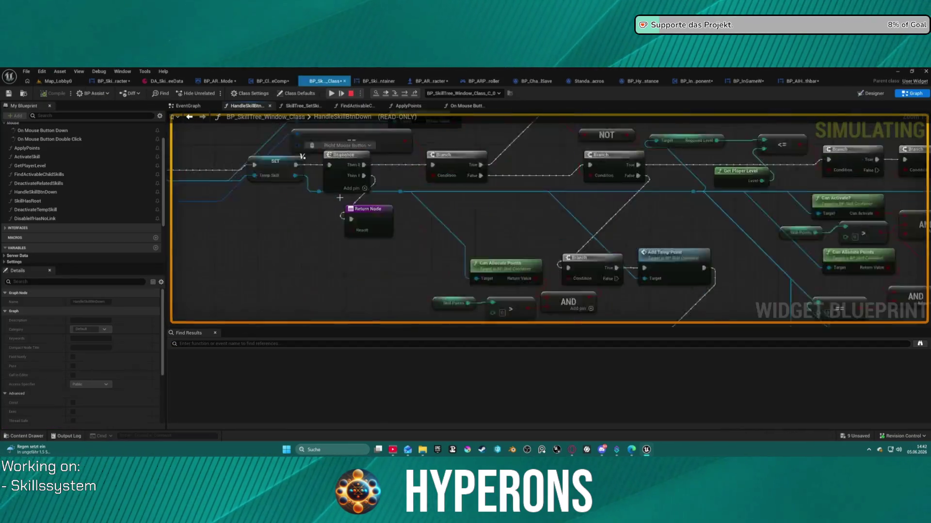
Step through HandleSkillBtnDown past the Can Activate? Branch nodes.
mouse_move(575, 228)
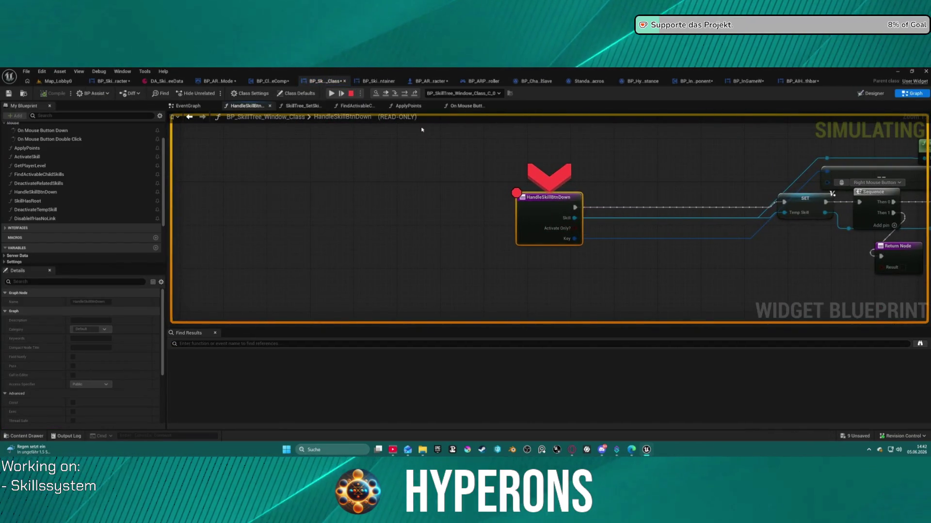
click(404, 94)
click(404, 94)
click(405, 93)
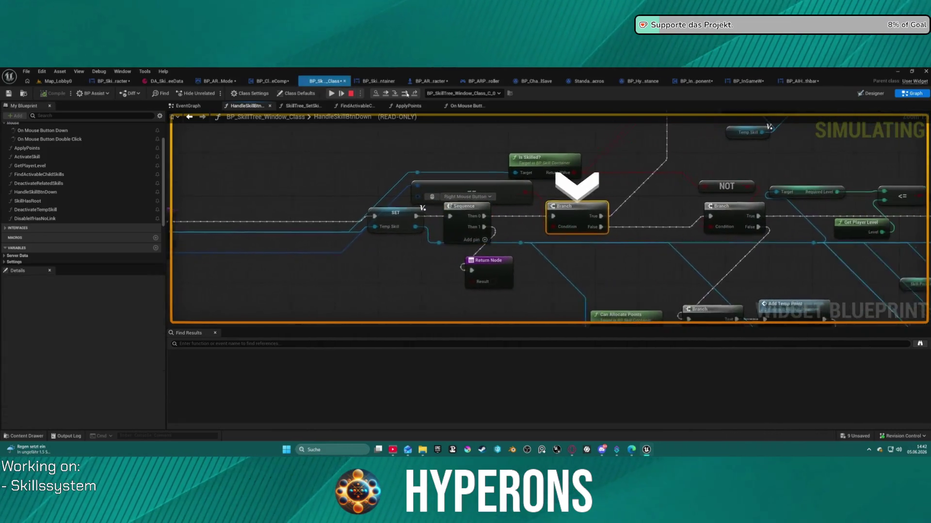
click(405, 94)
click(405, 93)
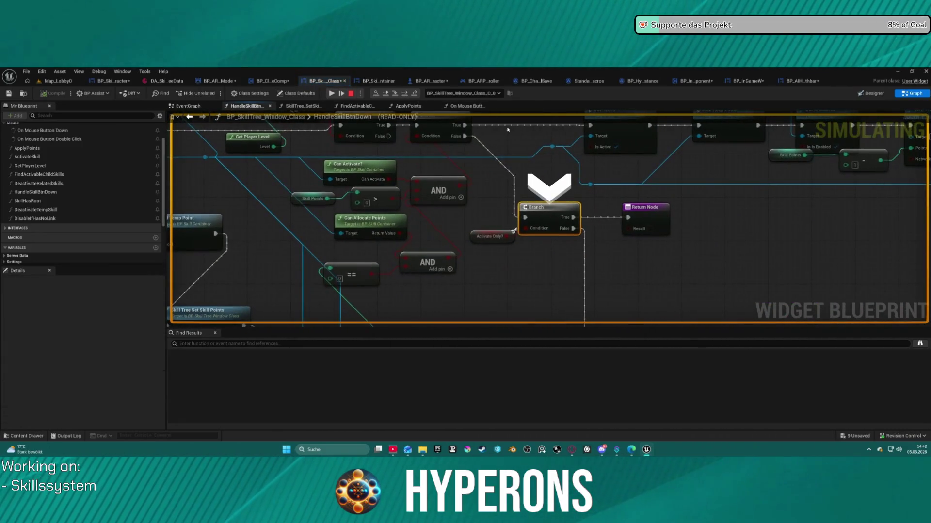
drag(547, 154, 577, 194)
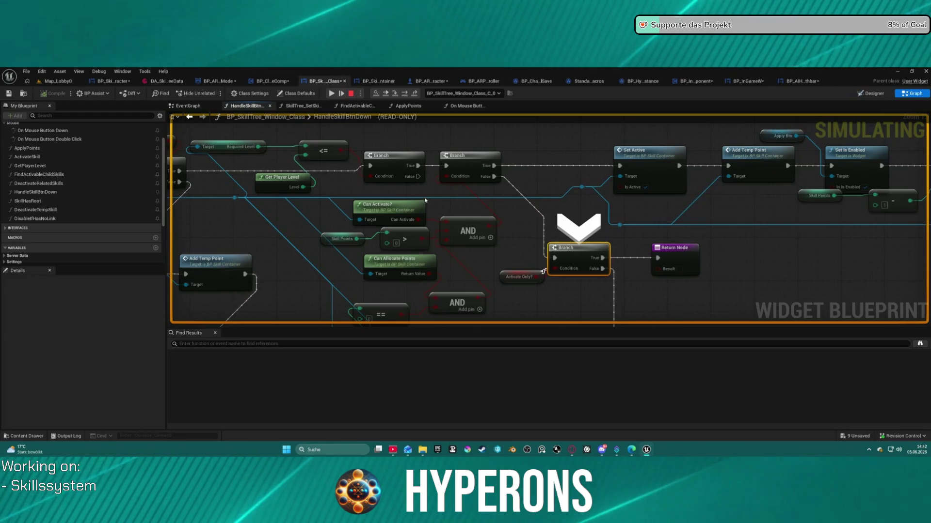
mouse_move(405, 223)
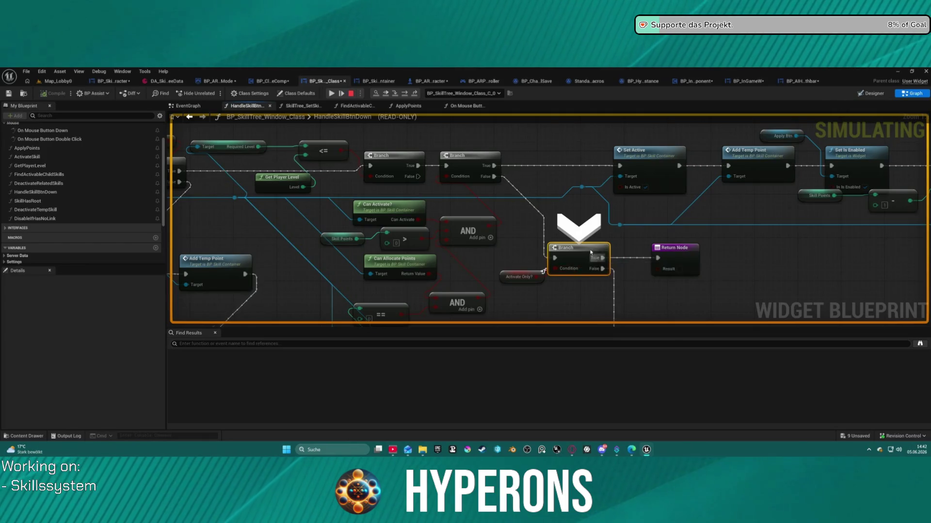
key(F10)
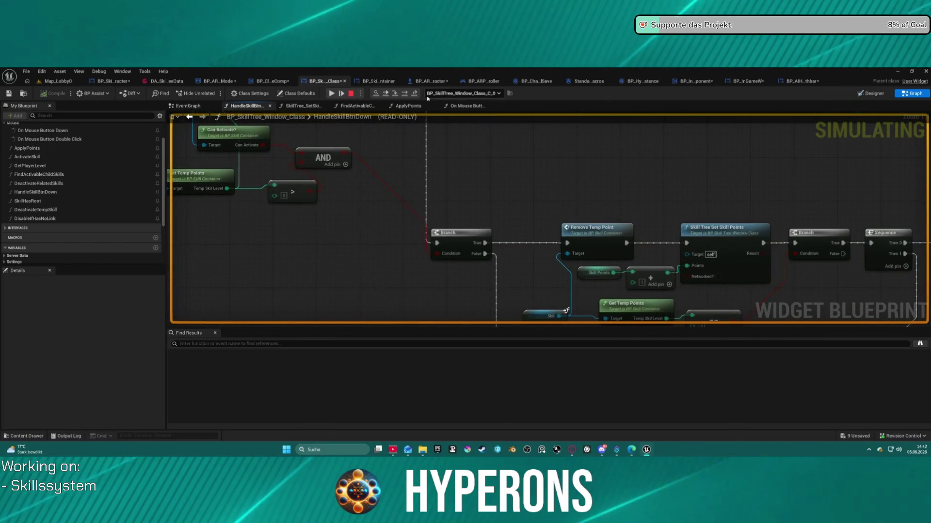
click(405, 93)
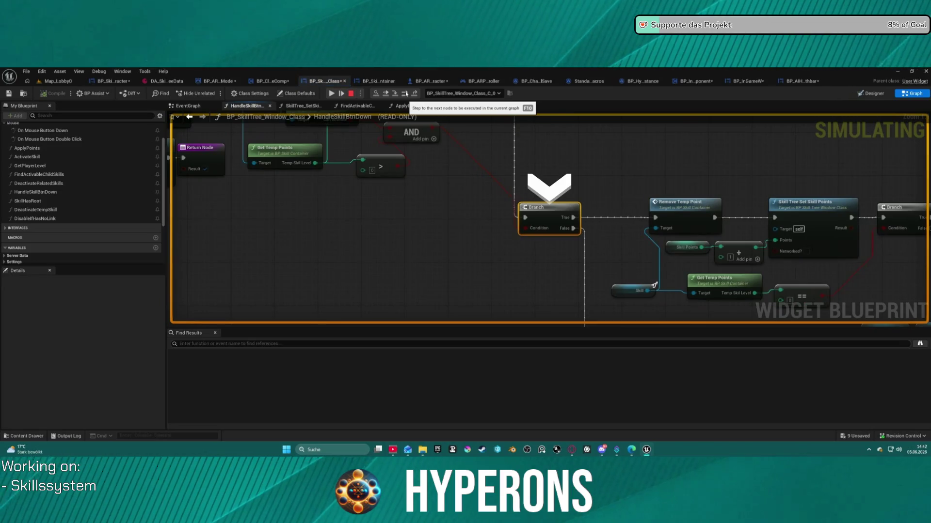
Step on past Reset Shuffle into the ForEachLoop macro's loop counter increment.
scroll(600, 228, down, 6)
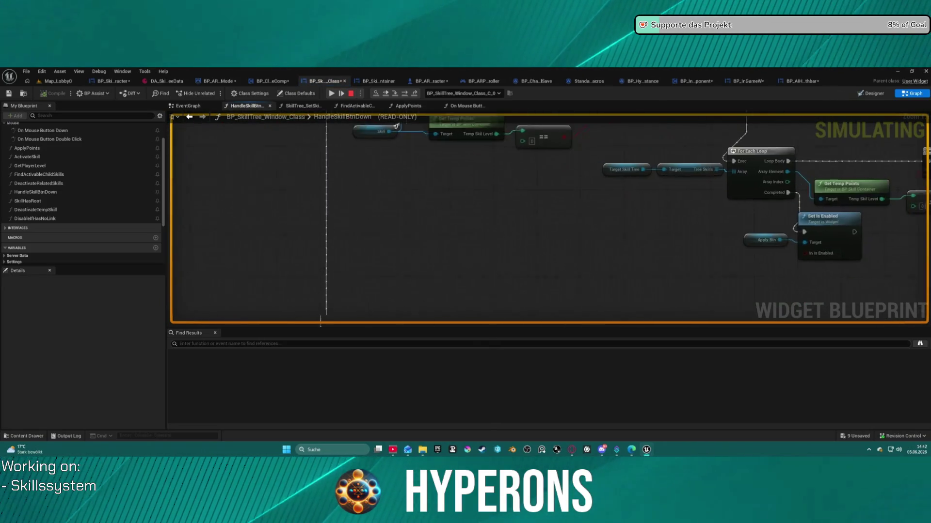
scroll(420, 209, up, 6)
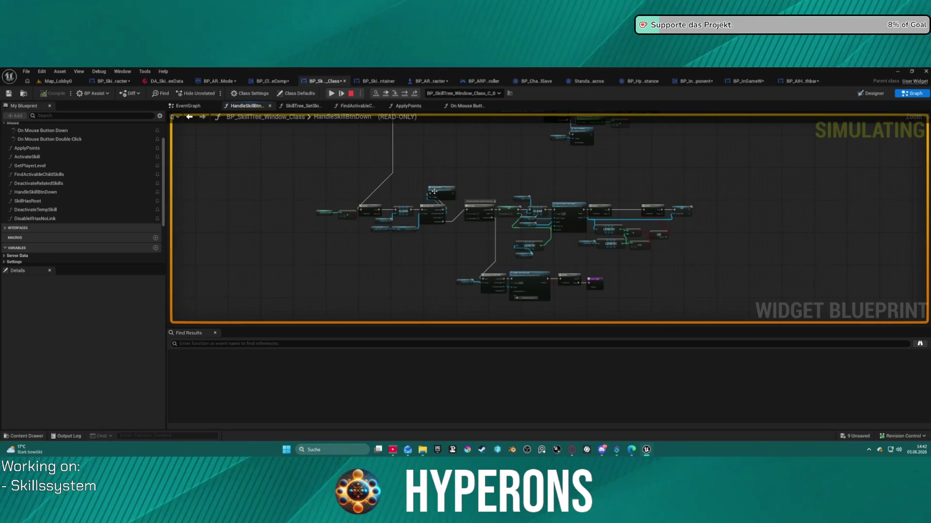
mouse_move(397, 223)
mouse_down()
mouse_move(436, 201)
mouse_move(523, 203)
mouse_up()
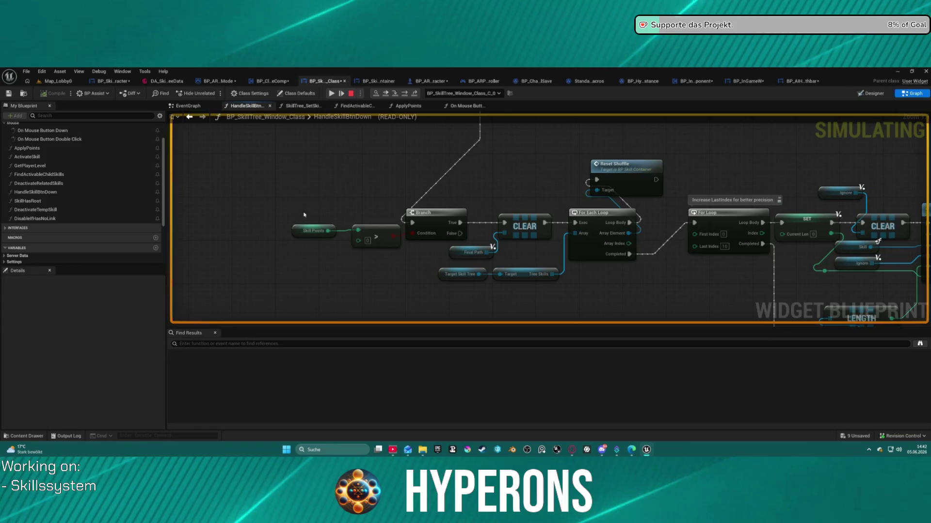
click(405, 94)
click(404, 93)
click(405, 94)
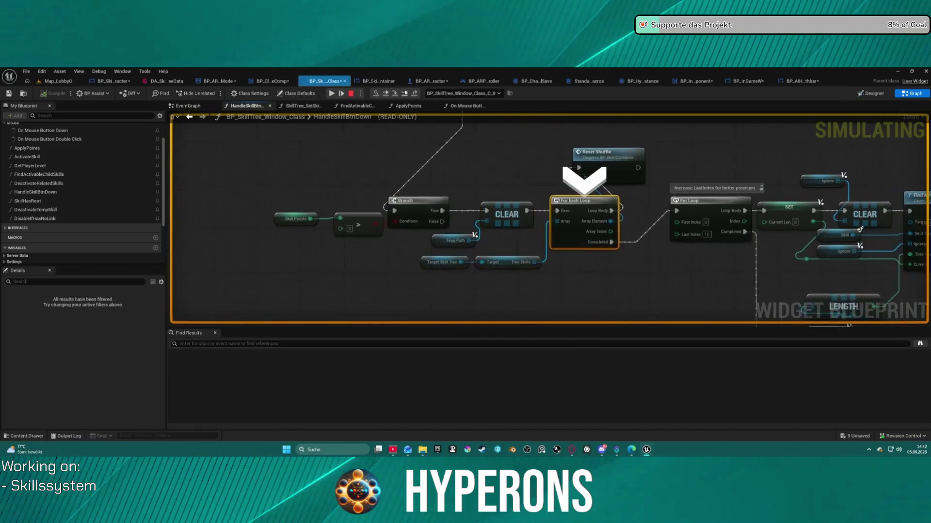
click(404, 94)
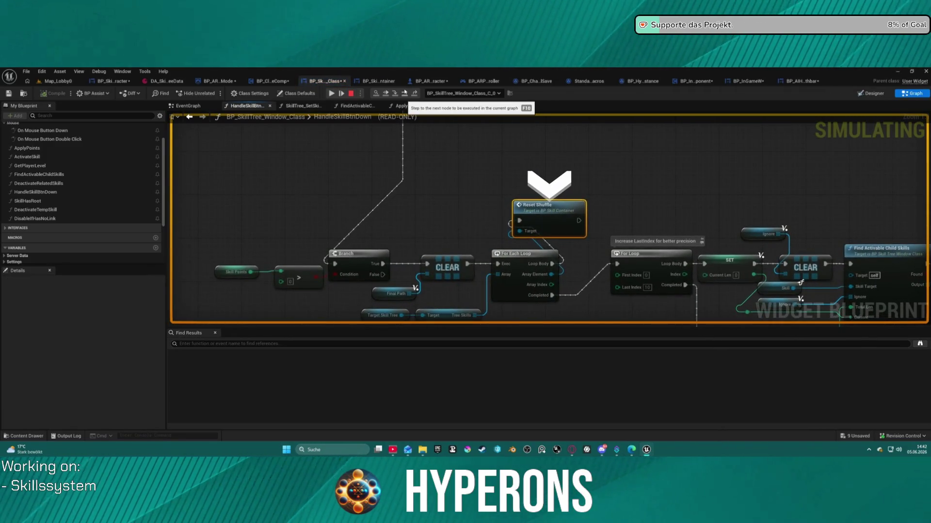
click(404, 93)
click(404, 94)
Step through the ForEachLoop iterations and back out past Reset Shuffle into HandleSkillBtnDown.
key(F10)
key(F10)
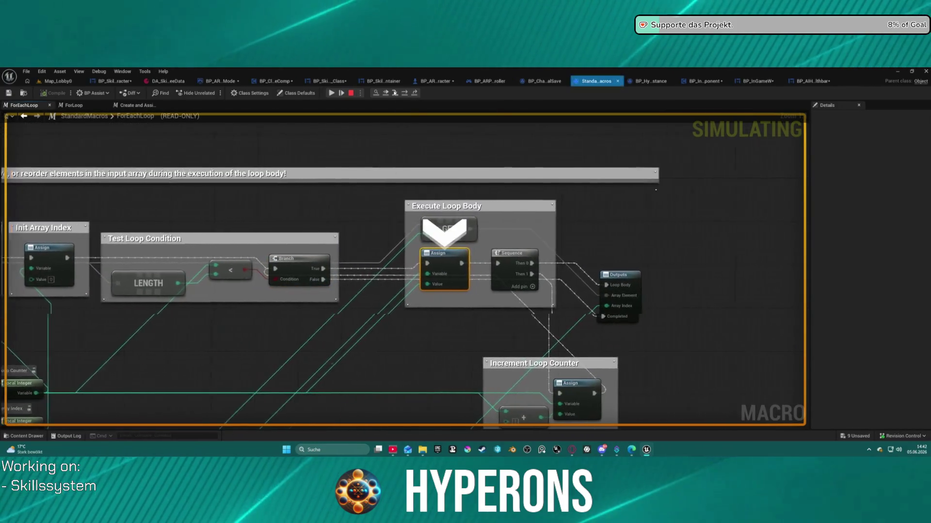
key(F10)
key(F10)
key(F10)
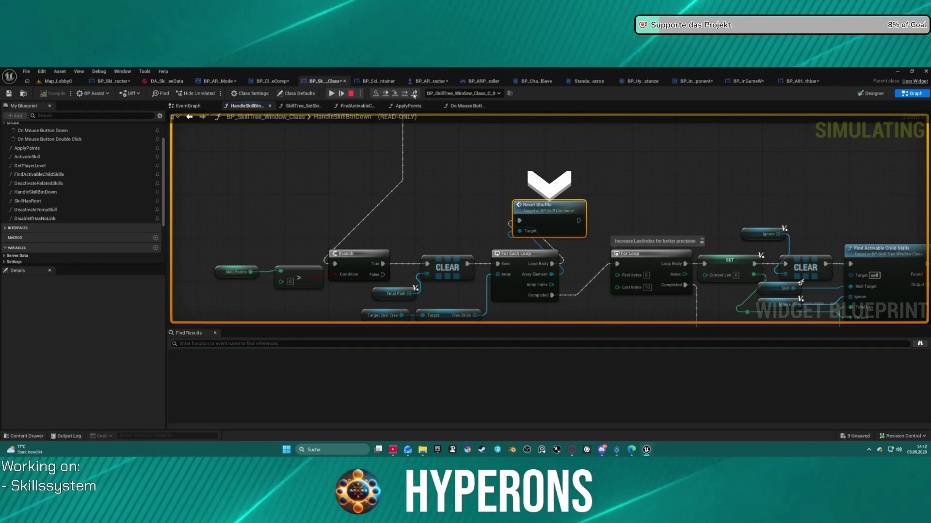
click(404, 93)
click(404, 93)
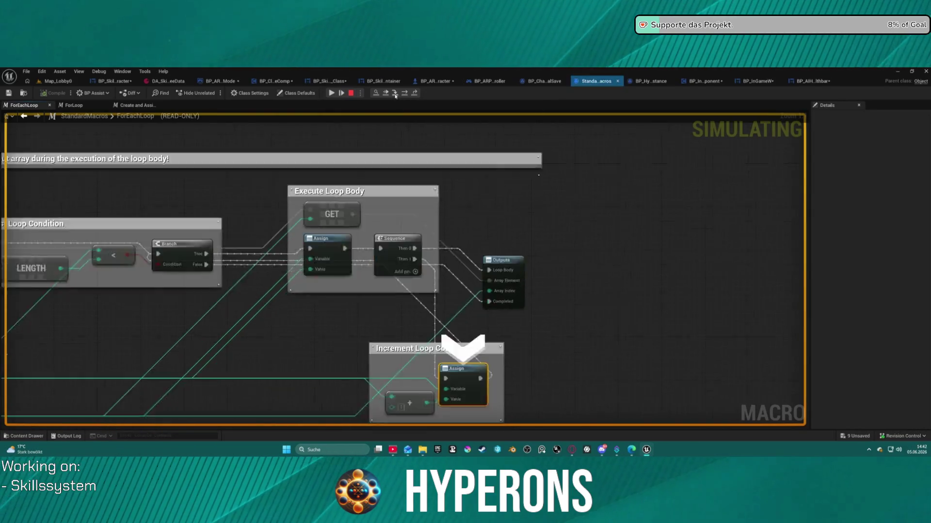
click(415, 93)
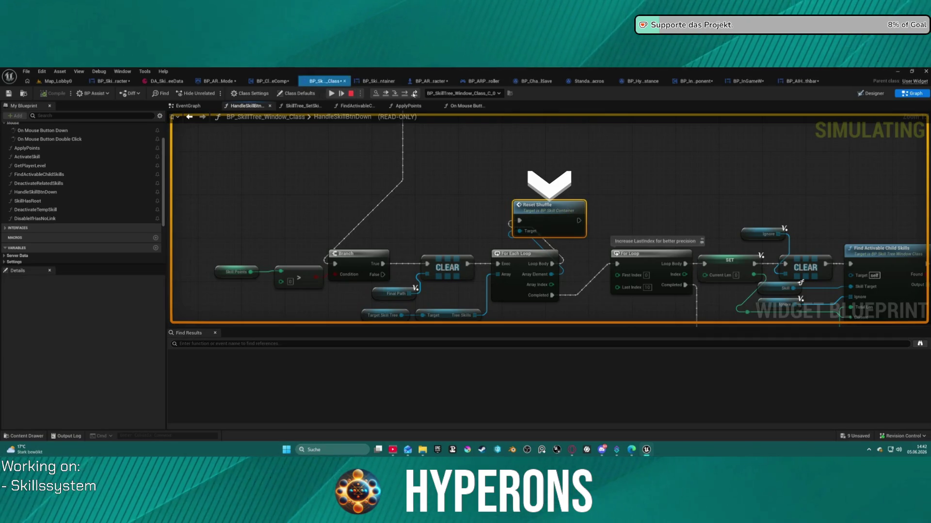
click(415, 93)
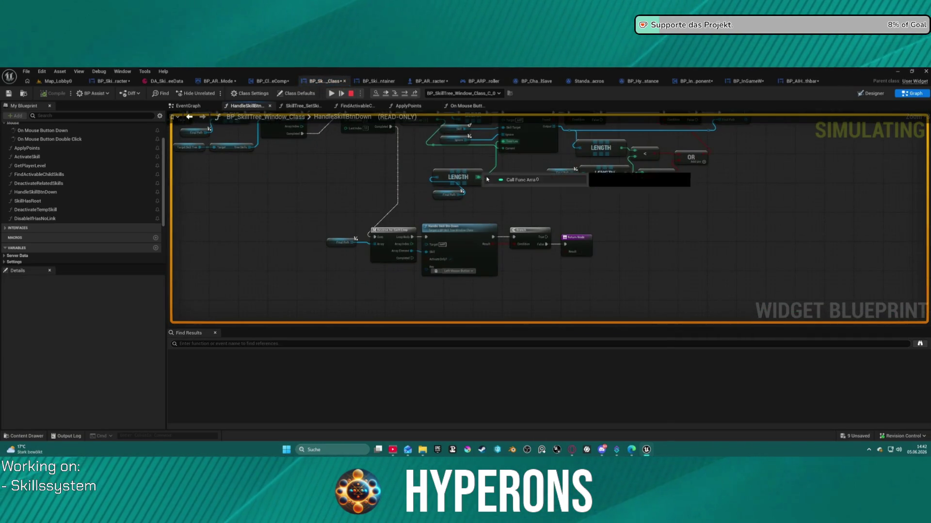
Look over the graph's right side, then stop the play-in-editor simulation.
drag(522, 270, 476, 280)
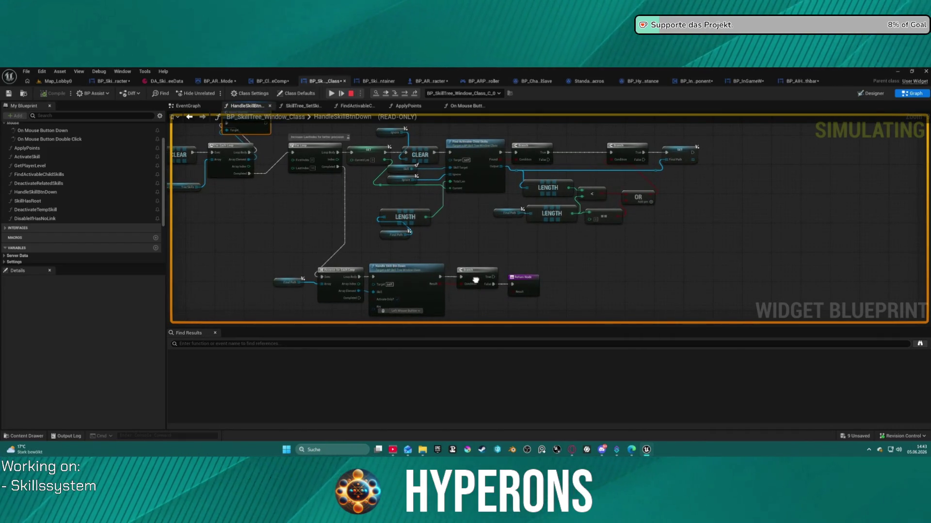
mouse_move(475, 280)
mouse_down()
mouse_move(470, 291)
mouse_move(417, 257)
mouse_up()
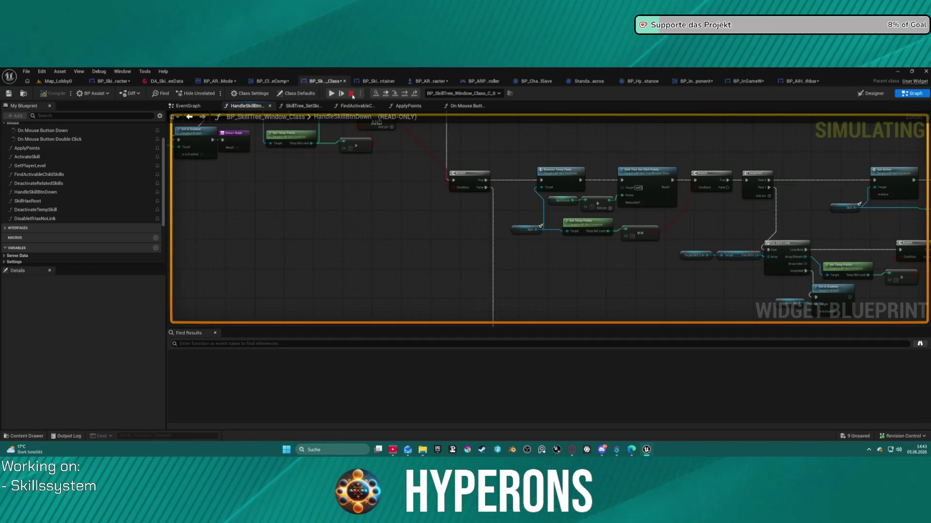
click(352, 95)
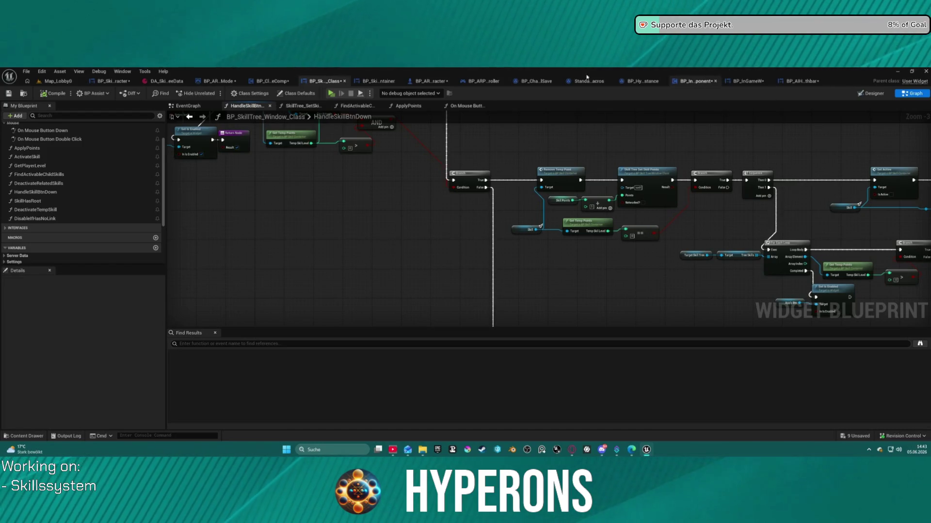
Show the BP_SkillTree_Character widget blueprint in the Designer view.
click(119, 81)
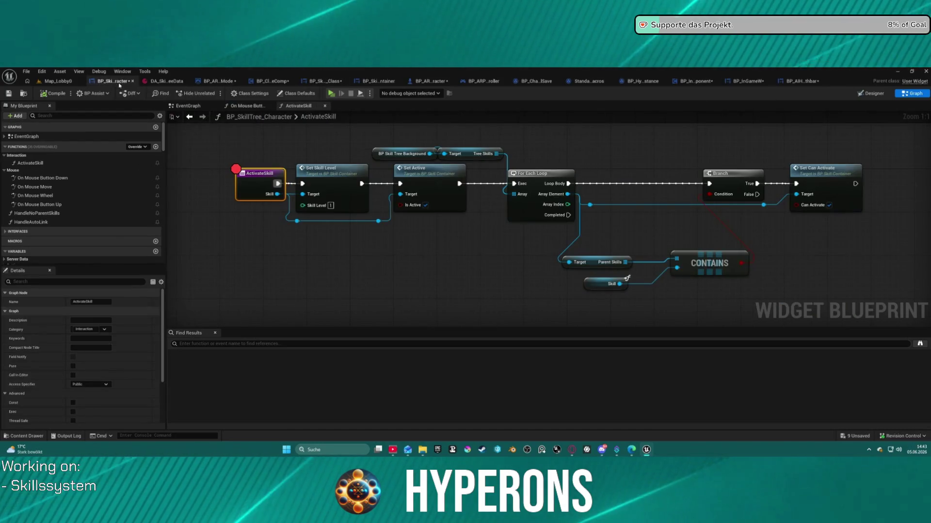
click(871, 93)
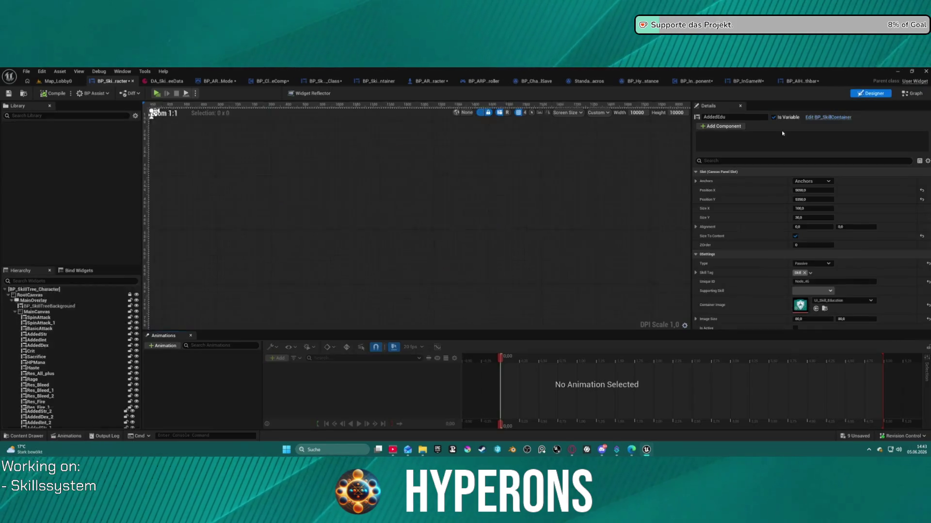
scroll(426, 216, up, 9)
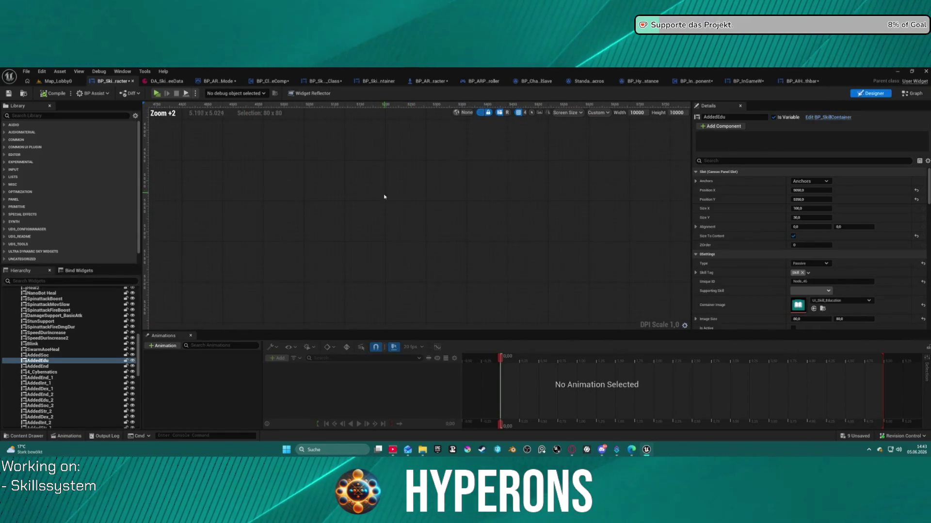
scroll(384, 224, down, 1)
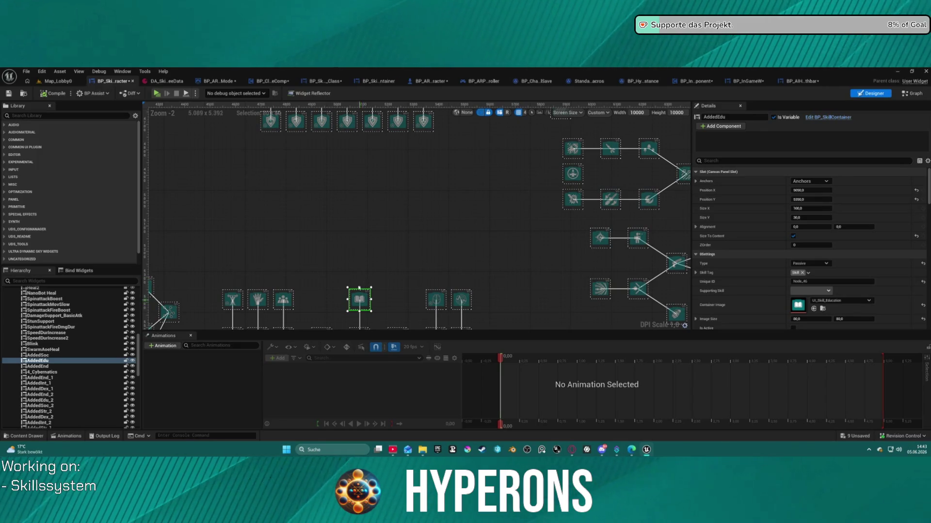
Multi-select AddedEdu_3, the two left nodes, three top-row nodes and a bottom-row skill node.
click(338, 187)
click(347, 190)
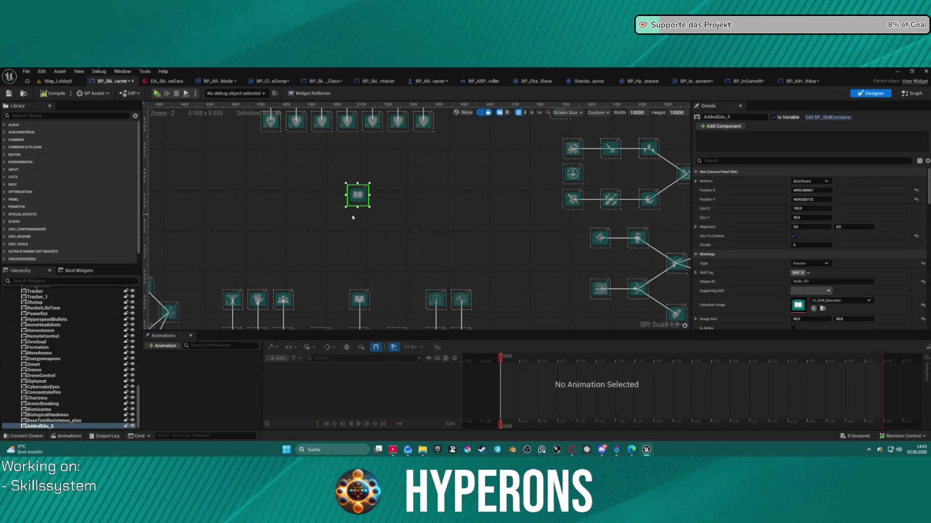
scroll(347, 190, down, 2)
click(248, 199)
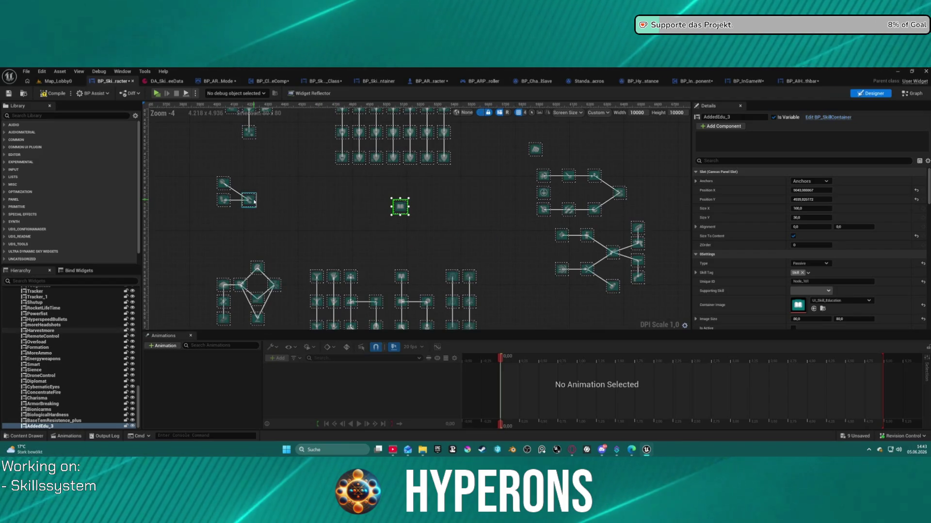
ctrl+click(249, 132)
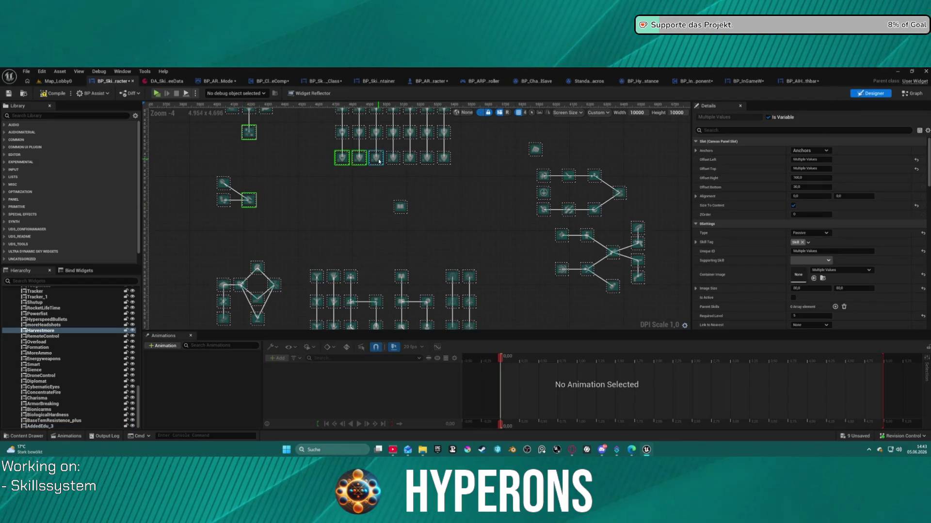
ctrl+click(393, 158)
ctrl+click(410, 157)
ctrl+click(427, 158)
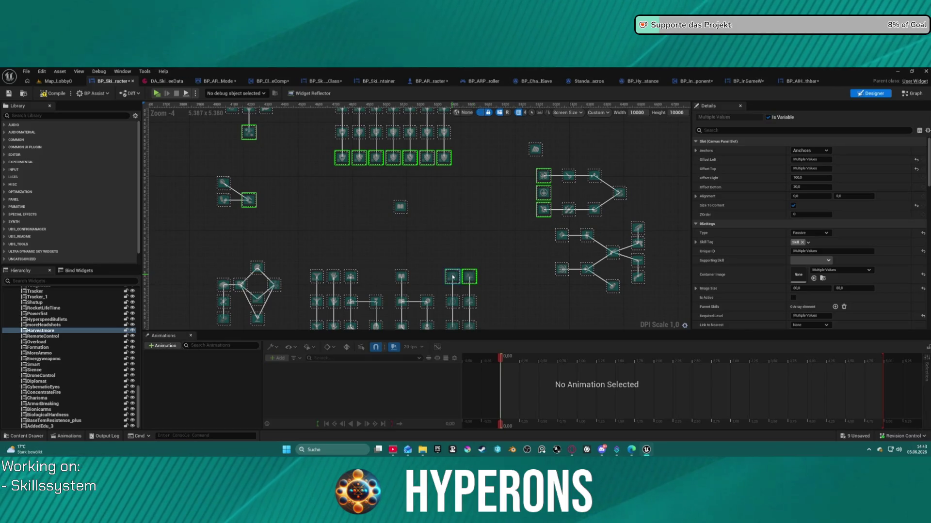
ctrl+click(334, 278)
Add another bottom-row node and one more skill node to the group, dropping MainCanvas from it.
ctrl+click(316, 276)
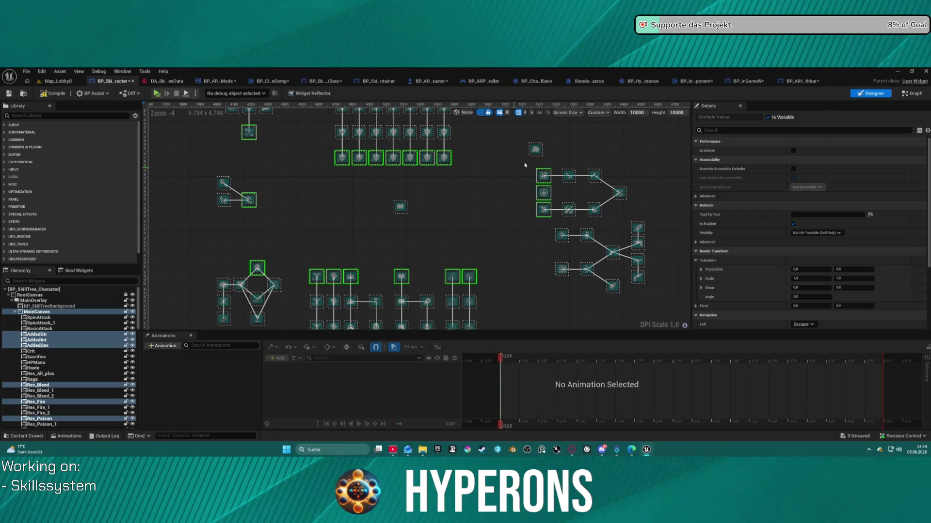
ctrl+click(532, 150)
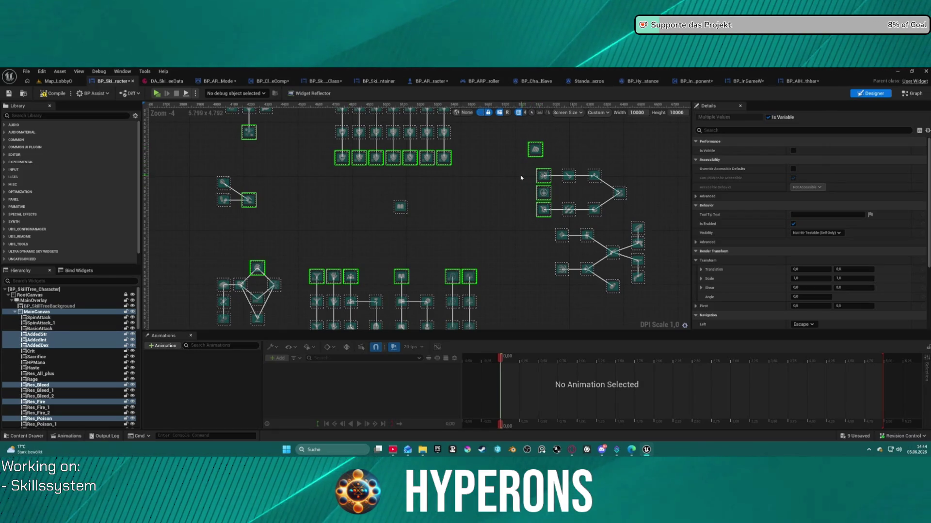
scroll(738, 265, down, 5)
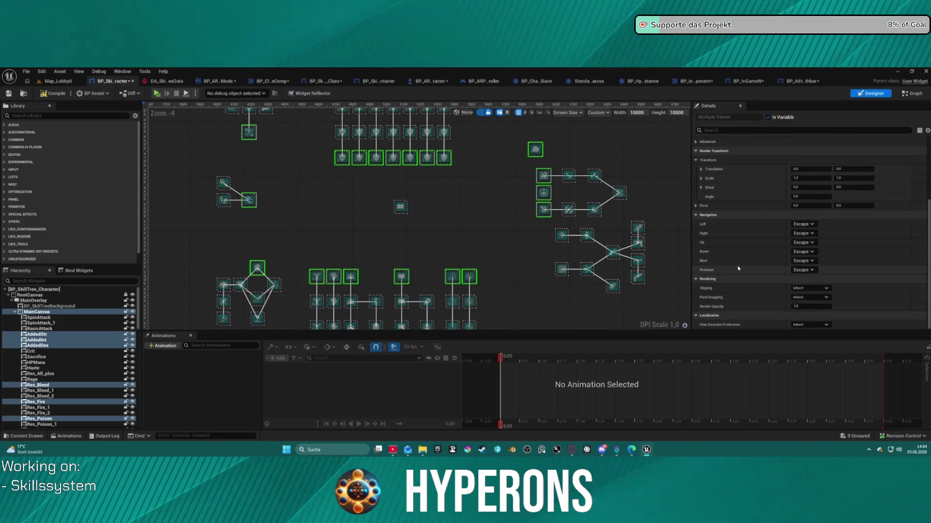
scroll(761, 242, up, 4)
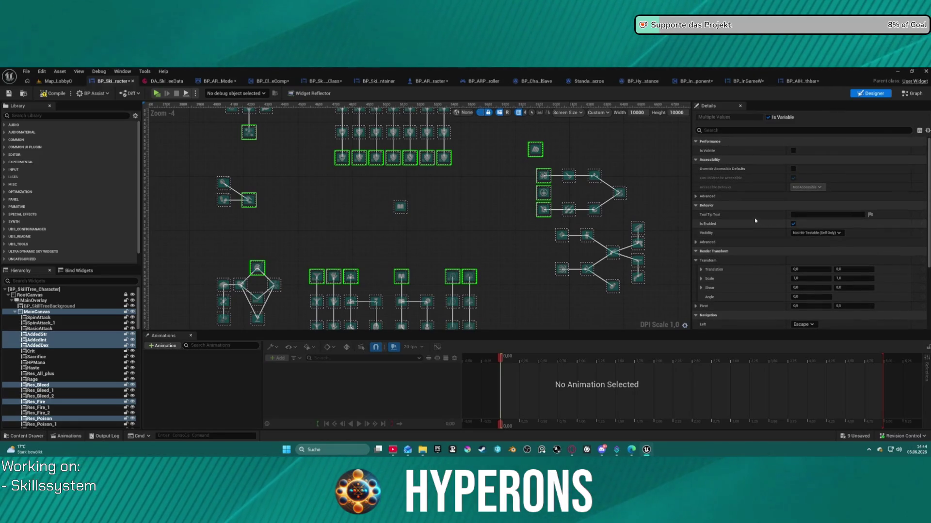
scroll(602, 206, up, 1)
scroll(368, 196, down, 2)
scroll(334, 208, up, 1)
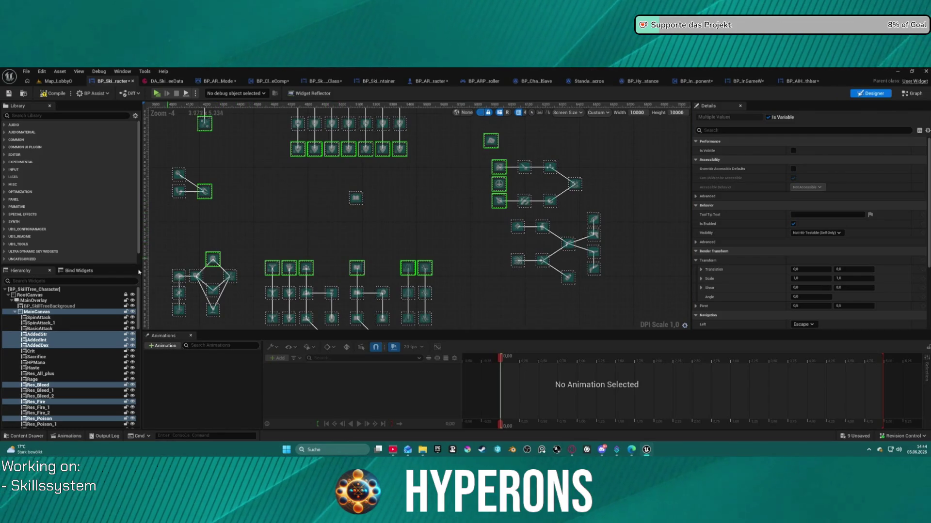
ctrl+click(39, 312)
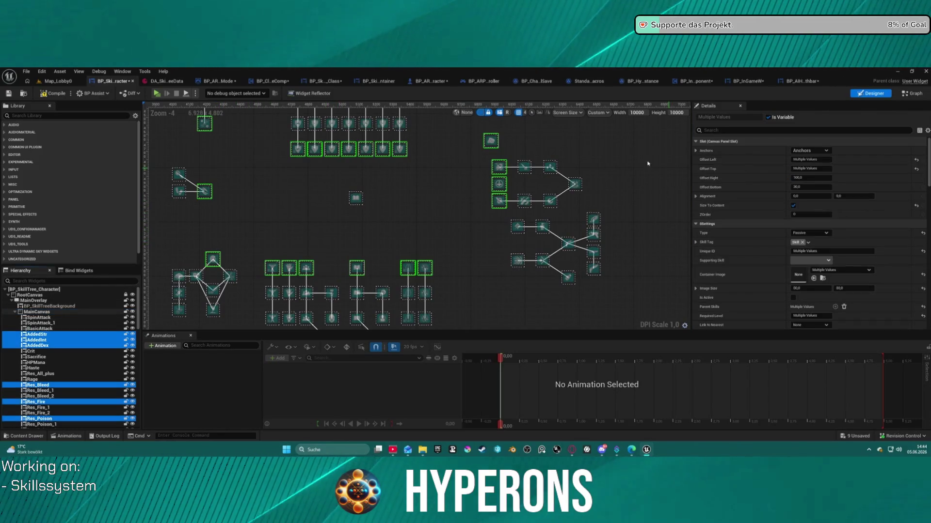
Pan the skill tree and select the Powerfist skill node.
scroll(802, 274, down, 5)
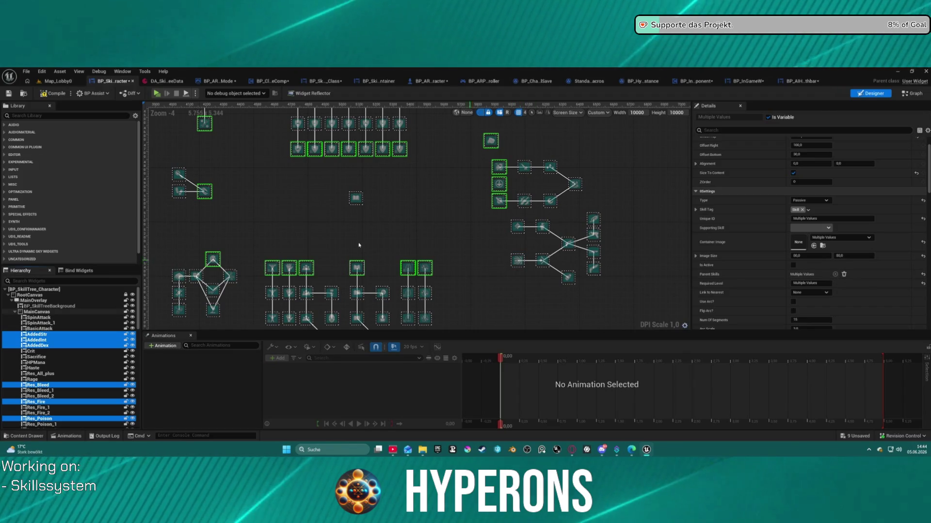
mouse_move(357, 246)
mouse_down()
mouse_move(393, 289)
mouse_move(393, 339)
mouse_move(437, 201)
mouse_move(417, 54)
mouse_move(357, 172)
mouse_up()
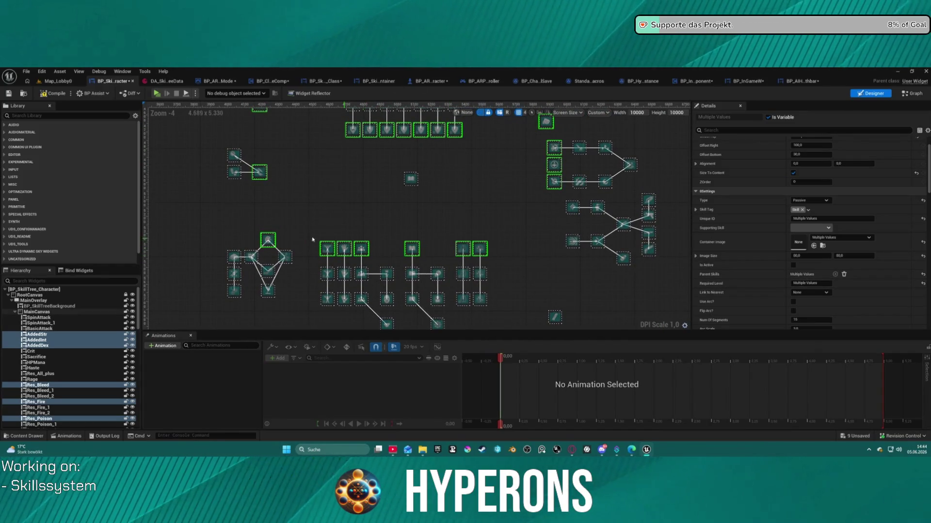
click(270, 241)
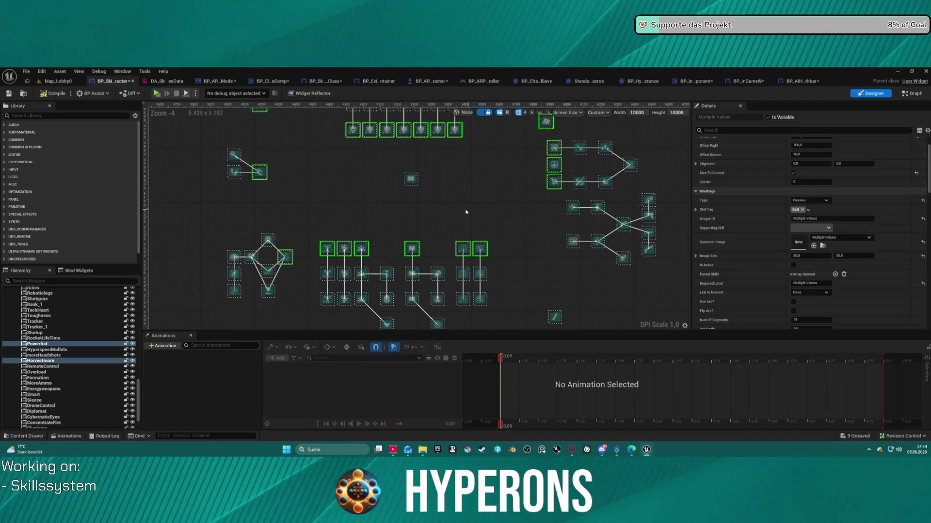
drag(466, 212, 457, 245)
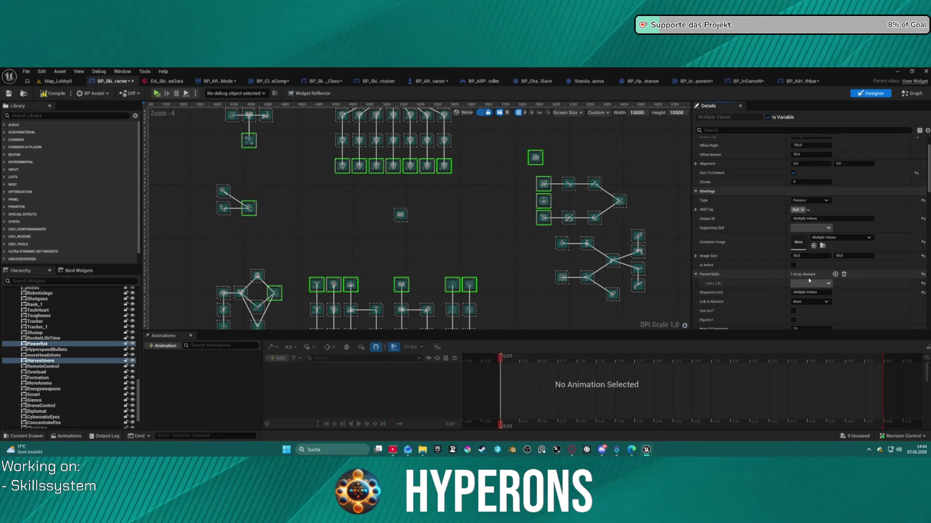
Add a Parent Skills entry to the grouped nodes and browse its skill list, then clear the group.
click(835, 274)
click(812, 284)
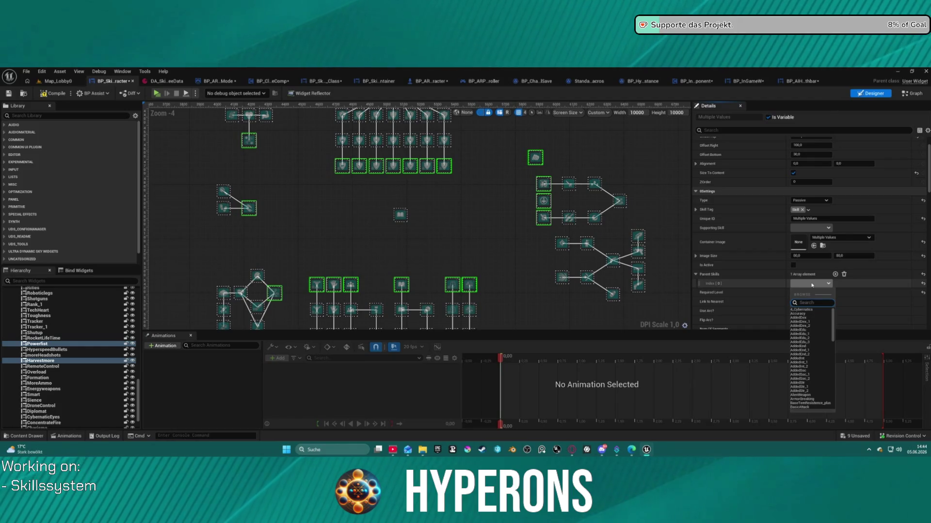
scroll(819, 371, down, 10)
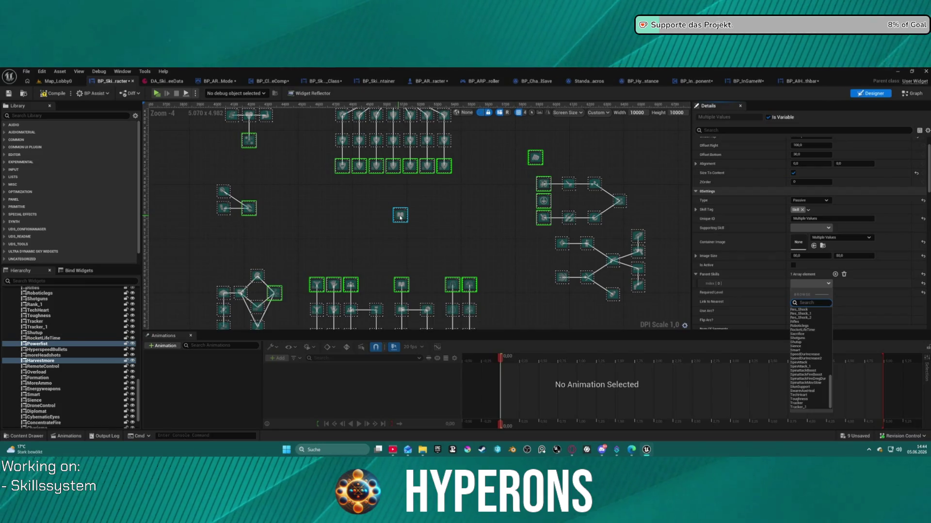
click(493, 227)
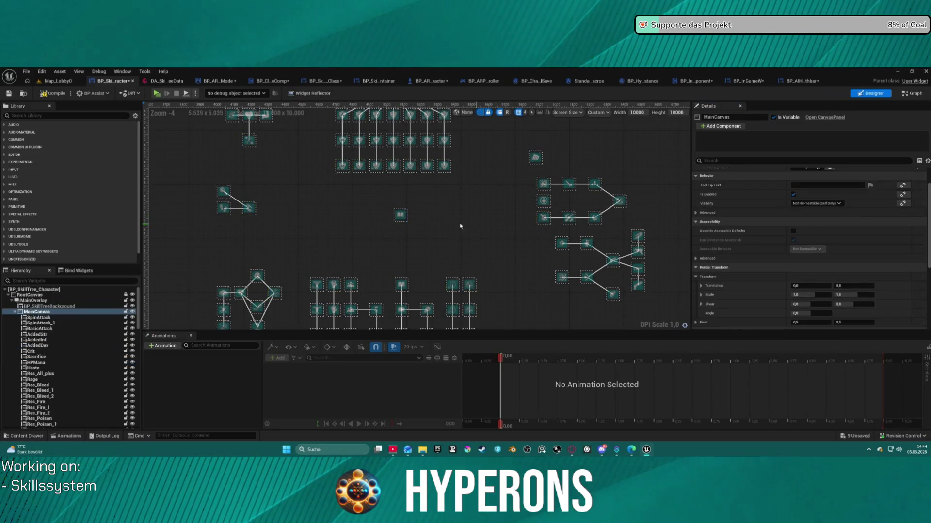
Select the AddedEdu_3 skill node and undo the accidental Add Child.
click(401, 216)
scroll(804, 213, up, 2)
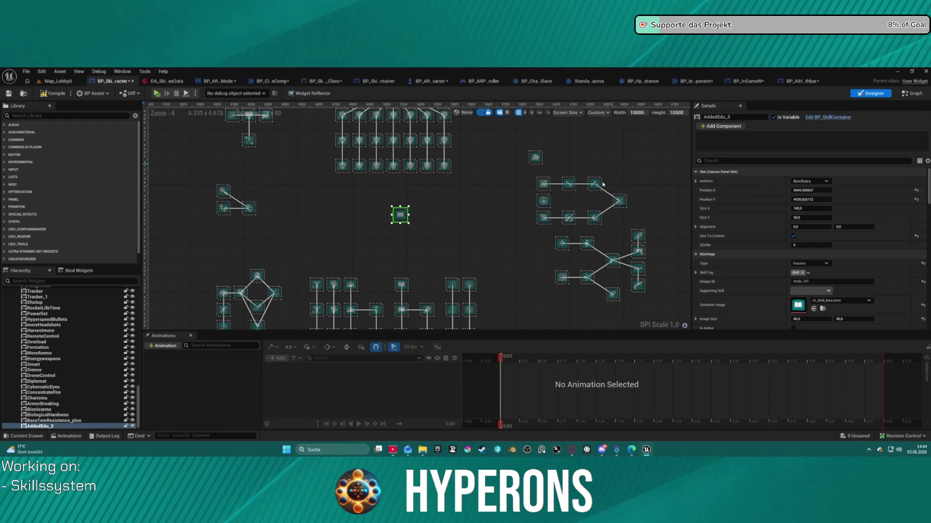
scroll(503, 262, down, 2)
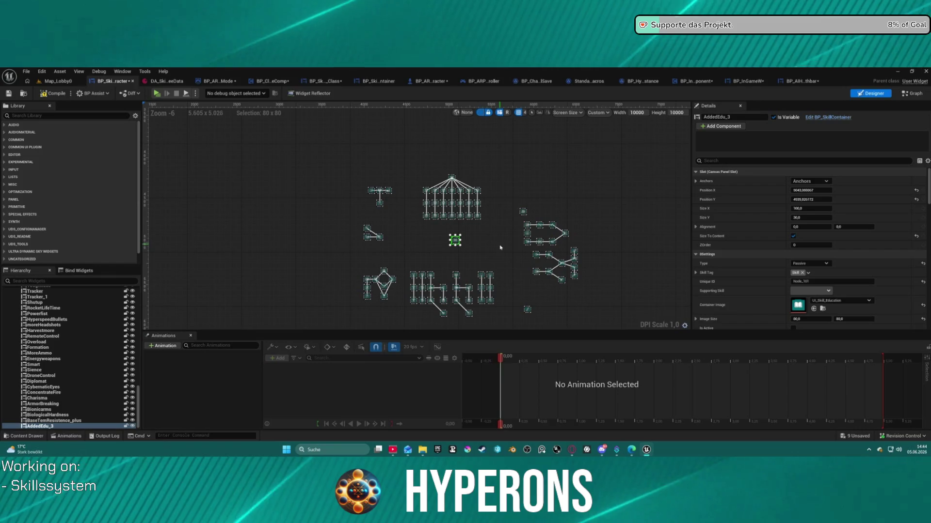
key(ctrl+z)
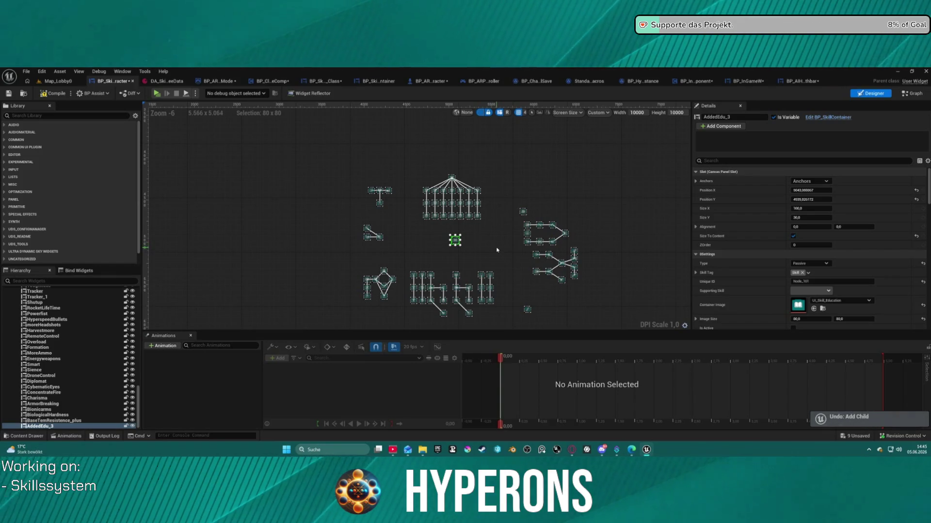
Undo and redo the AddedEdu_3 widget paste so the widget is restored.
key(ctrl+z)
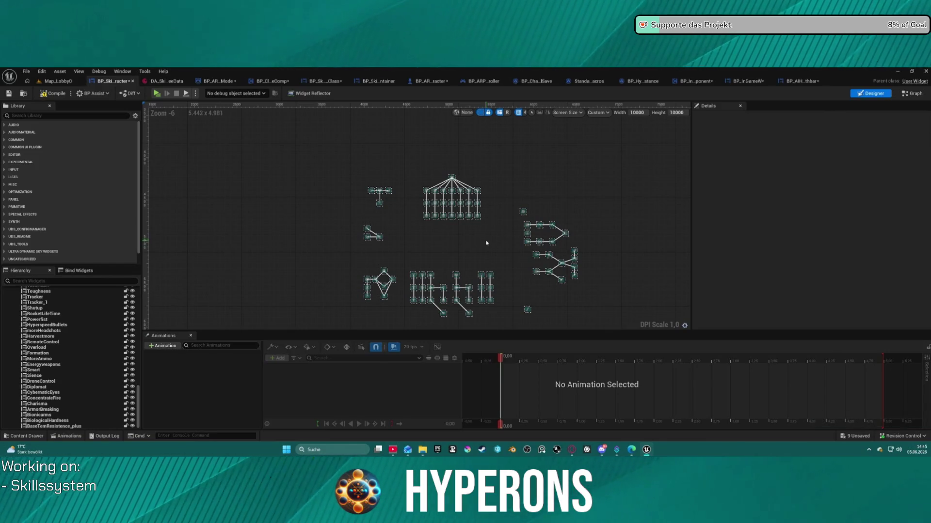
key(ctrl+y)
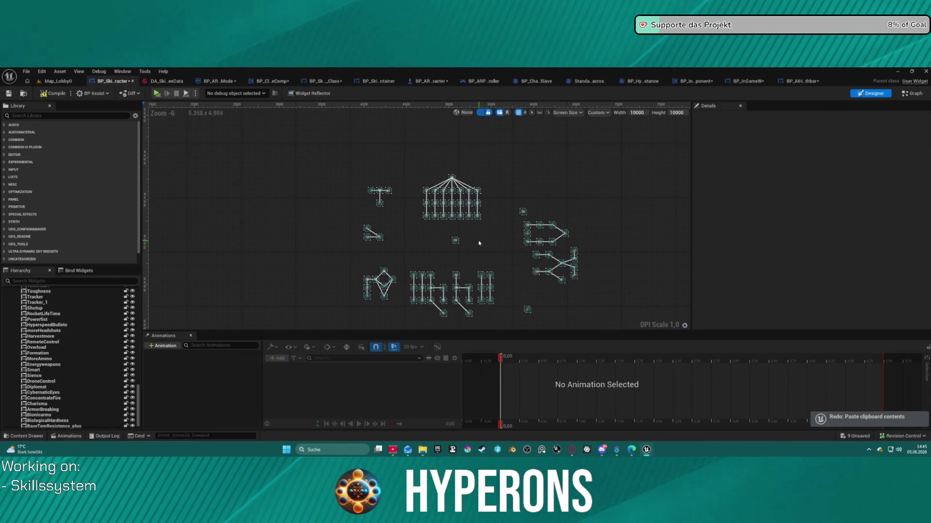
scroll(418, 225, up, 7)
Group the seven lower-row shield skill nodes together with the Harvestmore node.
click(421, 189)
ctrl+click(454, 189)
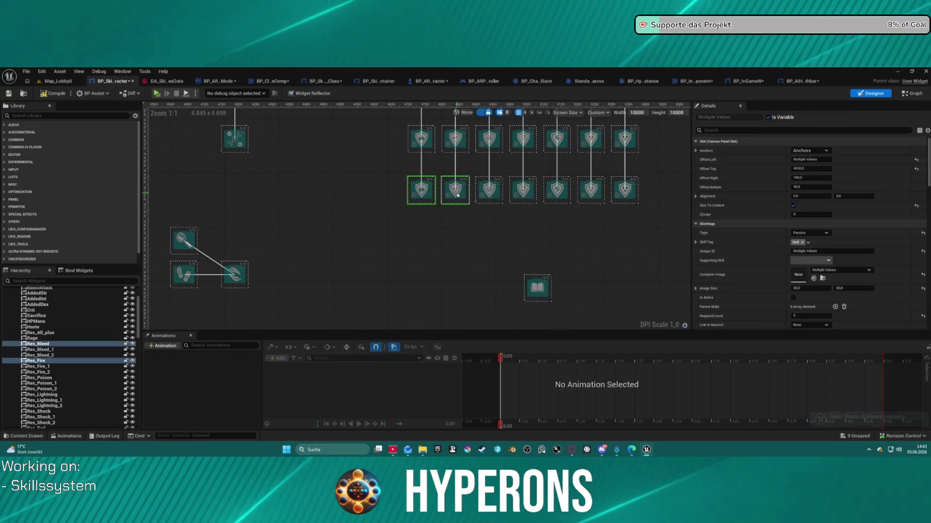
ctrl+click(488, 189)
ctrl+click(522, 190)
ctrl+click(556, 190)
ctrl+click(591, 190)
ctrl+click(620, 194)
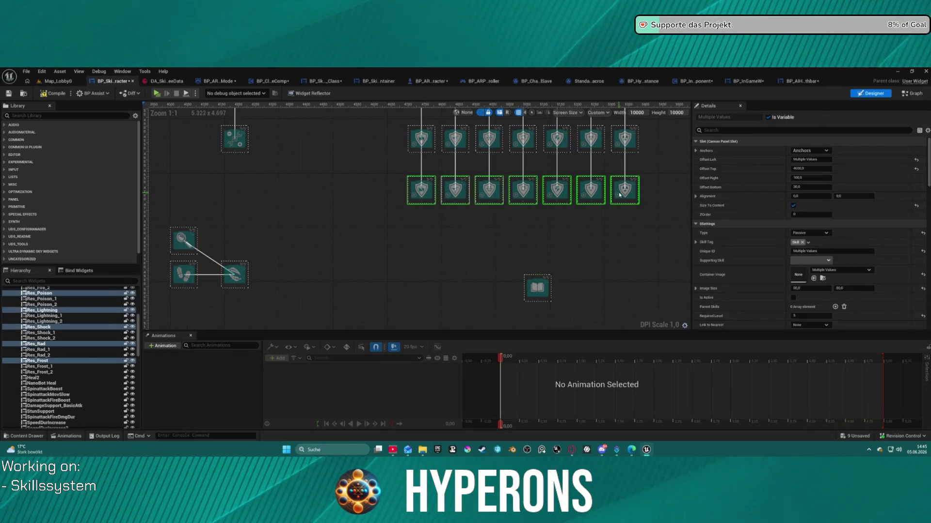
ctrl+click(235, 274)
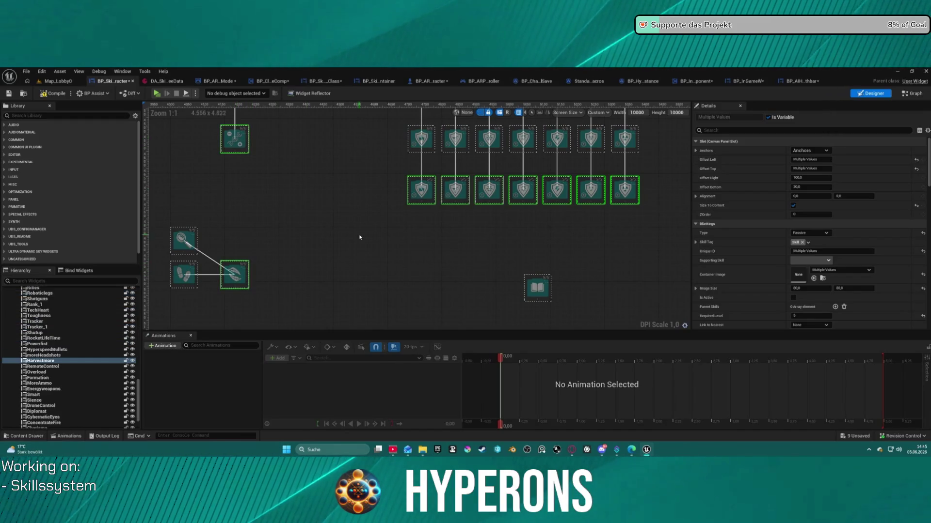
Add a left branch-start node and the HyperspeedBullets node to the group.
scroll(381, 231, down, 3)
scroll(381, 232, down, 6)
scroll(311, 279, up, 5)
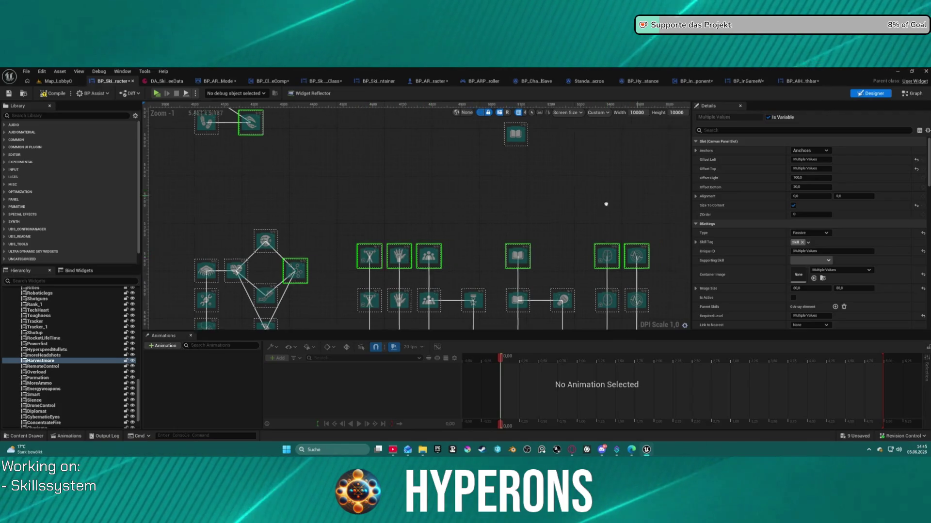
scroll(604, 204, down, 5)
scroll(339, 268, up, 5)
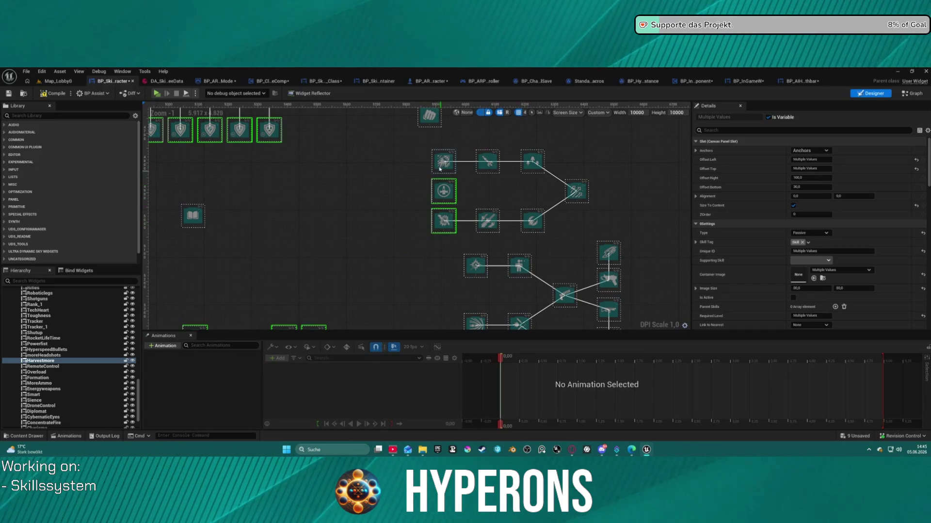
scroll(429, 145, down, 3)
scroll(402, 264, up, 3)
scroll(401, 264, down, 3)
scroll(455, 237, up, 3)
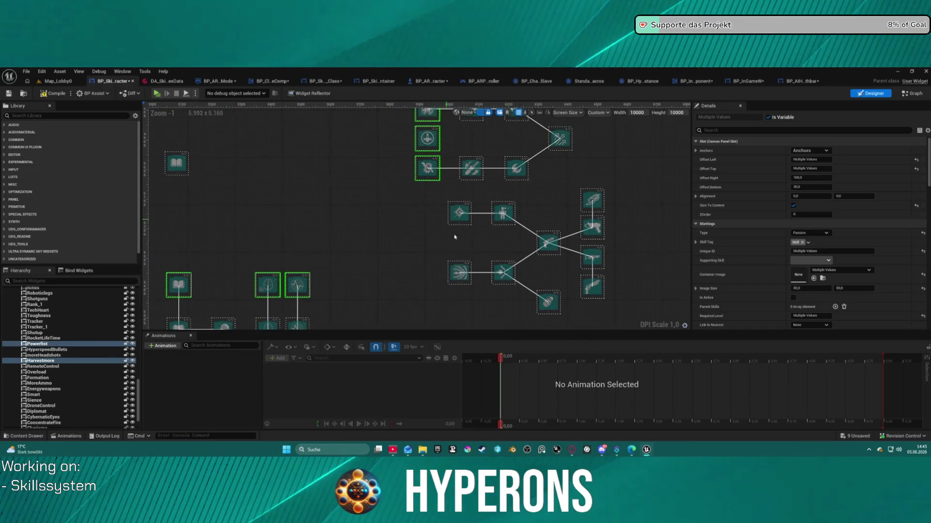
ctrl+click(457, 219)
ctrl+click(459, 273)
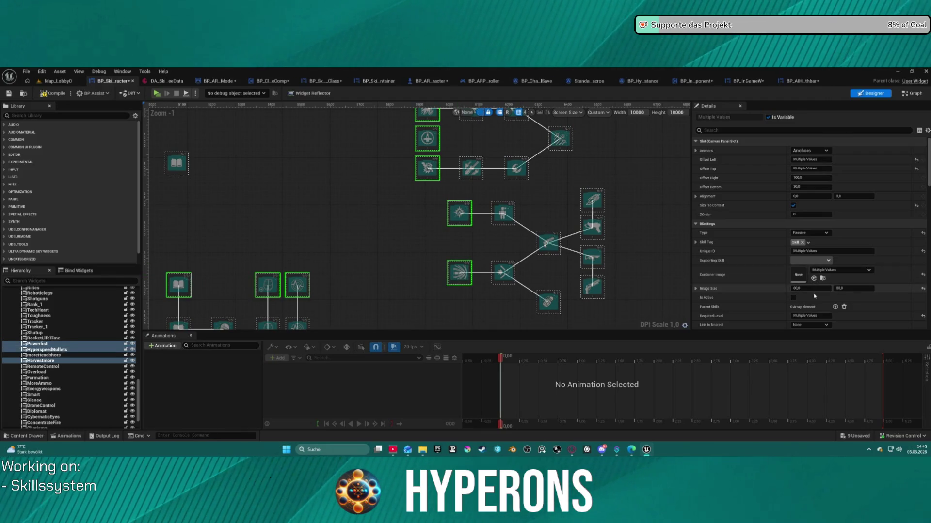
Set AddedEdu_3 as the parent skill for all grouped nodes.
click(835, 307)
click(810, 316)
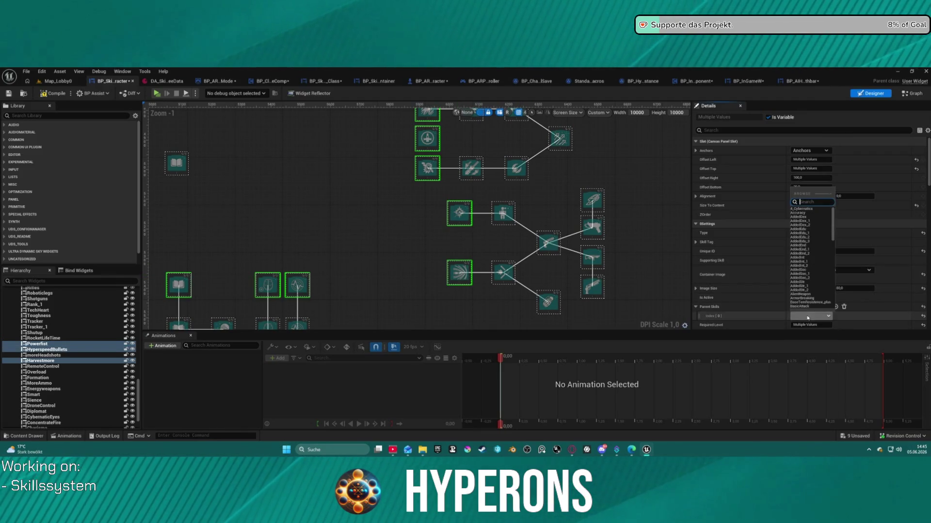
click(807, 242)
scroll(328, 222, down, 9)
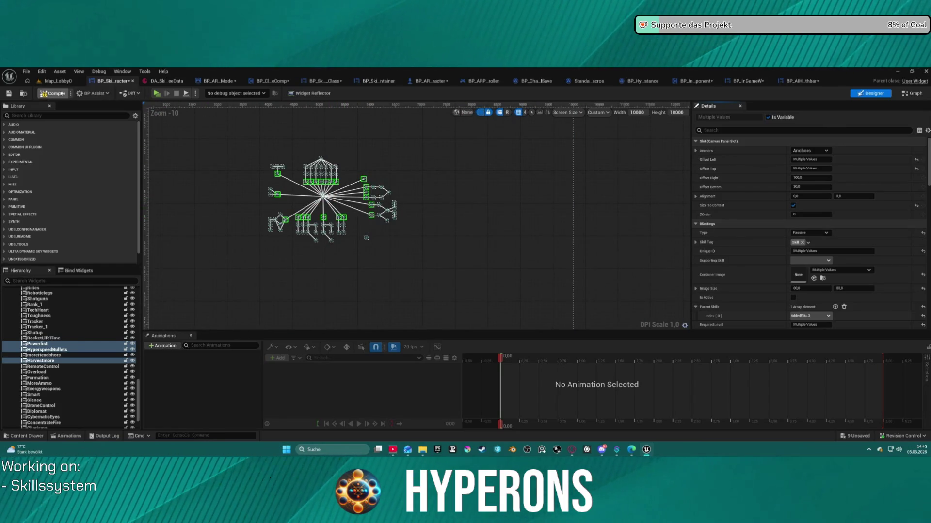
scroll(67, 310, up, 15)
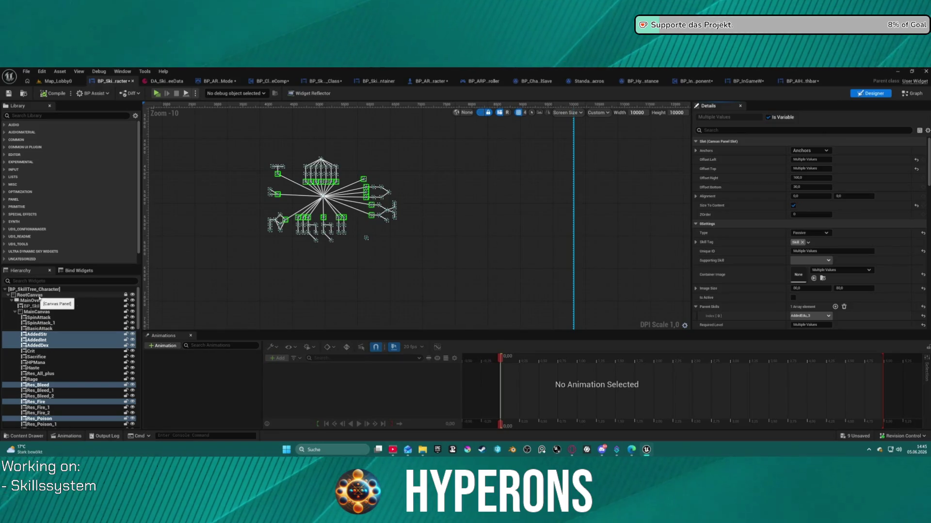
On the BP_SkillTree_Character root, enable writing the tree data to the data asset.
click(40, 296)
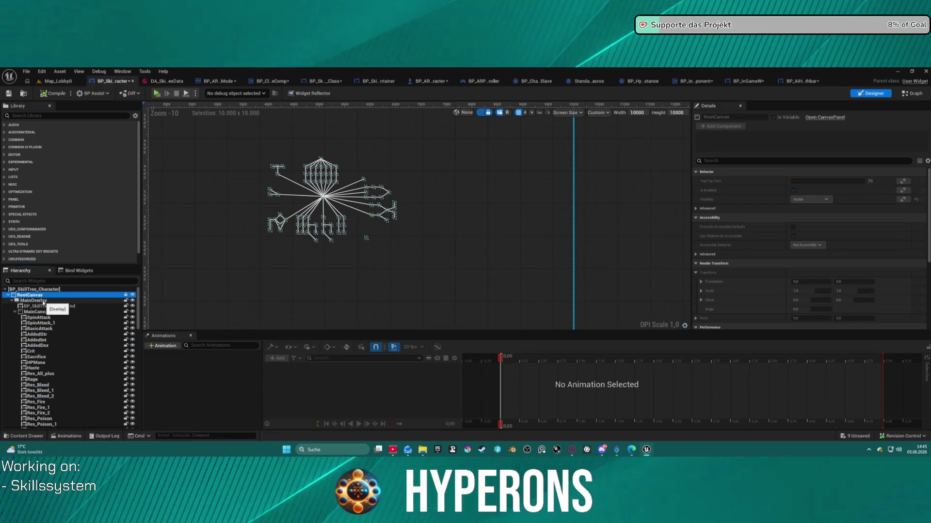
click(39, 290)
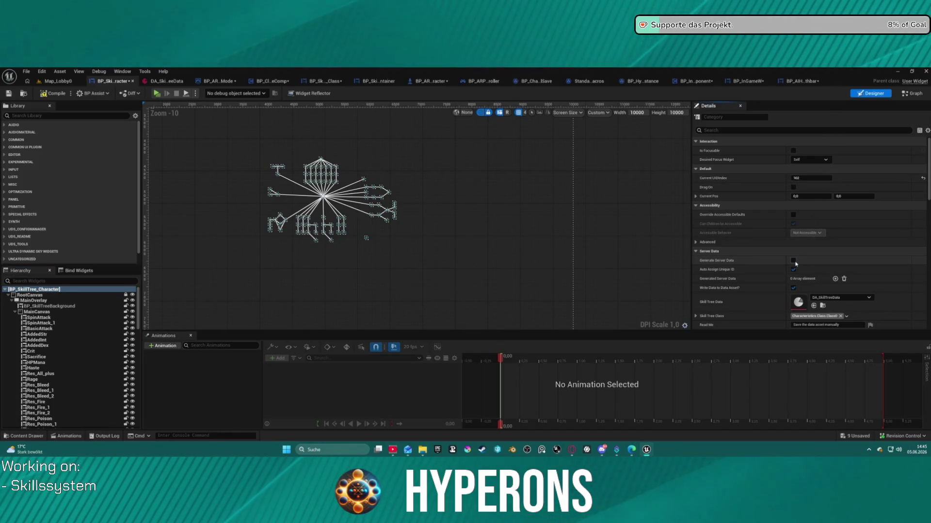
click(794, 288)
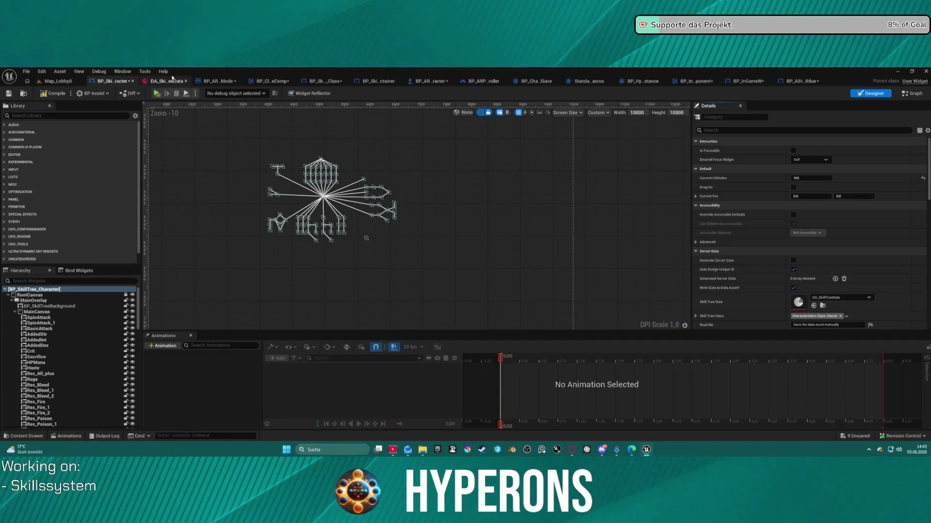
Save the DA_SkillTreeData asset and start play-in-editor from Map_Lobby0.
click(154, 81)
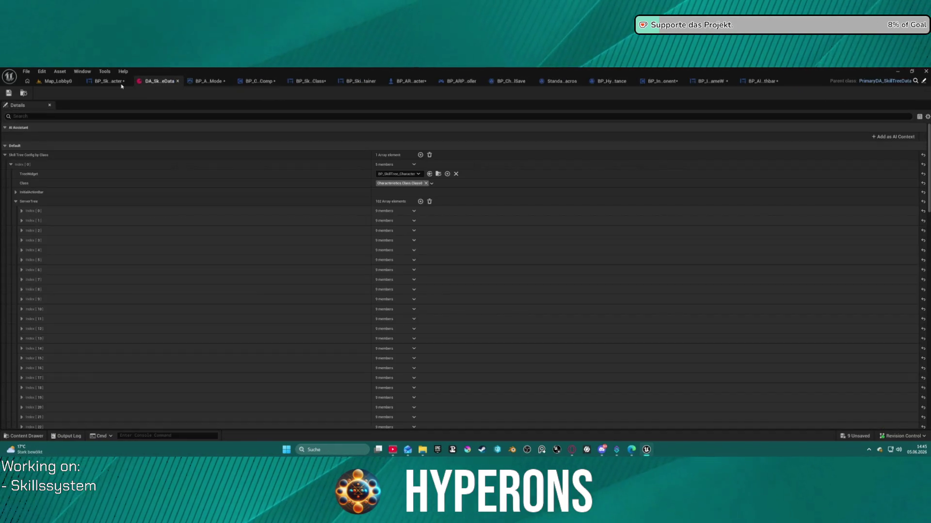
click(12, 93)
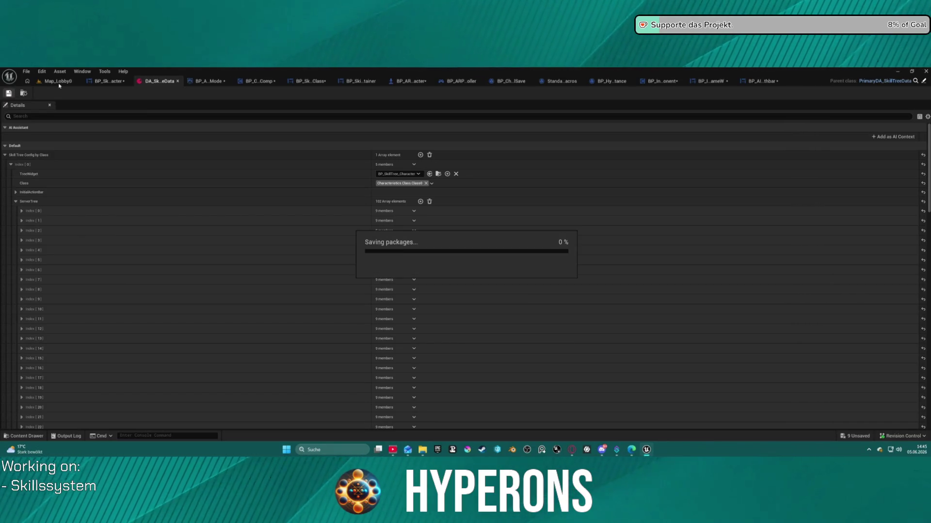
click(57, 82)
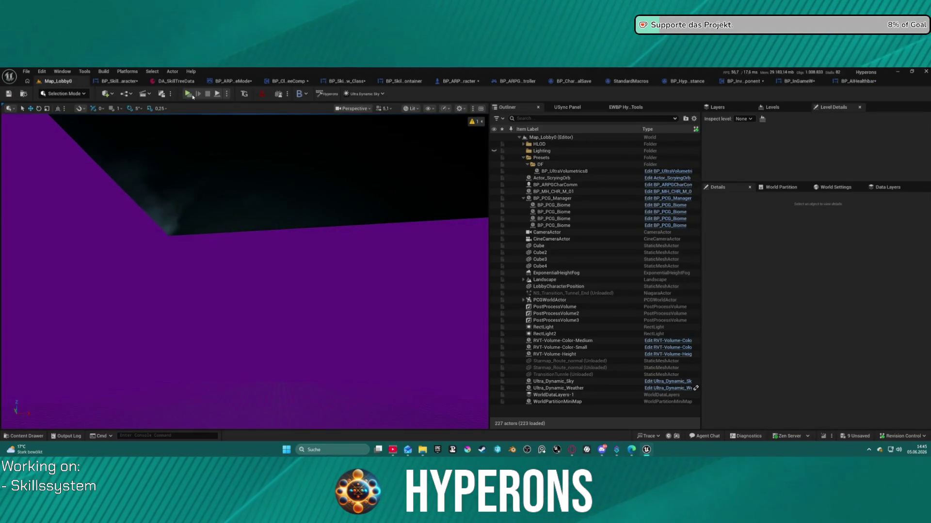
key(alt+p)
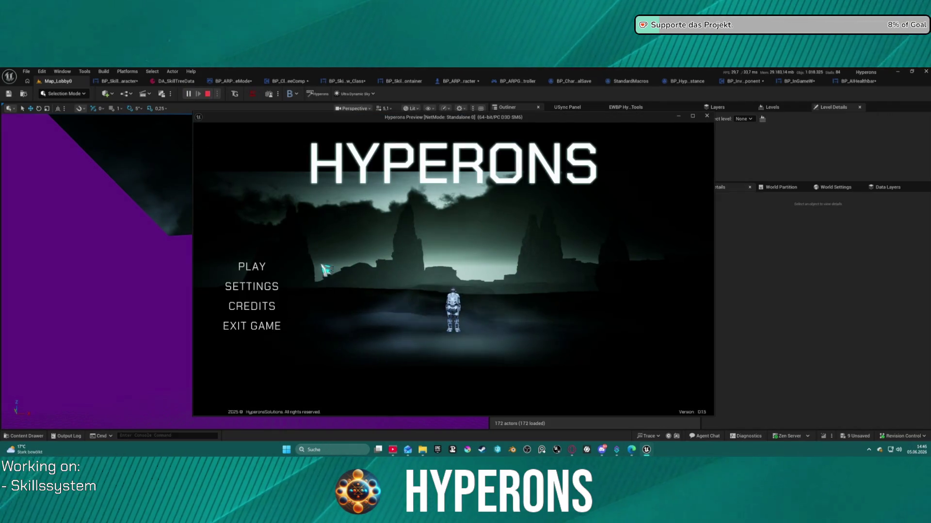
Replace the dsads character with a new sasda character and start the game.
click(246, 267)
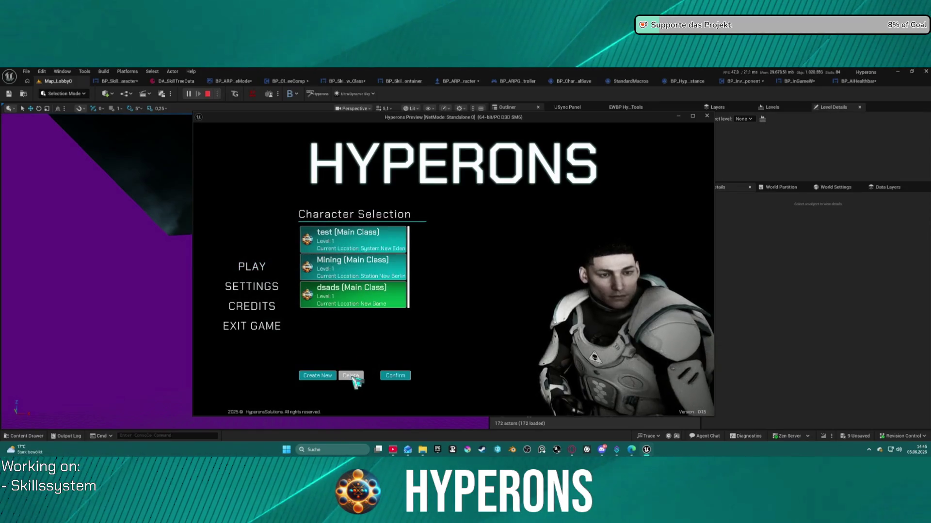
click(351, 376)
click(322, 378)
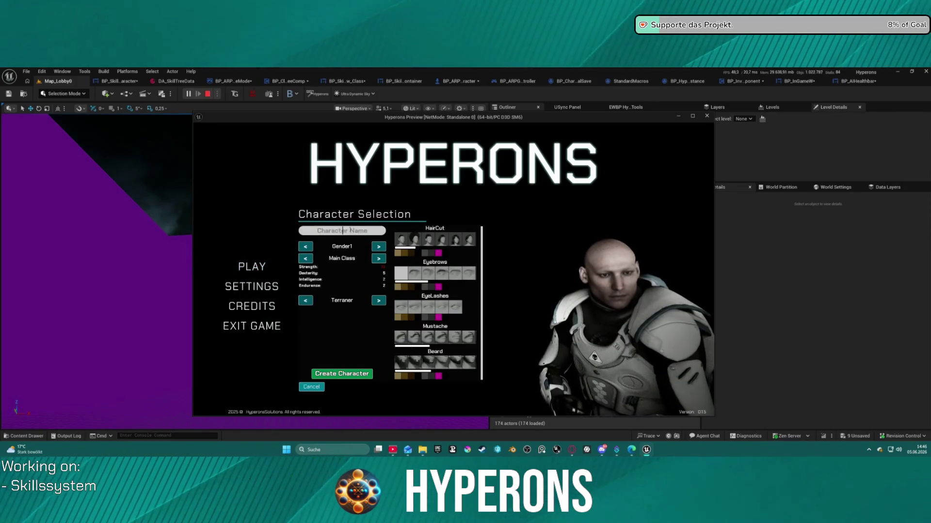
text(sasda)
click(342, 374)
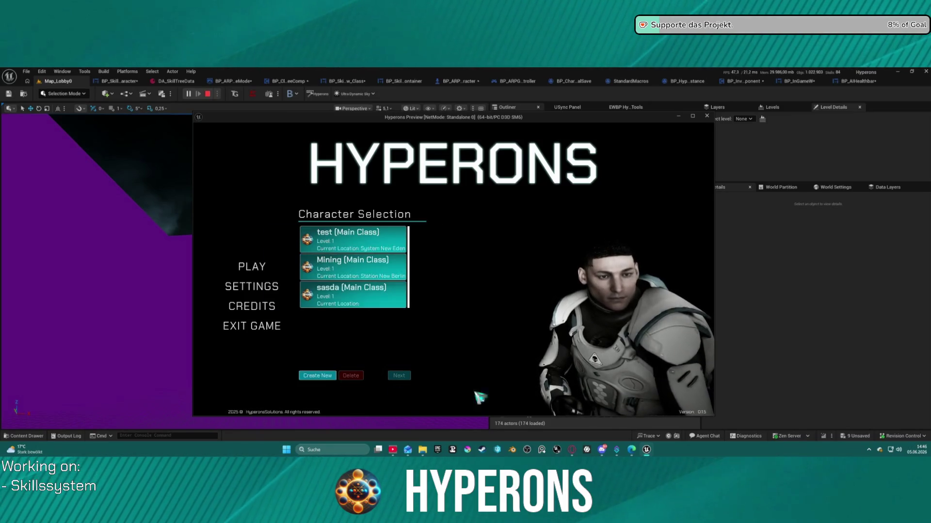
click(399, 375)
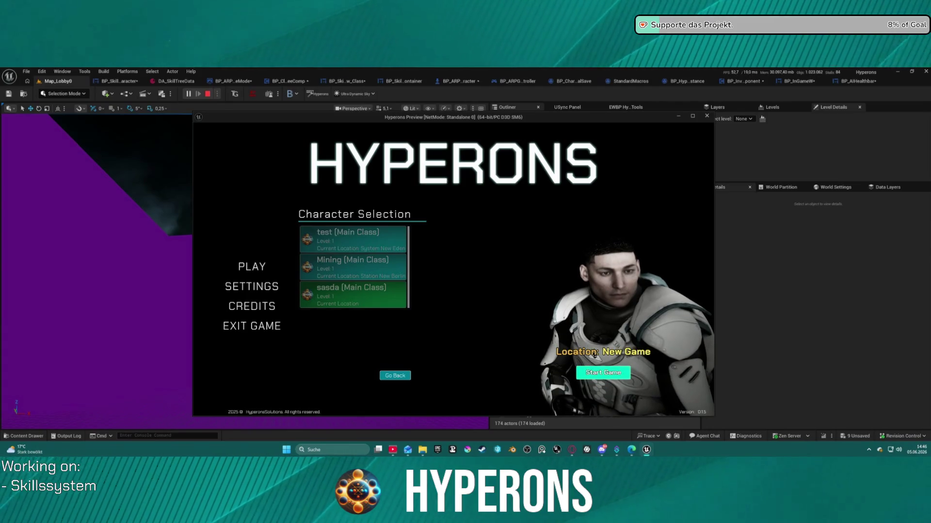
click(603, 373)
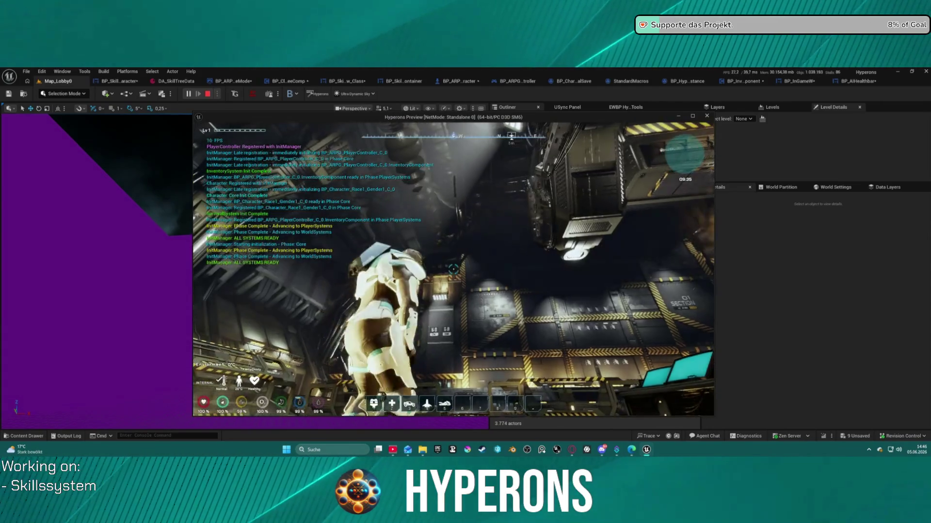
Open the skill tree and inventory, then consume the Exp item for 4 skill points.
key(k)
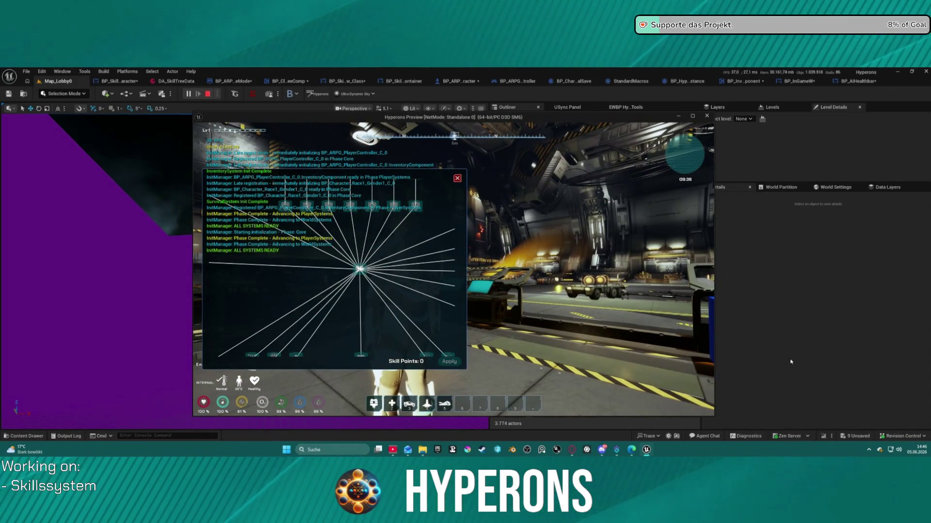
key(i)
right_click(678, 317)
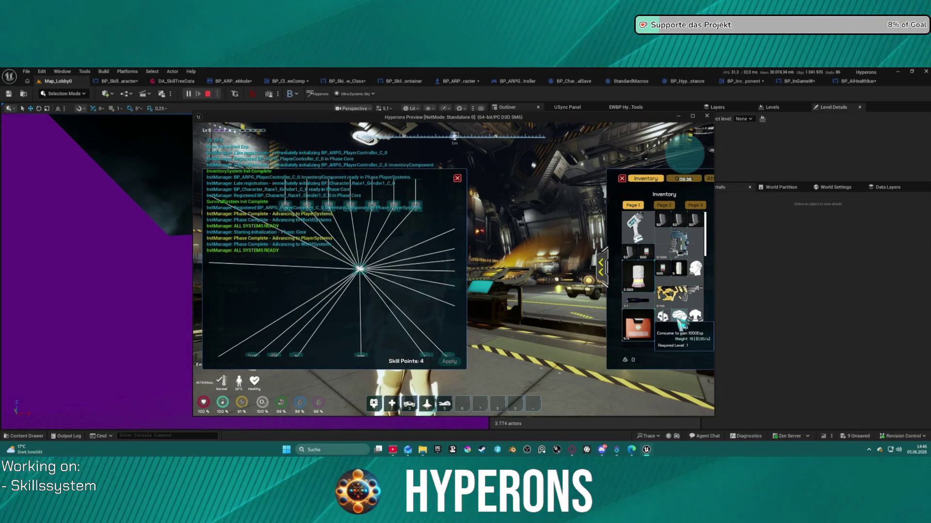
Press a skill to hit the HandleSkillBtnDown breakpoint and step to the next Branch.
click(437, 212)
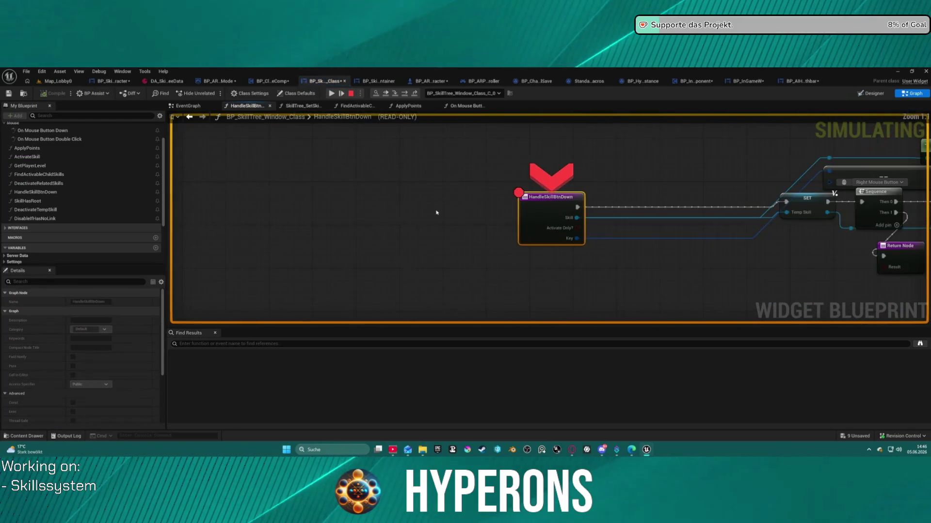
click(405, 96)
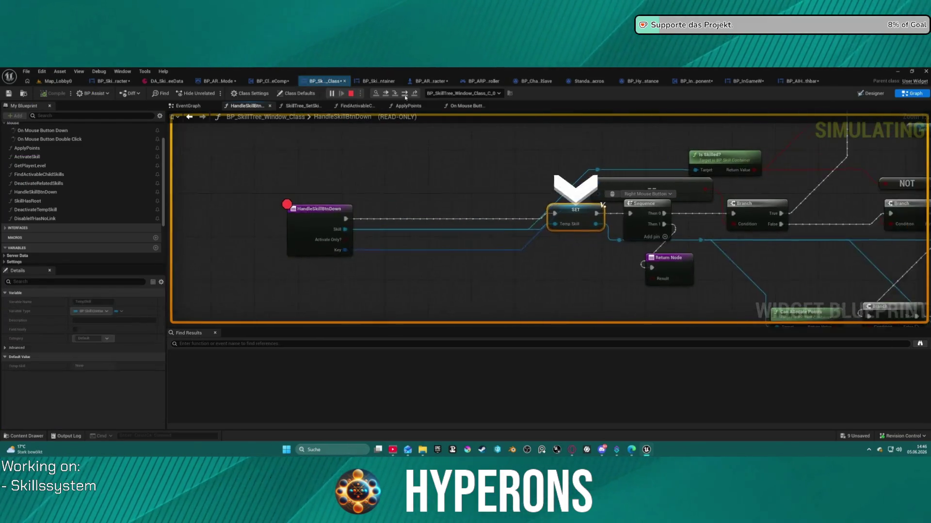
click(405, 96)
click(404, 97)
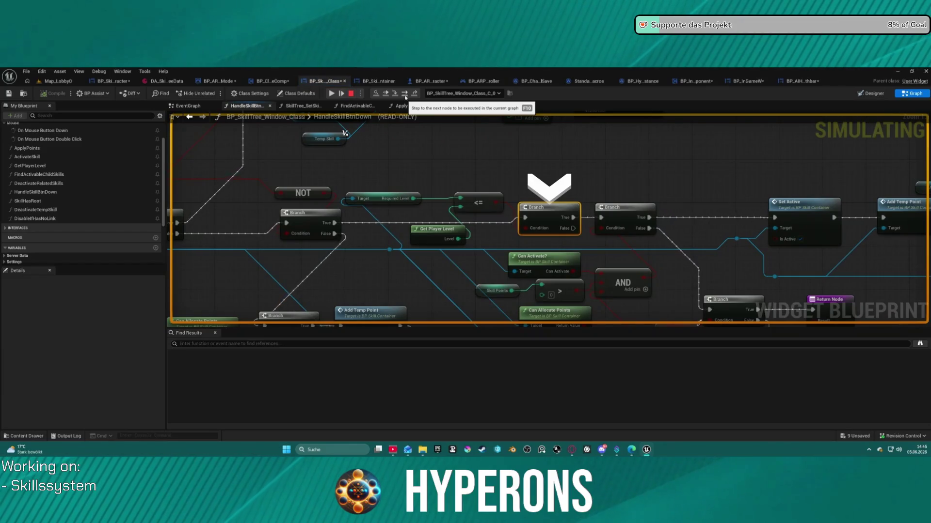
click(405, 96)
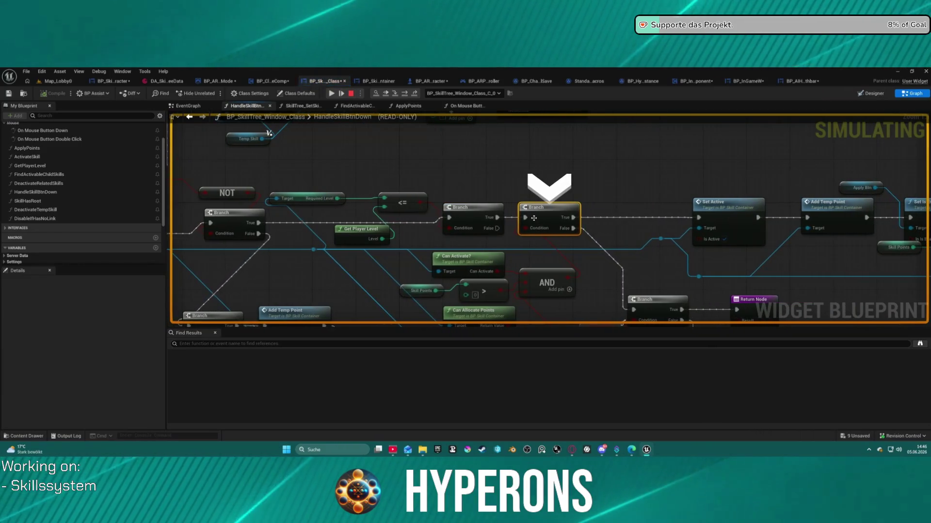
Read Can Allocate Points and Can Activate? values, confirming false for Res_Lightning, then resume.
mouse_move(537, 227)
mouse_move(483, 274)
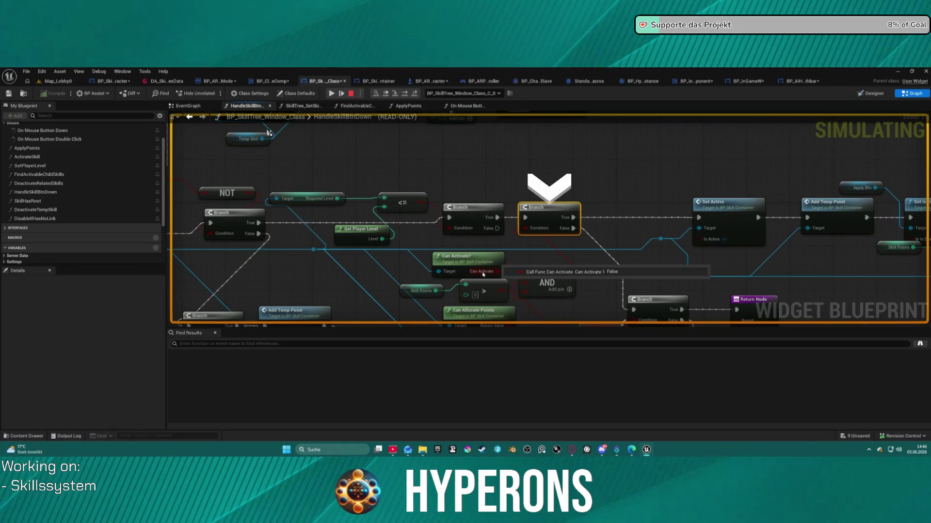
scroll(483, 274, down, 2)
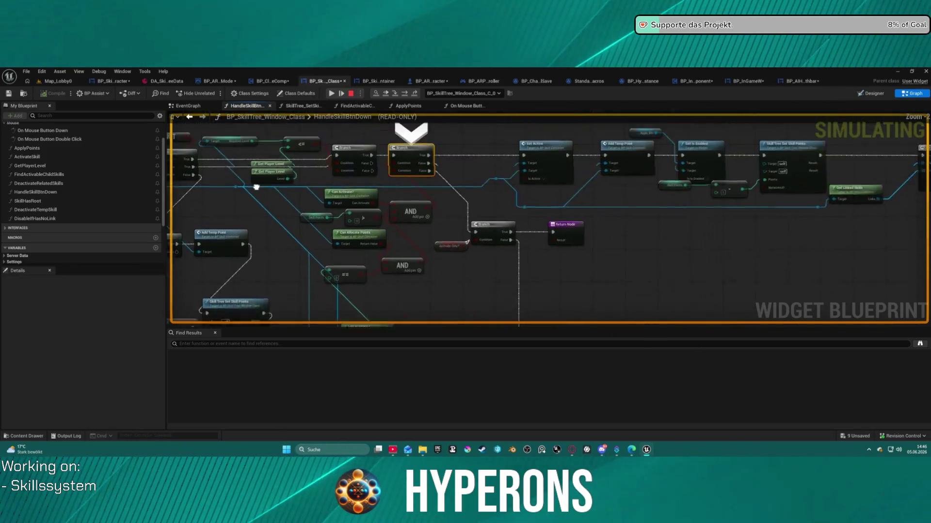
scroll(461, 301, up, 2)
mouse_move(346, 236)
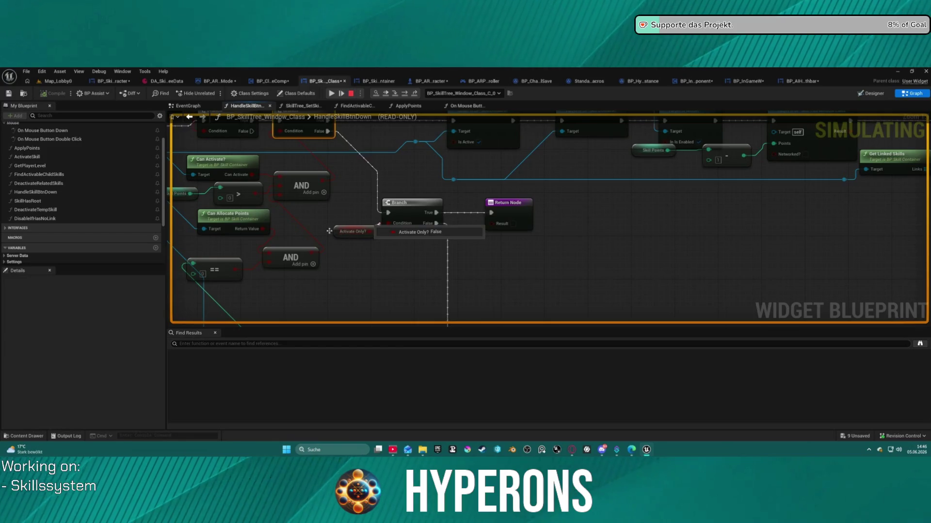
drag(329, 232, 487, 243)
mouse_move(405, 241)
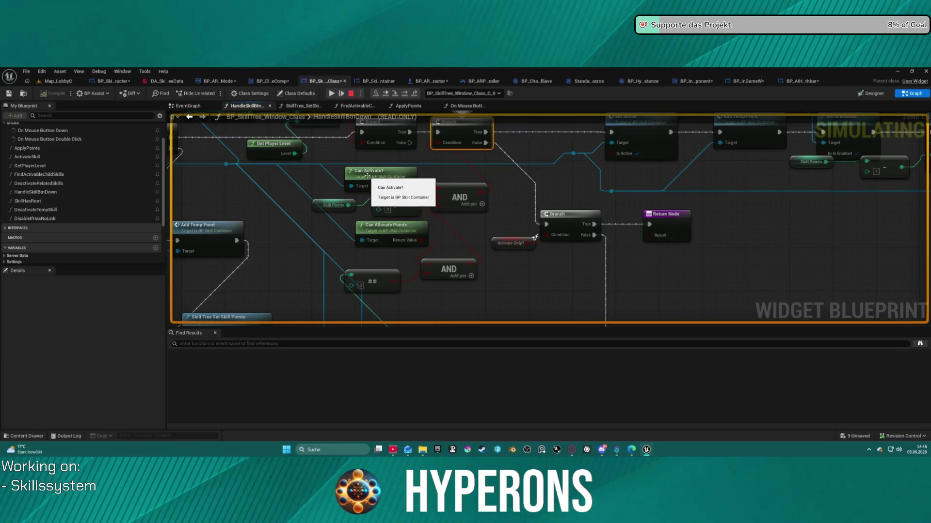
drag(362, 173, 448, 190)
mouse_move(449, 208)
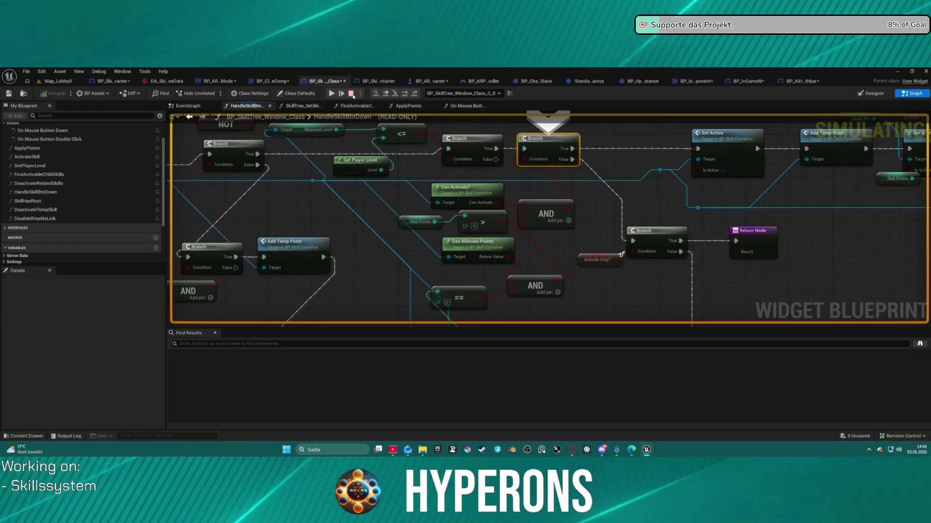
click(331, 93)
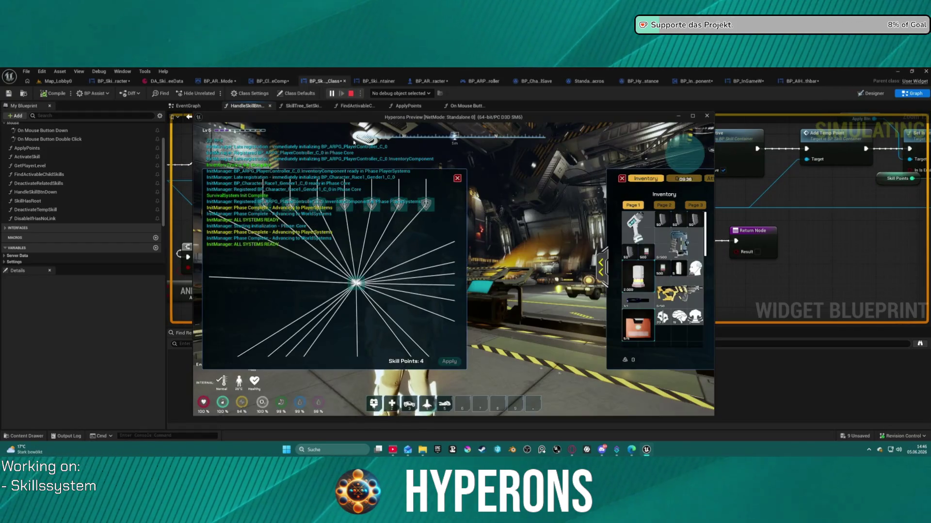
Resume play and press a skill again to break in HandleSkillBtnDown.
click(357, 289)
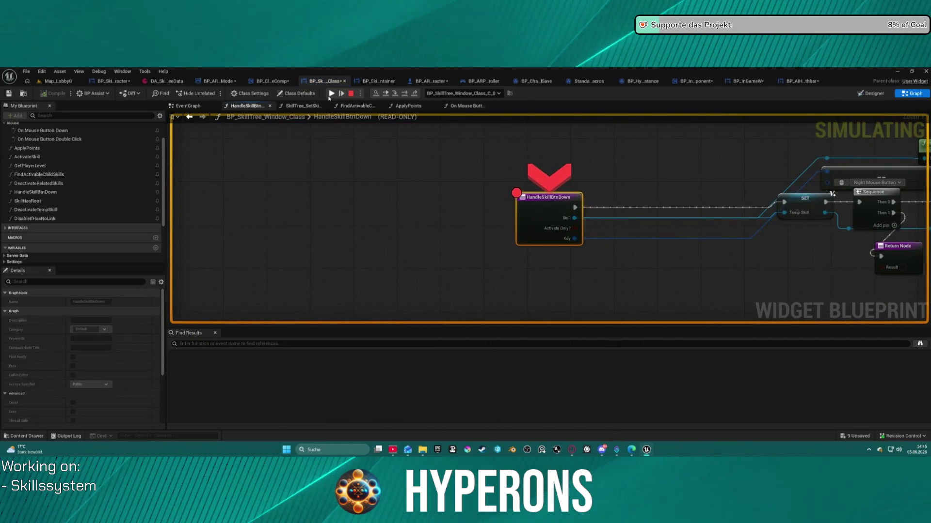
click(330, 95)
click(361, 288)
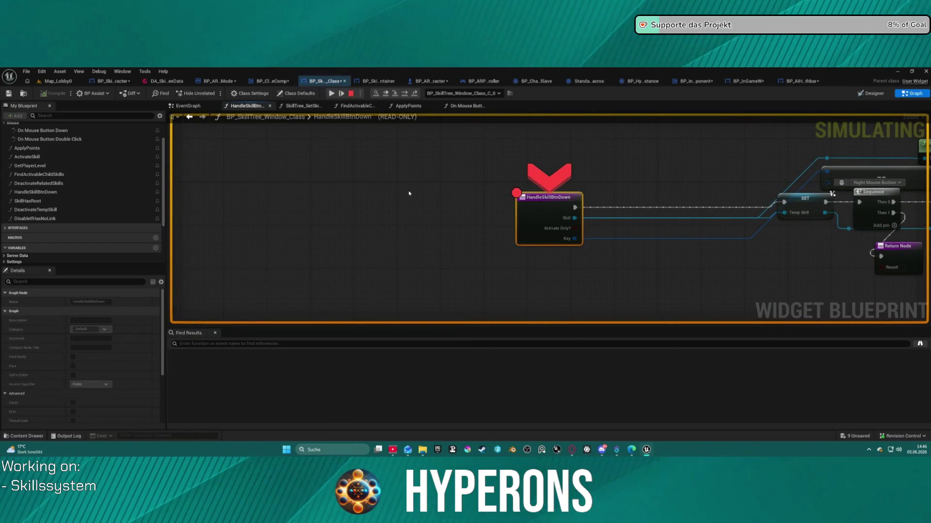
Step to the Activate Only? branch and inspect the pin values: Can Activate false, Skill Points 4.
click(409, 95)
click(409, 95)
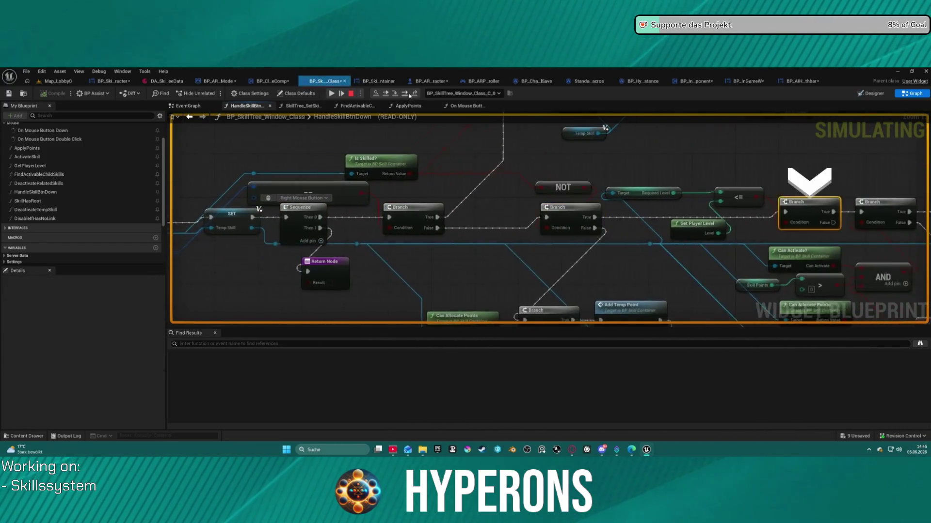
click(409, 96)
click(409, 96)
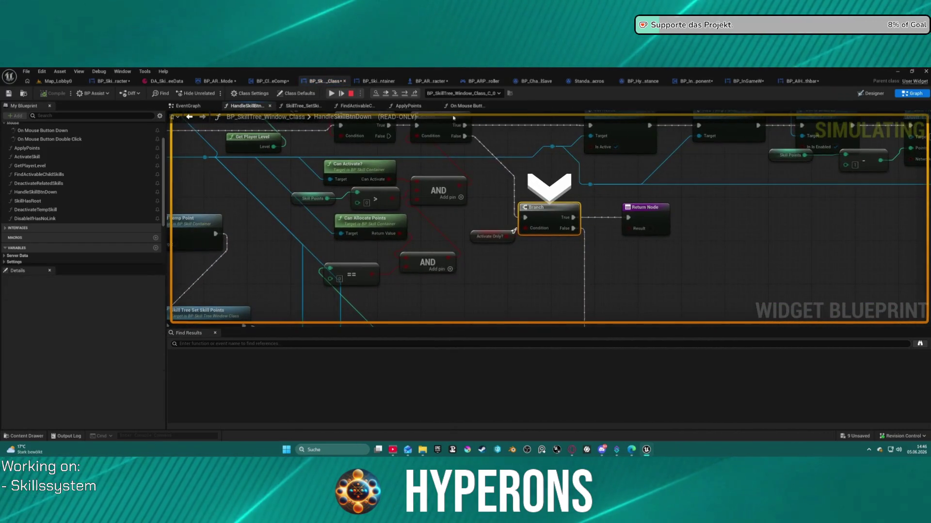
mouse_move(480, 242)
mouse_move(373, 181)
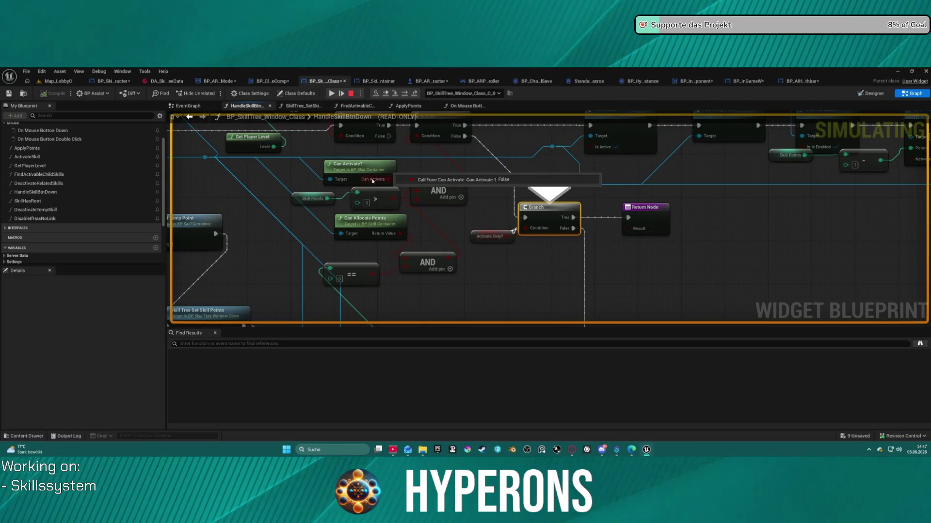
mouse_move(328, 199)
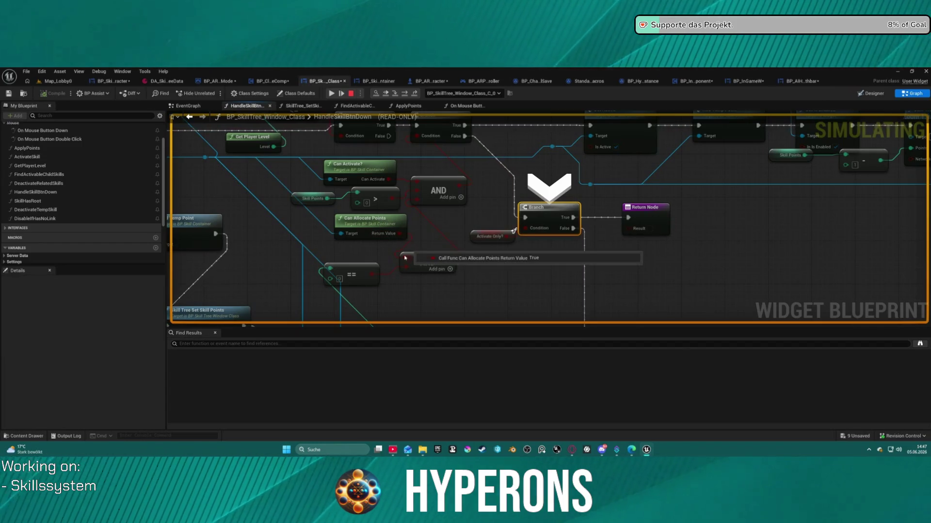
mouse_move(453, 259)
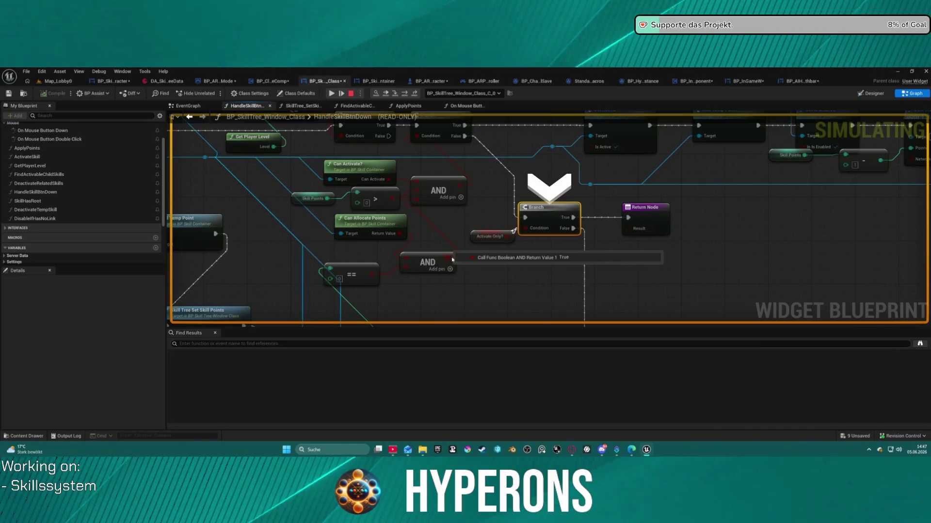